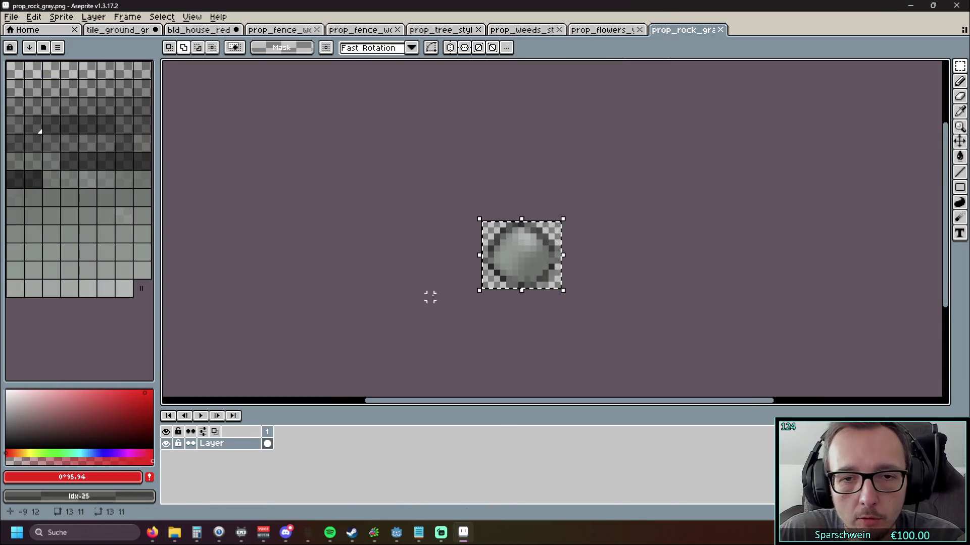
- Paste the gray rock into the tile_ground_grass scene and try it beside the tree and house
left_click(118, 30)
key("ctrl+v")
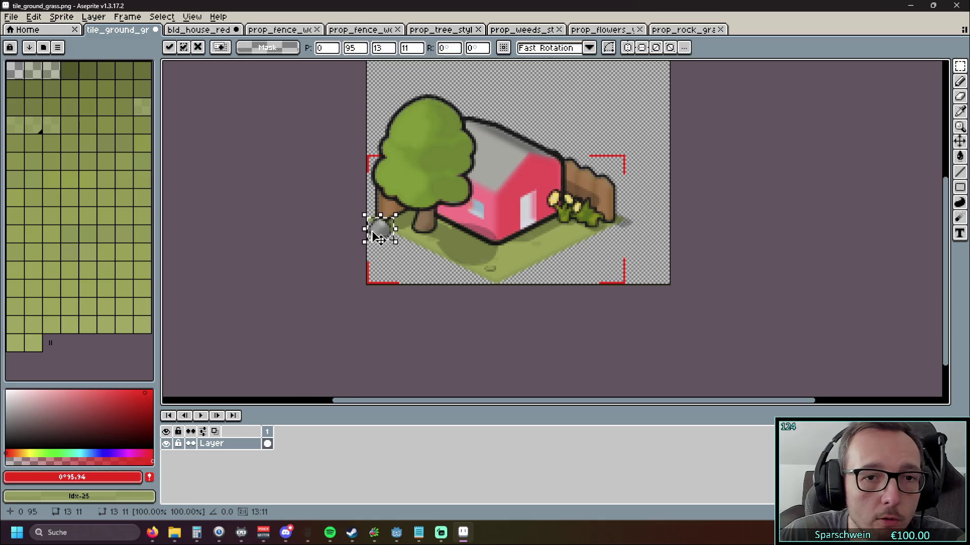
left_click_drag(382, 224, 408, 224)
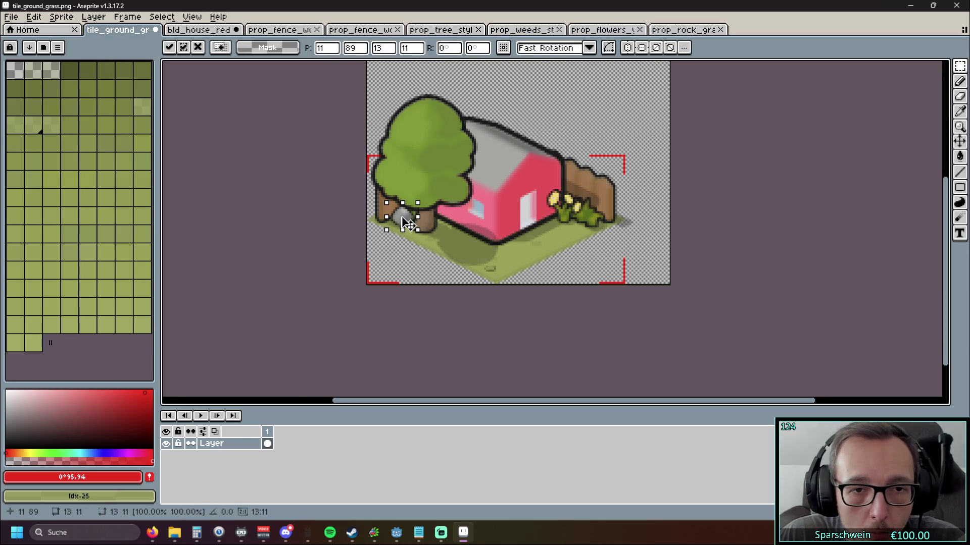
mouse_move(412, 228)
left_mouse_down()
mouse_move(452, 226)
mouse_move(498, 276)
mouse_move(512, 267)
mouse_move(501, 284)
mouse_move(453, 240)
left_mouse_up()
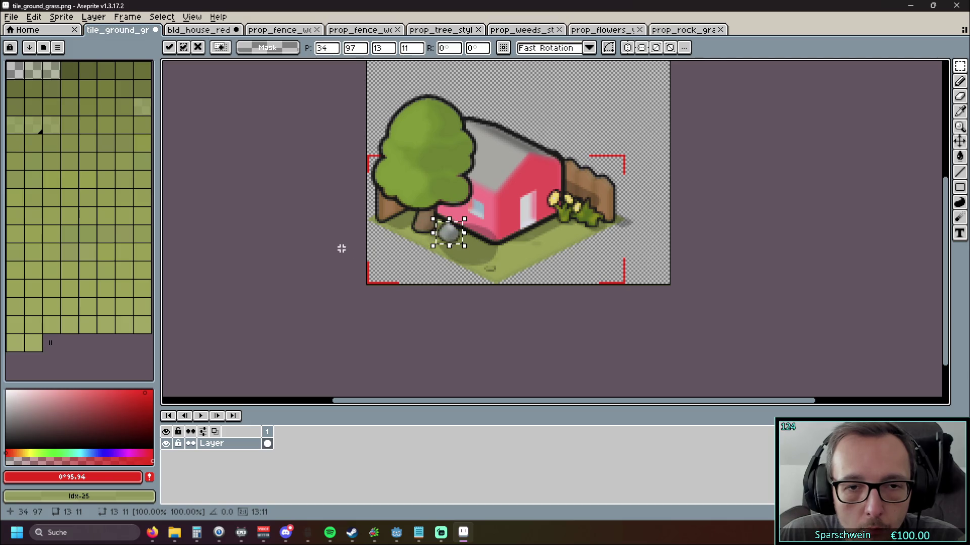
- Discard the pasted rock and clear the selection around the flowers
key("Escape")
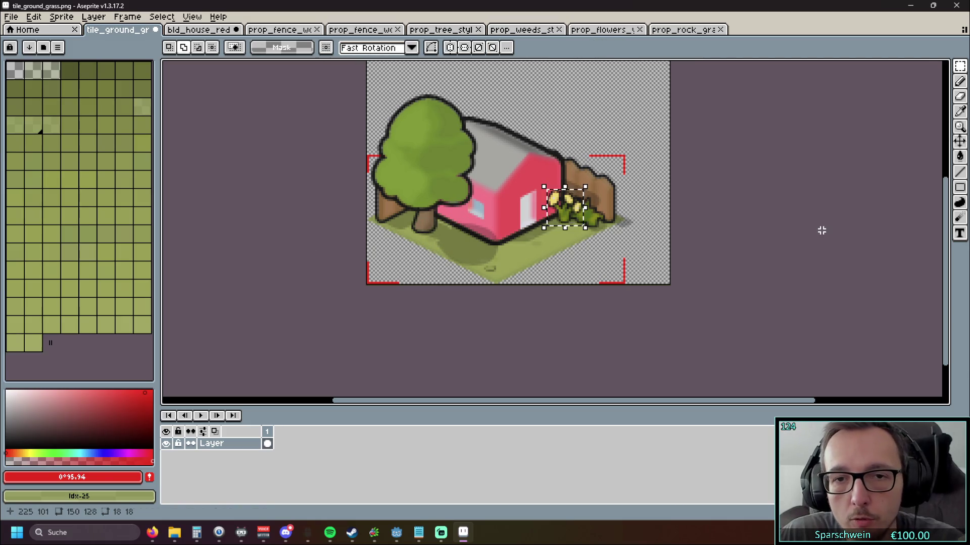
key("ctrl+d")
mouse_move(769, 221)
left_mouse_down()
mouse_move(768, 278)
mouse_move(747, 245)
left_mouse_up()
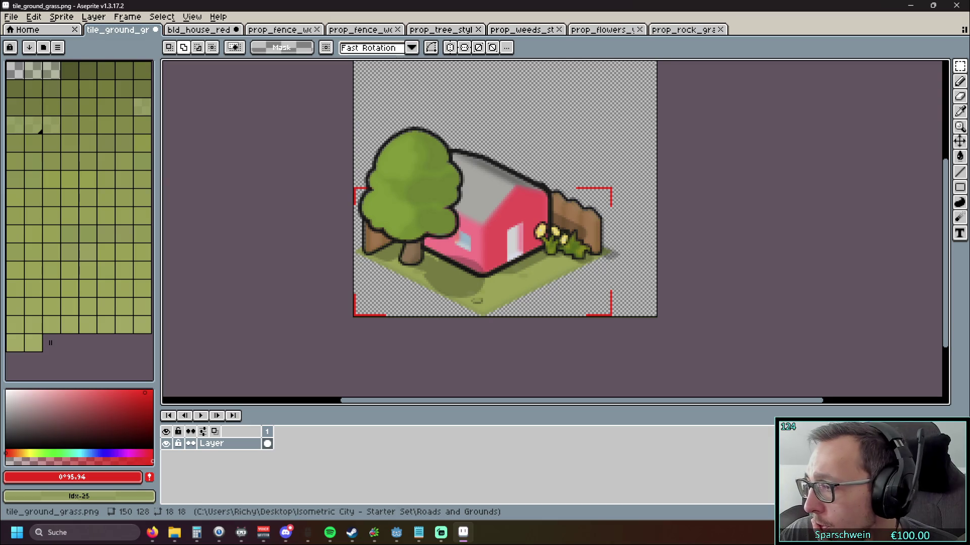
- Select the whole weeds sprite and paste it into the tile_ground_grass scene
key("ctrl+a")
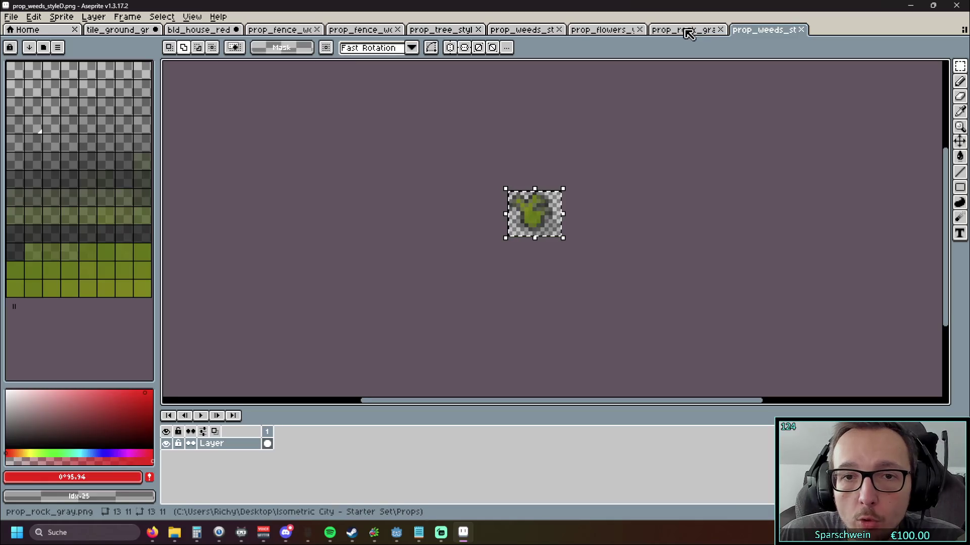
left_click(688, 31)
left_click(198, 31)
left_click(118, 32)
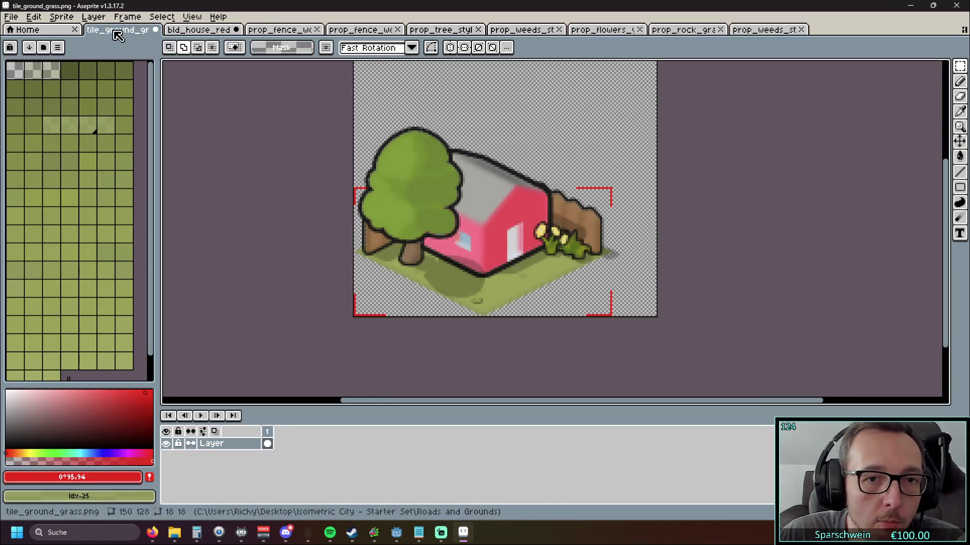
key("ctrl+v")
- Place the weed clump beside the tree trunk and commit it
mouse_move(375, 82)
left_mouse_down()
mouse_move(442, 267)
mouse_move(436, 260)
mouse_move(483, 283)
mouse_move(476, 277)
mouse_move(485, 303)
mouse_move(469, 271)
mouse_move(484, 283)
mouse_move(382, 260)
left_mouse_up()
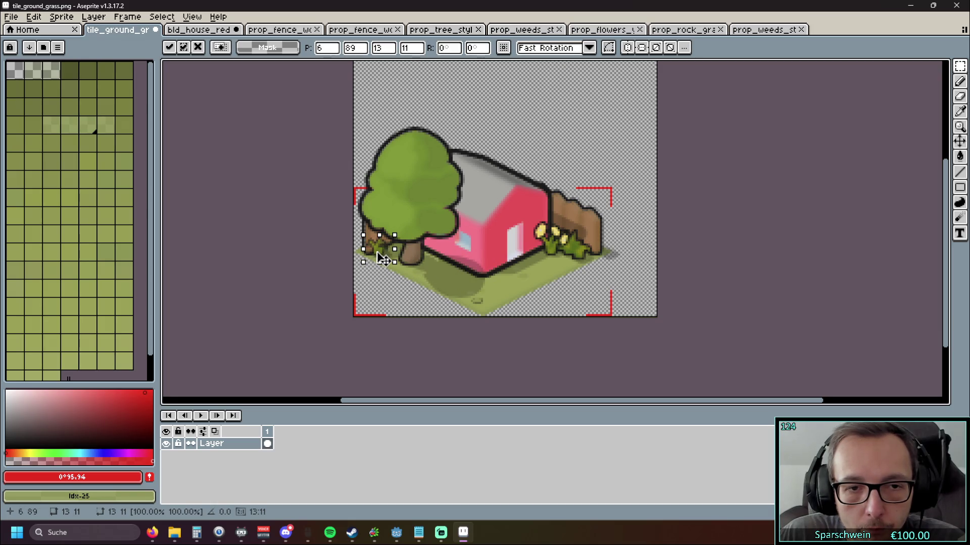
left_click(285, 258)
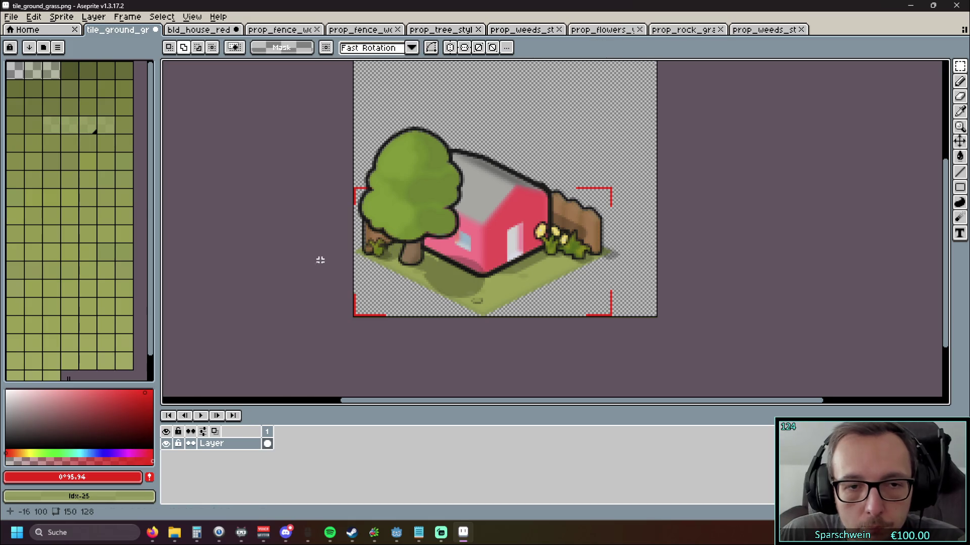
scroll(321, 253, "down", 1)
scroll(310, 251, "down", 1)
mouse_move(310, 251)
left_mouse_down()
mouse_move(338, 241)
mouse_move(295, 264)
left_mouse_up()
scroll(351, 232, "up", 1)
scroll(338, 243, "up", 1)
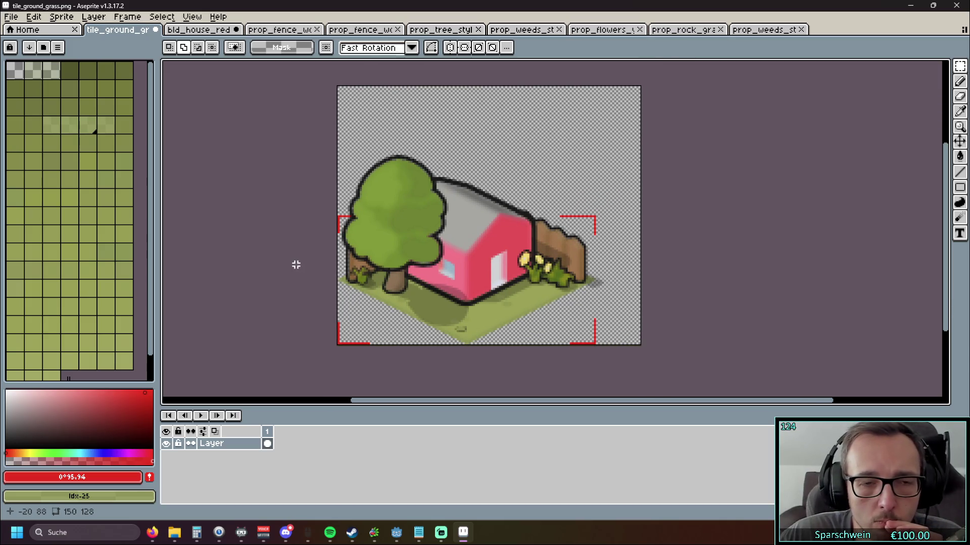
left_click(102, 17)
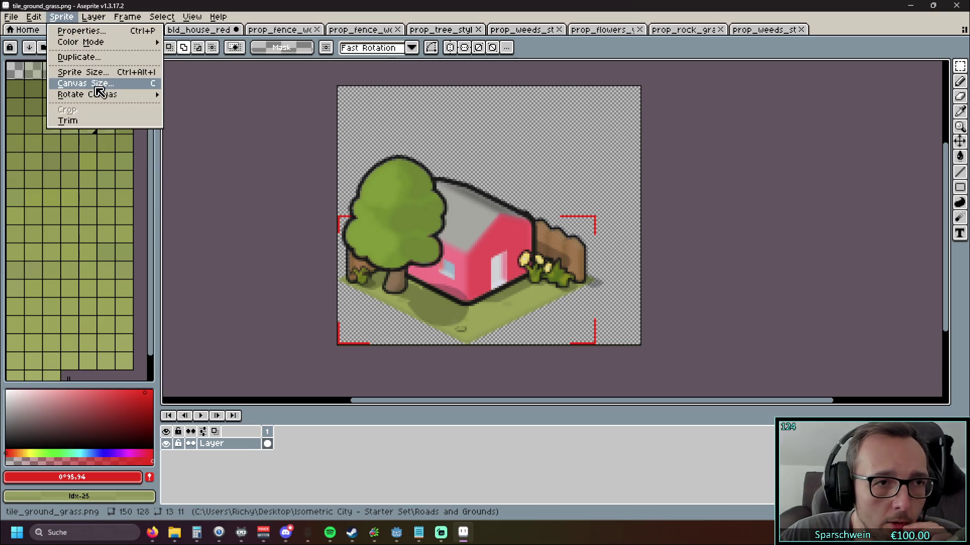
- In Canvas Size, set the width to 144 px with the left edge anchored
left_click(96, 84)
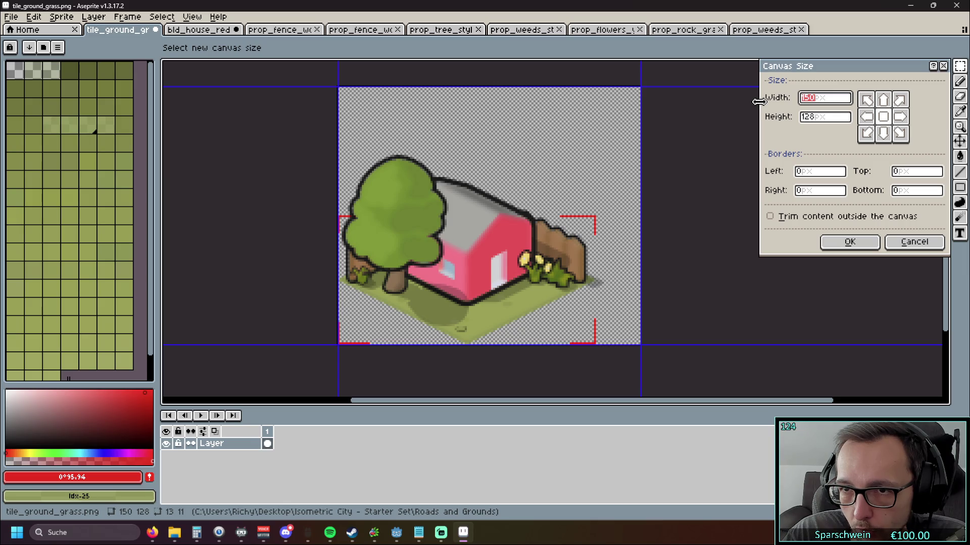
type("144")
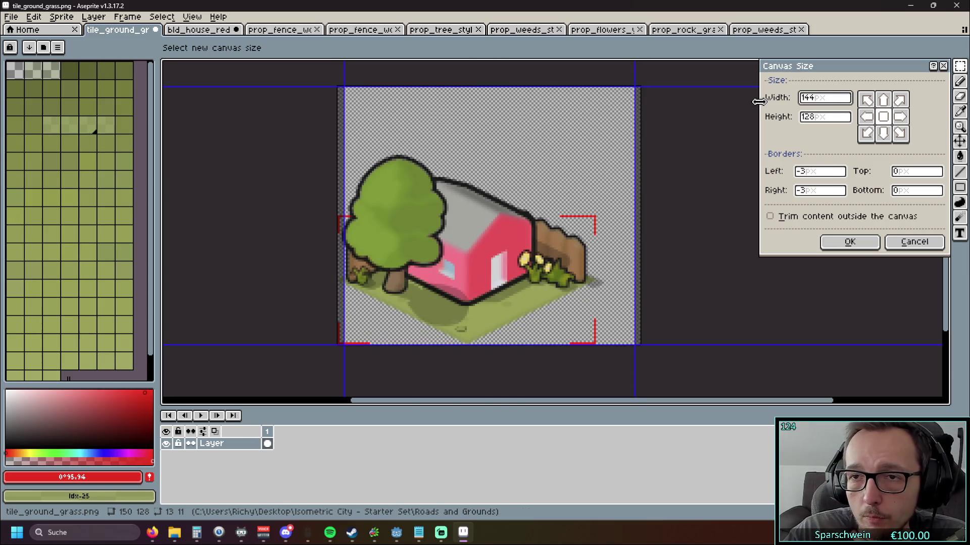
left_click(867, 137)
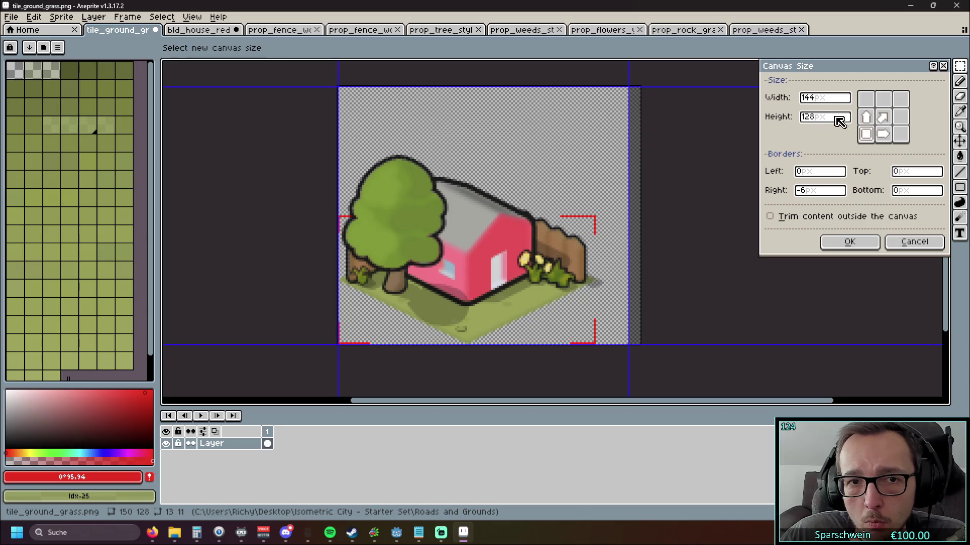
left_click_drag(822, 121, 798, 135)
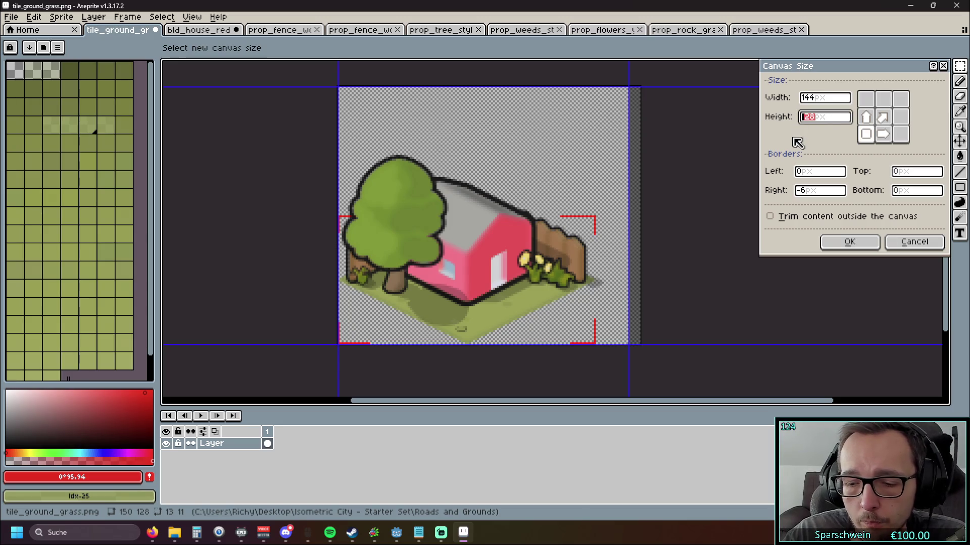
type("144")
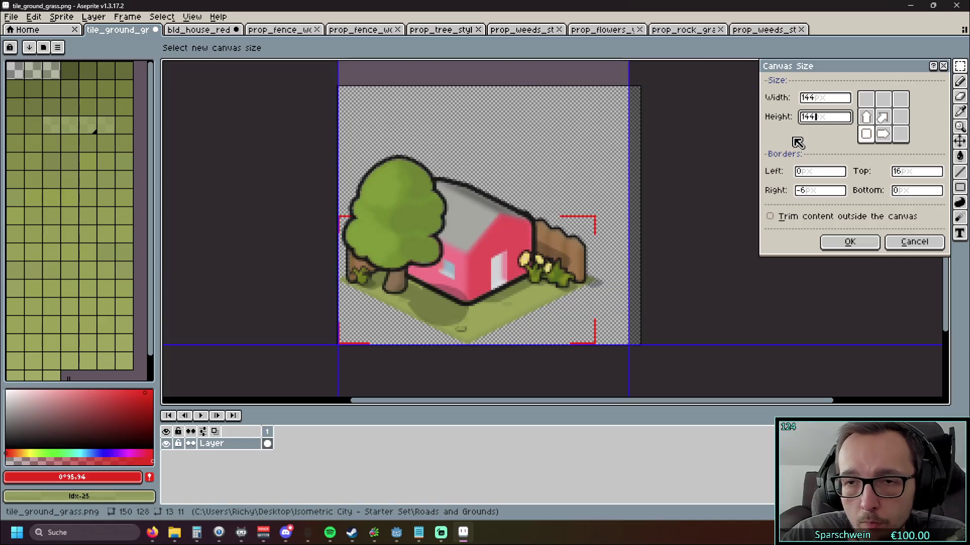
- Try canvas heights of 64, 100 and 90 while previewing the trimmed scene
scroll(704, 158, "down", 1)
scroll(705, 158, "up", 2)
mouse_move(699, 155)
left_mouse_down()
mouse_move(699, 191)
mouse_move(703, 181)
left_mouse_up()
double_click(811, 118)
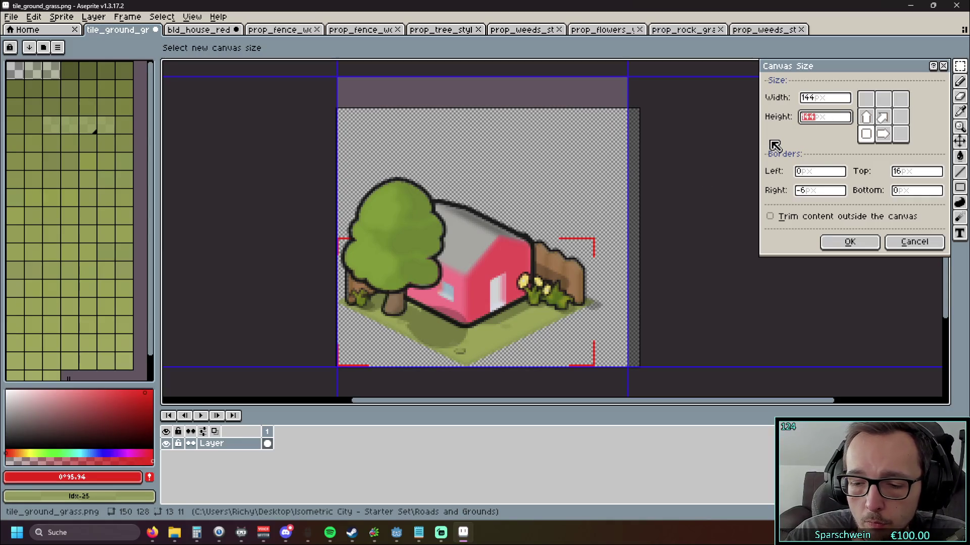
type("64")
double_click(808, 119)
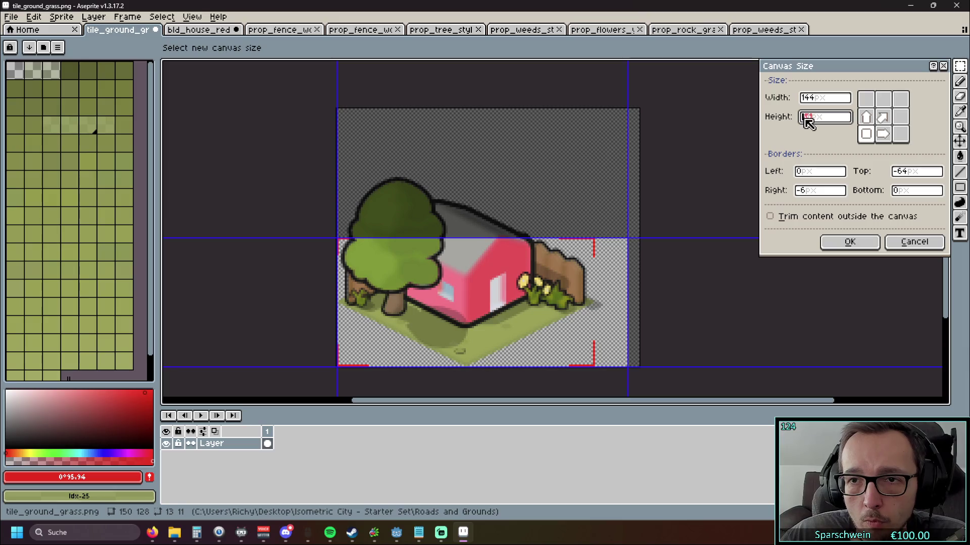
type("100")
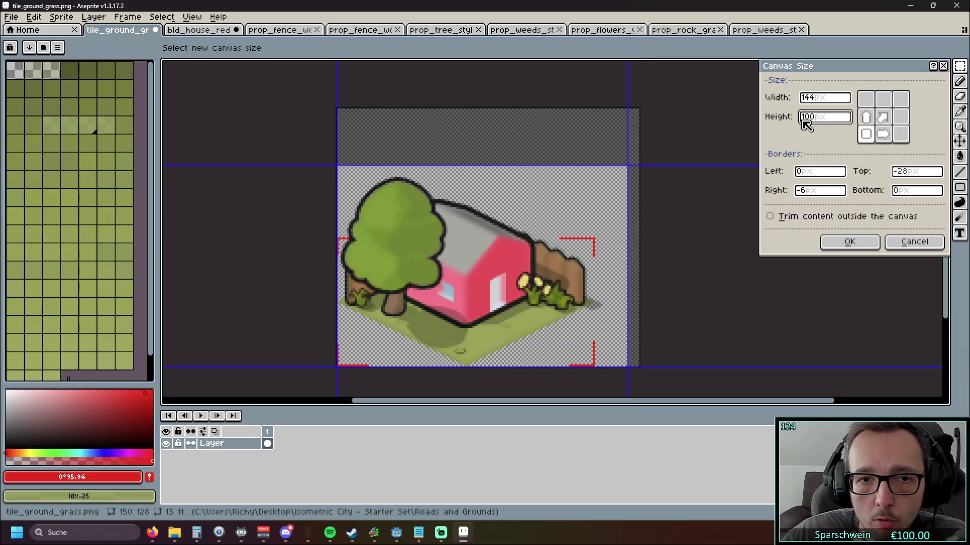
double_click(827, 121)
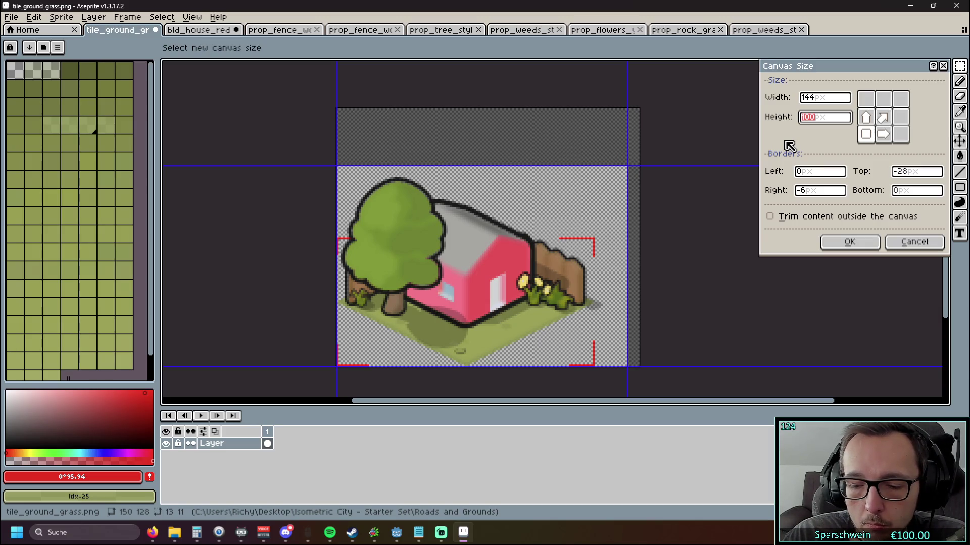
type("90")
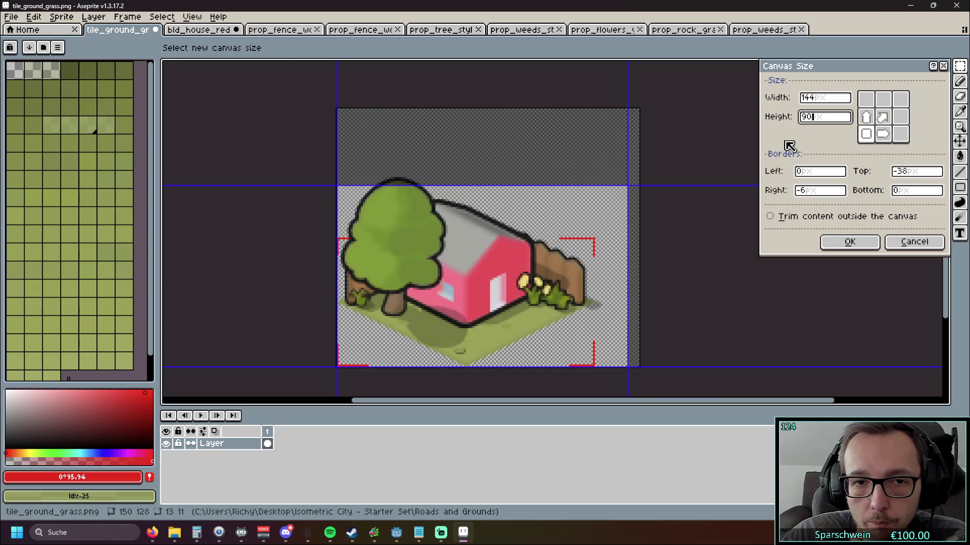
double_click(806, 120)
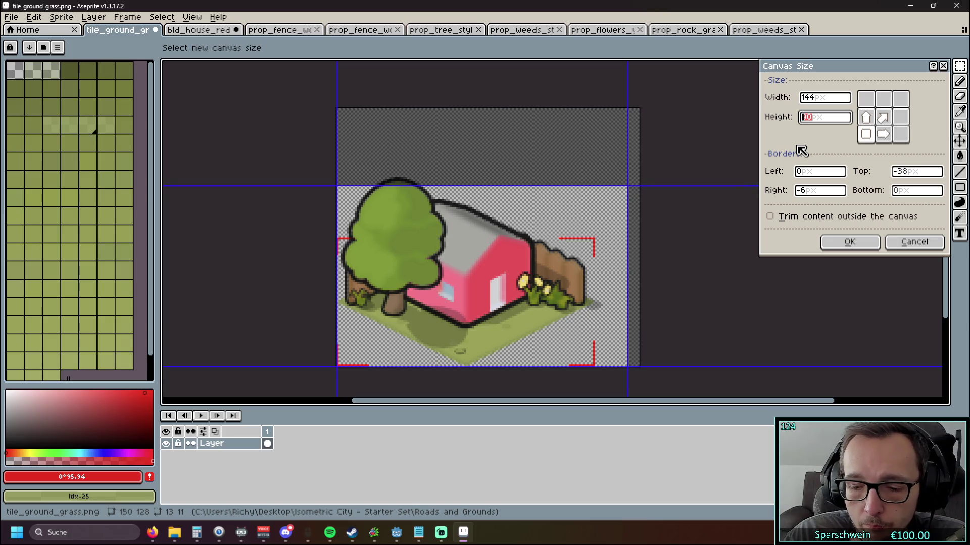
type("10")
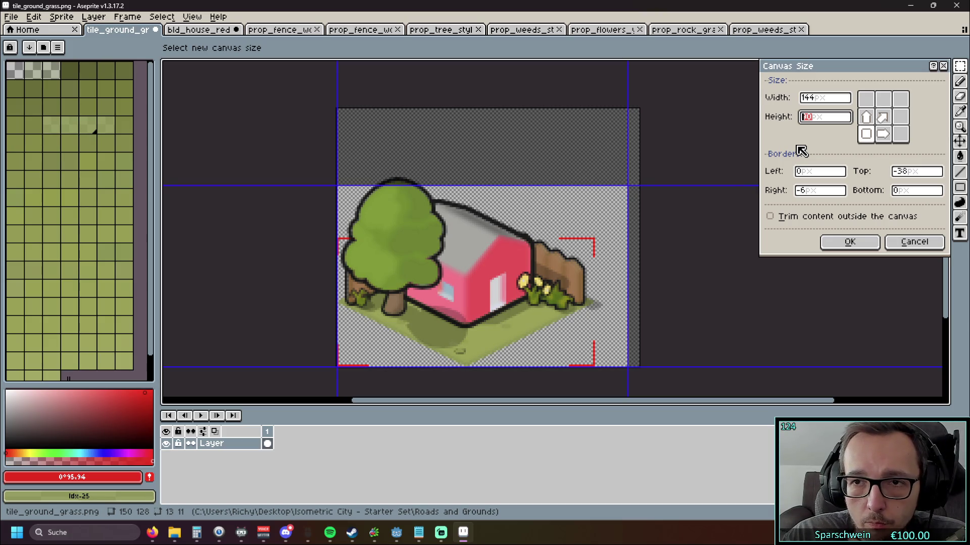
type("95")
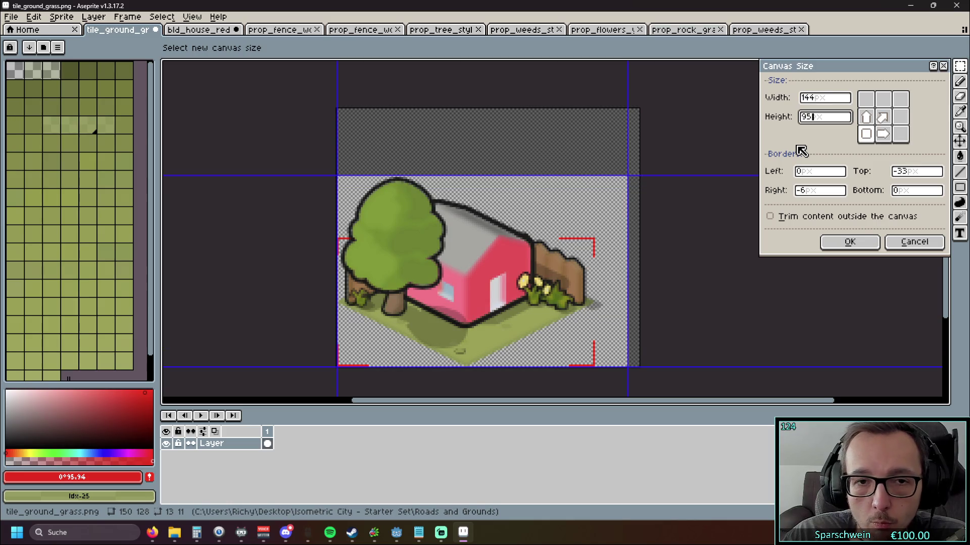
scroll(418, 214, "up", 2)
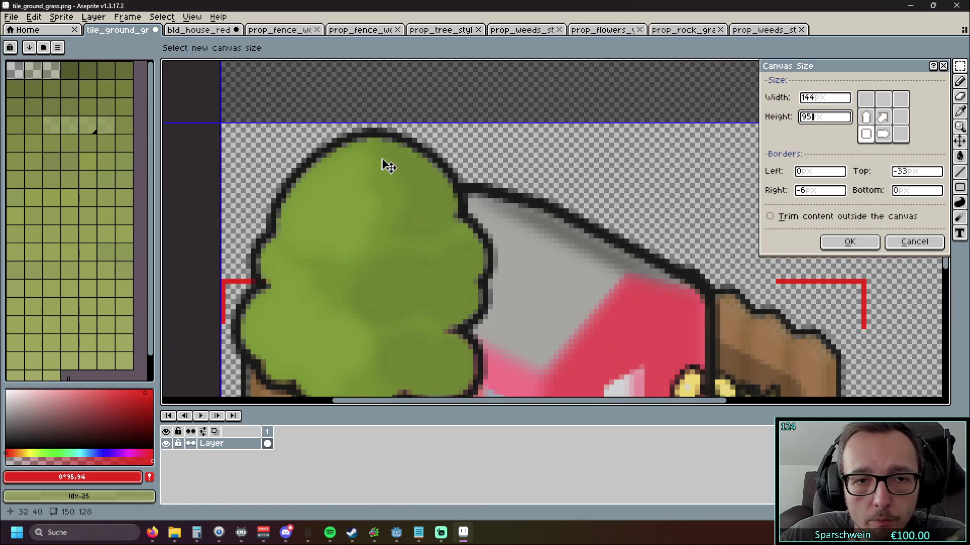
scroll(385, 142, "down", 1)
scroll(385, 141, "down", 1)
left_click(819, 120)
key("BackSpace")
type("6")
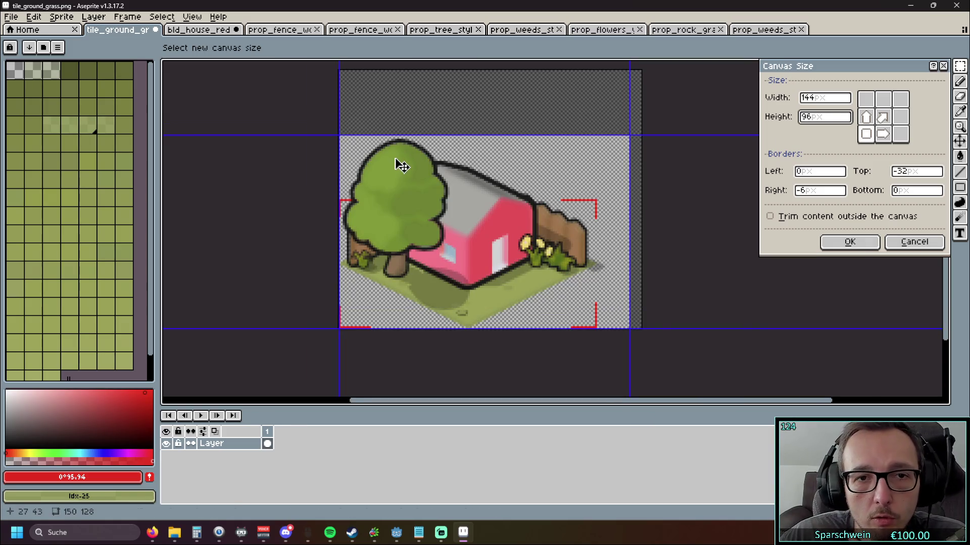
scroll(399, 162, "up", 1)
left_click_drag(214, 234, 231, 152)
scroll(243, 202, "up", 2)
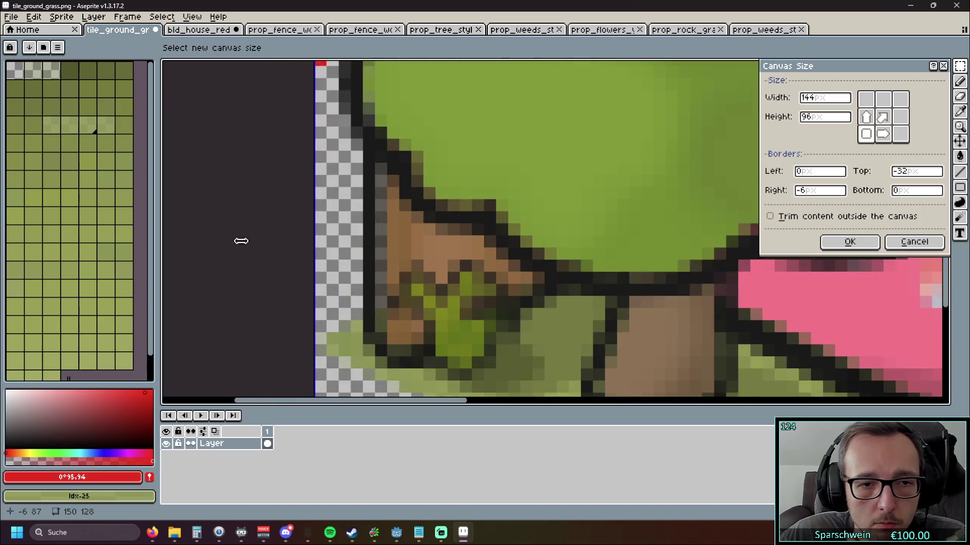
scroll(276, 185, "up", 1)
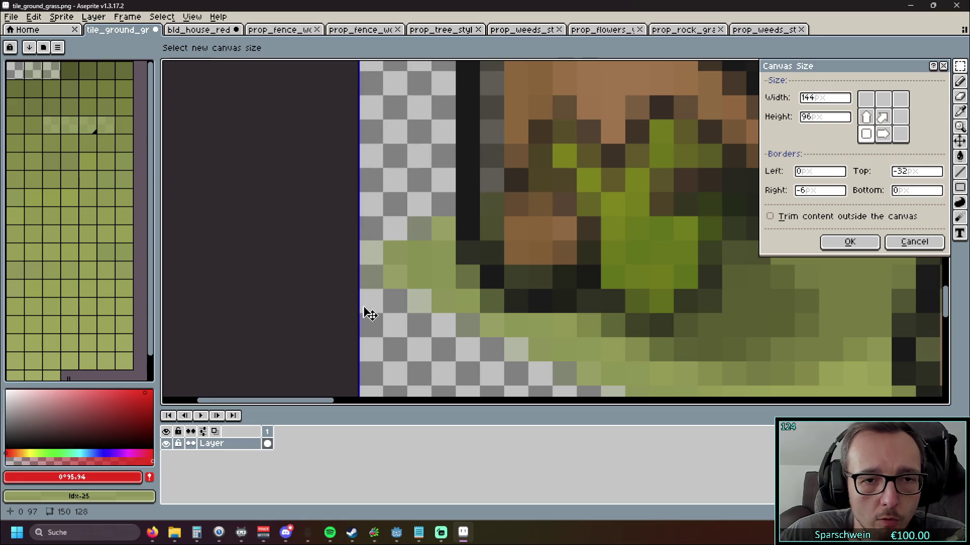
scroll(370, 314, "down", 5)
scroll(589, 265, "up", 1)
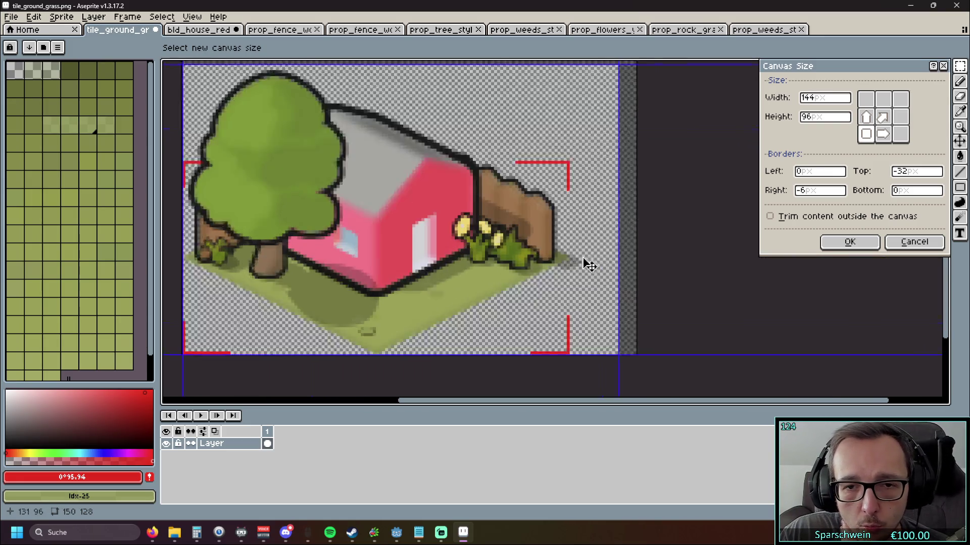
scroll(589, 264, "up", 3)
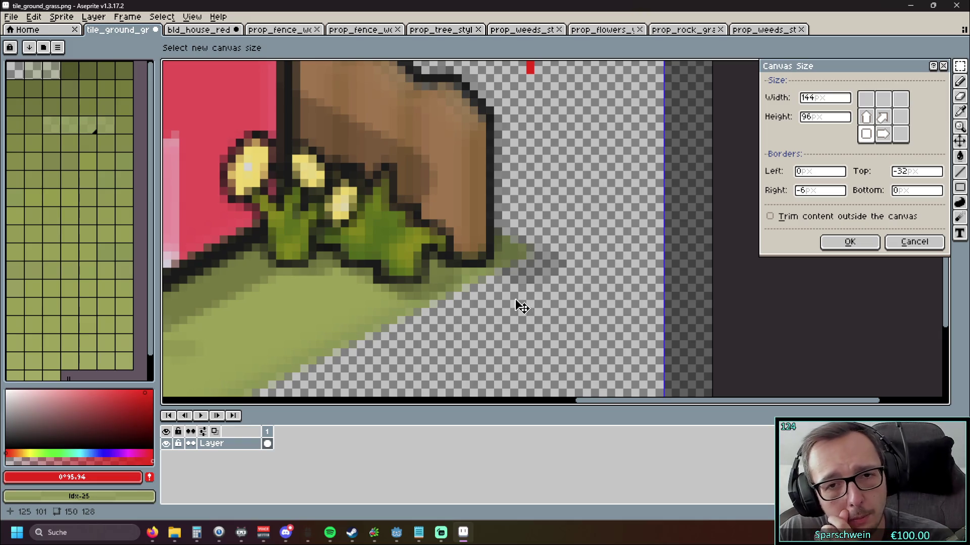
scroll(515, 303, "down", 4)
scroll(613, 295, "up", 1)
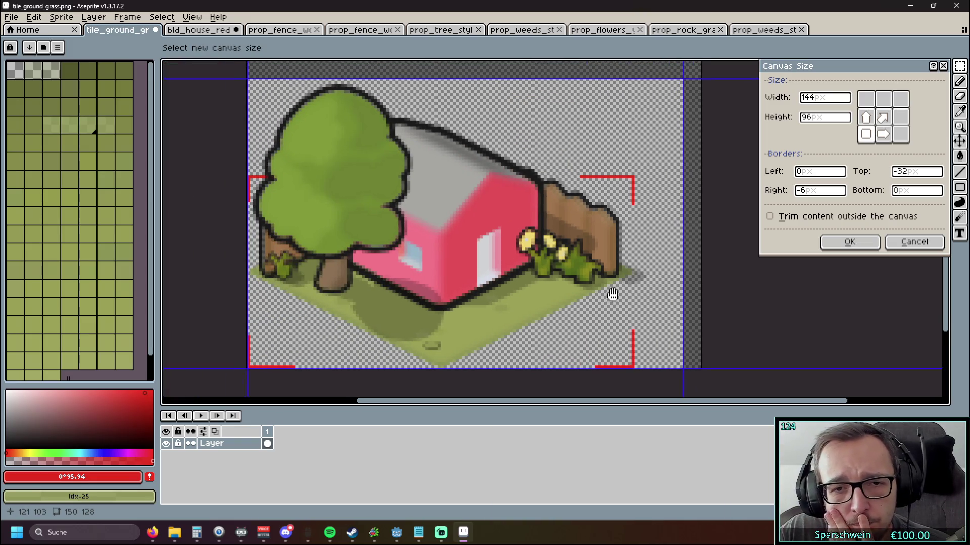
left_click_drag(613, 295, 620, 296)
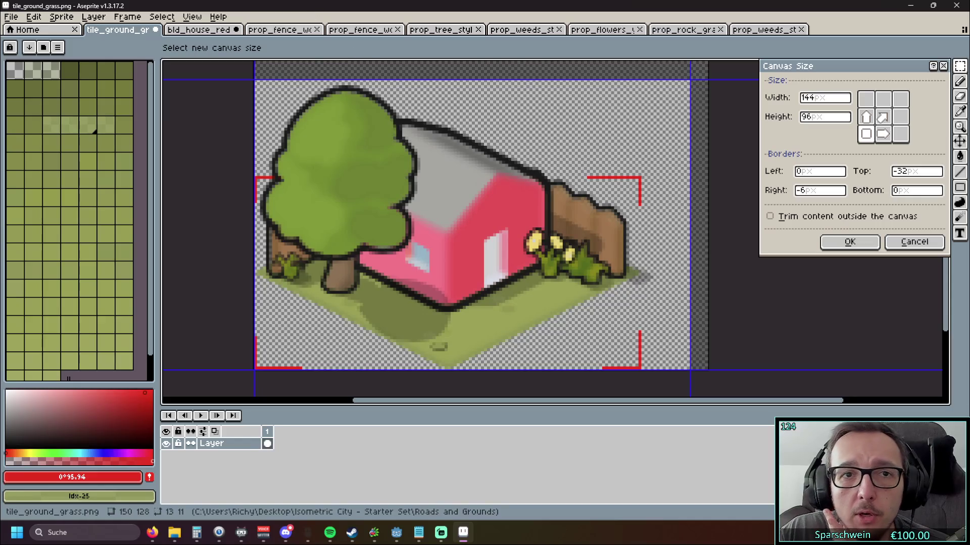
key("alt+Tab")
left_click(329, 11)
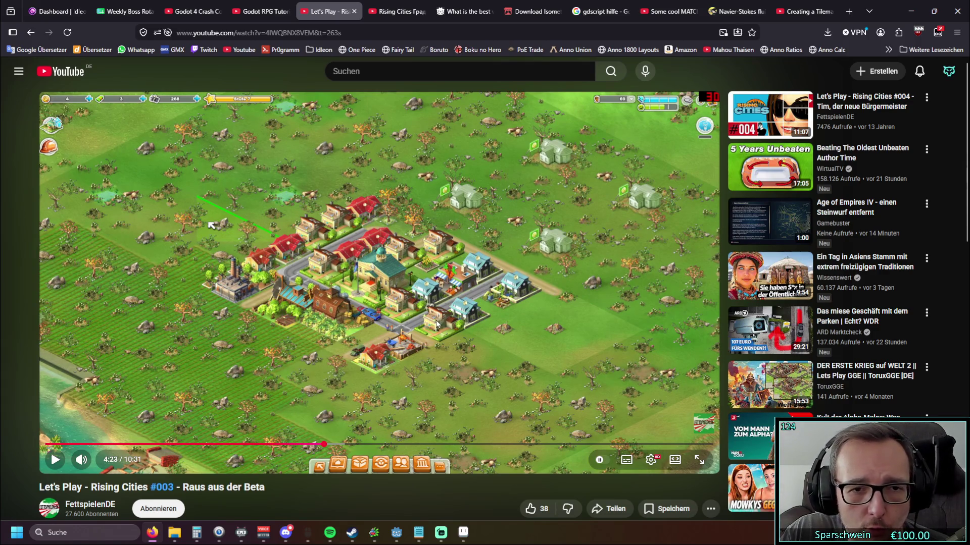
- Minimize the browser after watching the Rising Cities let's-play reference
left_click(911, 11)
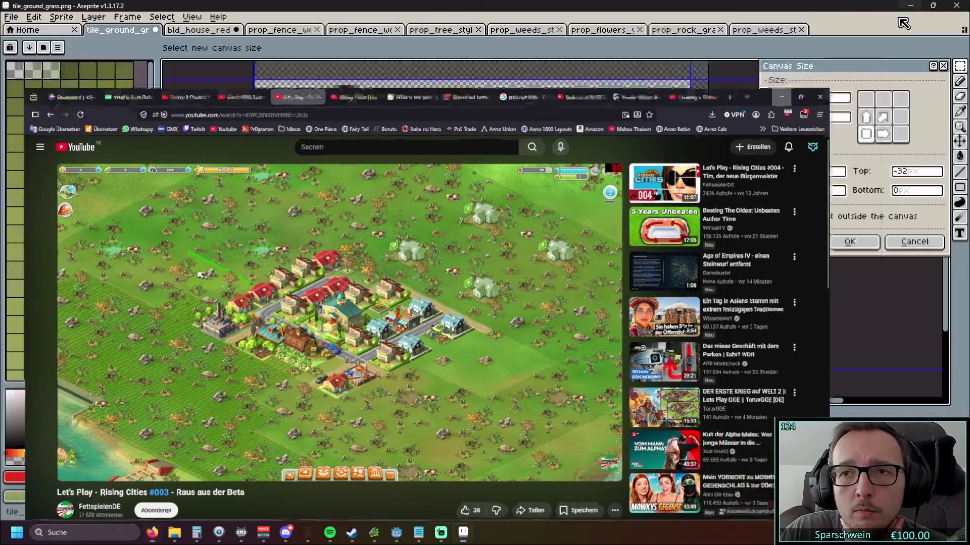
scroll(634, 208, "up", 2)
mouse_move(647, 195)
left_mouse_down()
mouse_move(569, 219)
mouse_move(703, 175)
left_mouse_up()
scroll(569, 218, "up", 3)
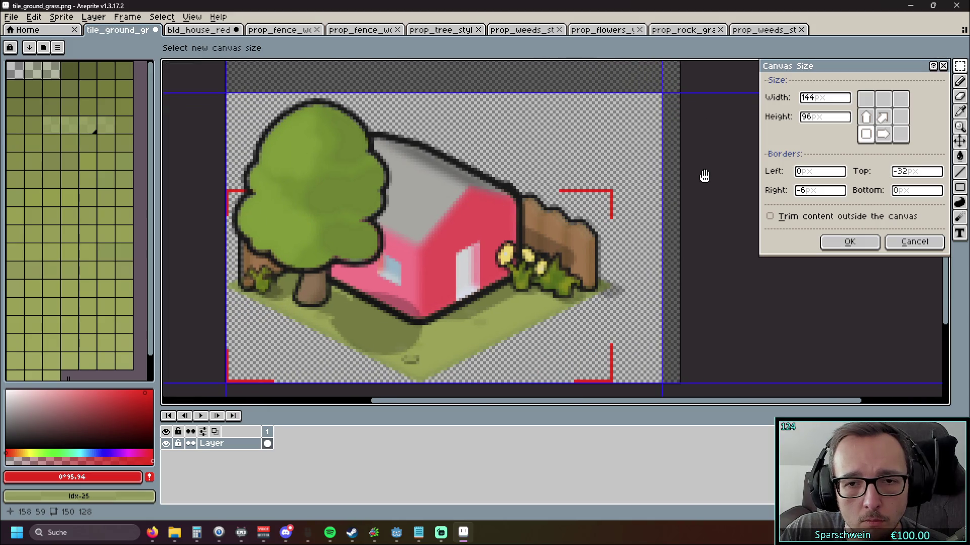
scroll(704, 176, "up", 2)
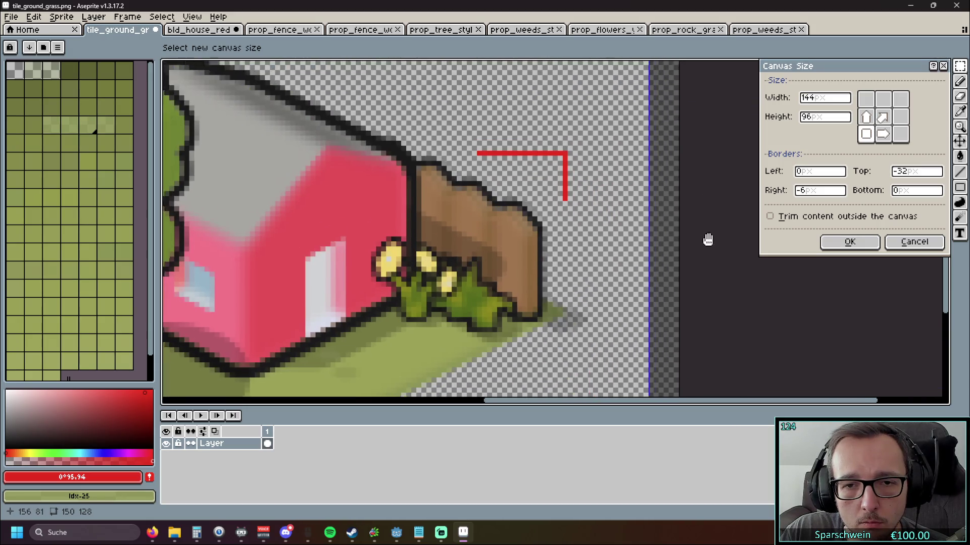
left_click_drag(707, 238, 710, 152)
scroll(705, 157, "down", 3)
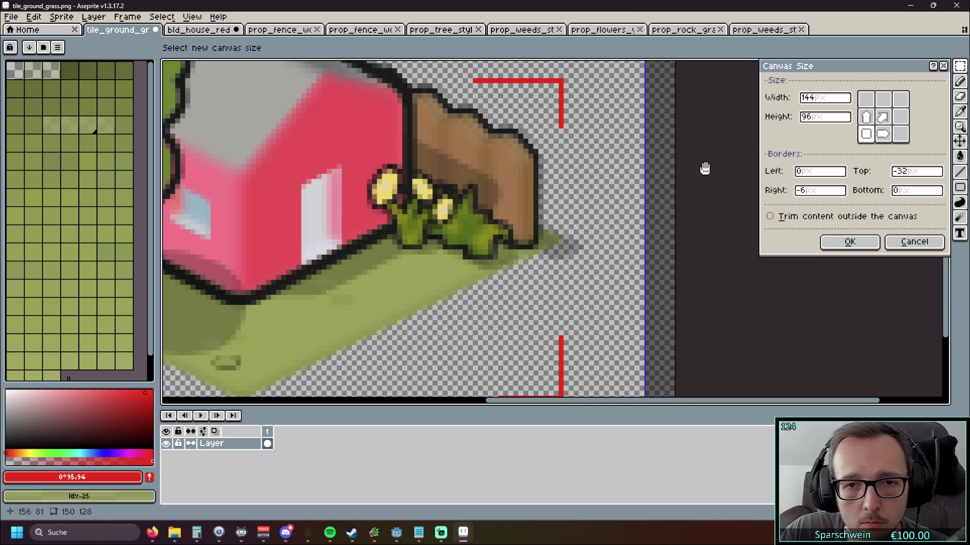
left_click_drag(706, 178, 740, 187)
scroll(741, 188, "down", 2)
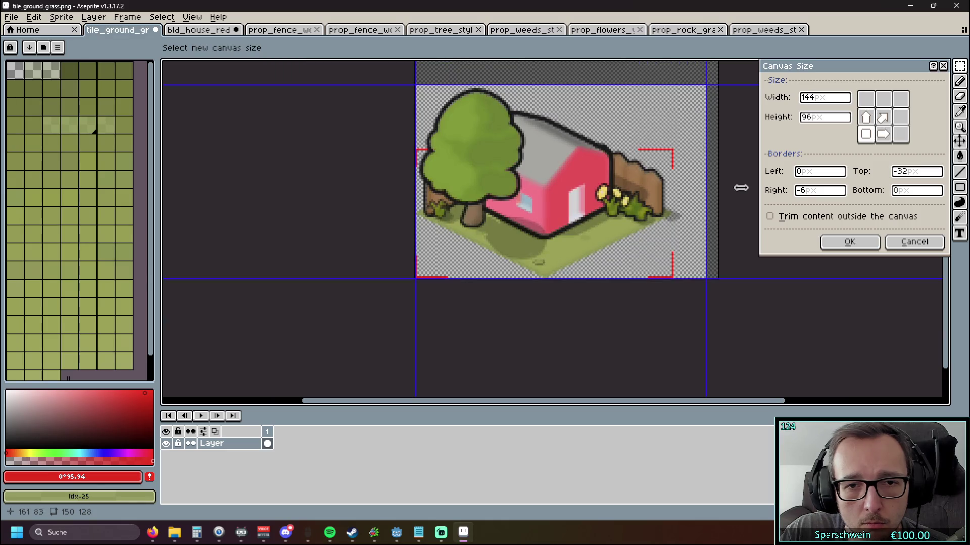
scroll(725, 226, "up", 2)
scroll(724, 230, "up", 1)
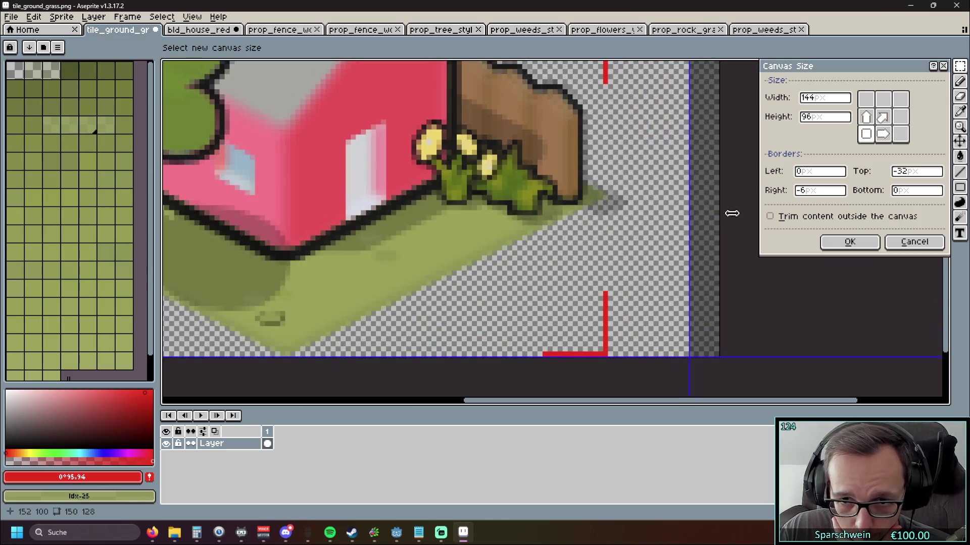
left_click_drag(613, 216, 731, 197)
scroll(731, 197, "up", 1)
scroll(731, 197, "down", 1)
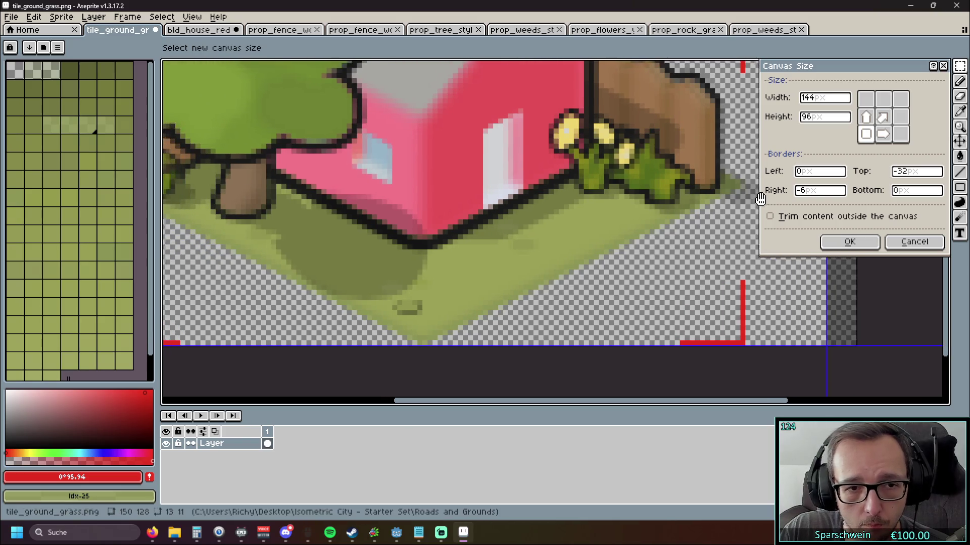
scroll(664, 238, "up", 1)
left_click_drag(665, 245, 553, 243)
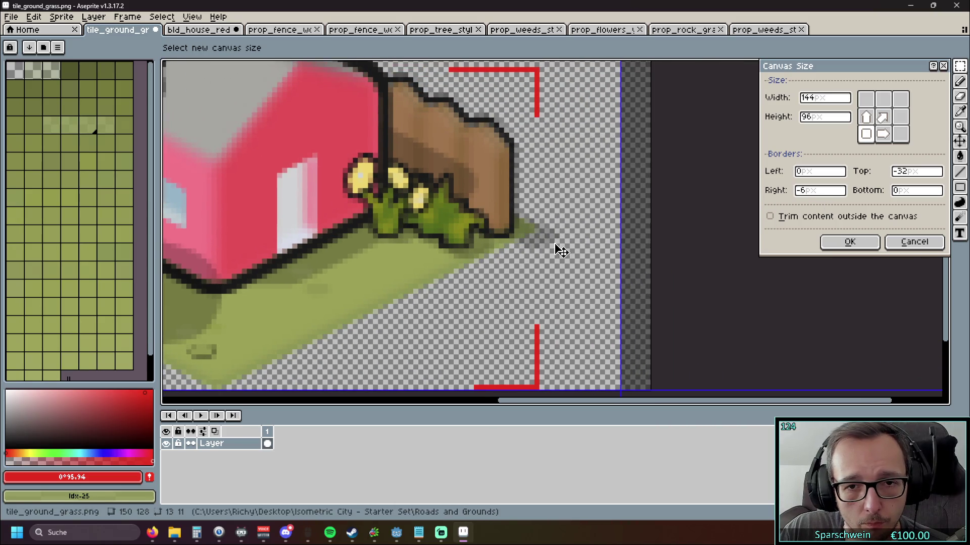
scroll(561, 251, "up", 1)
scroll(515, 281, "up", 1)
scroll(520, 257, "down", 1)
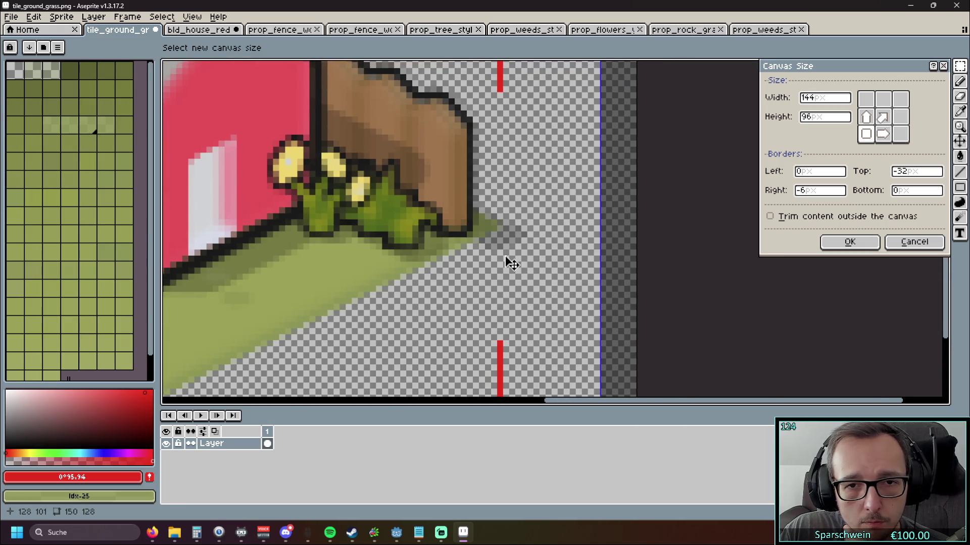
scroll(508, 260, "up", 2)
scroll(472, 260, "down", 2)
scroll(606, 267, "up", 1)
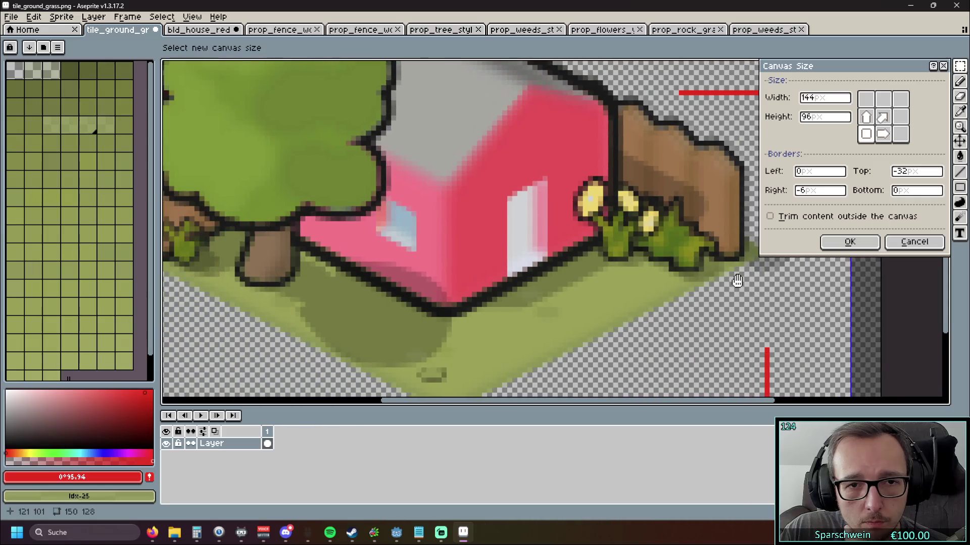
- Change the canvas height from 96 to 95 and apply the 144 × 95 resize
scroll(563, 277, "down", 1)
left_click_drag(563, 277, 532, 282)
scroll(566, 288, "up", 3)
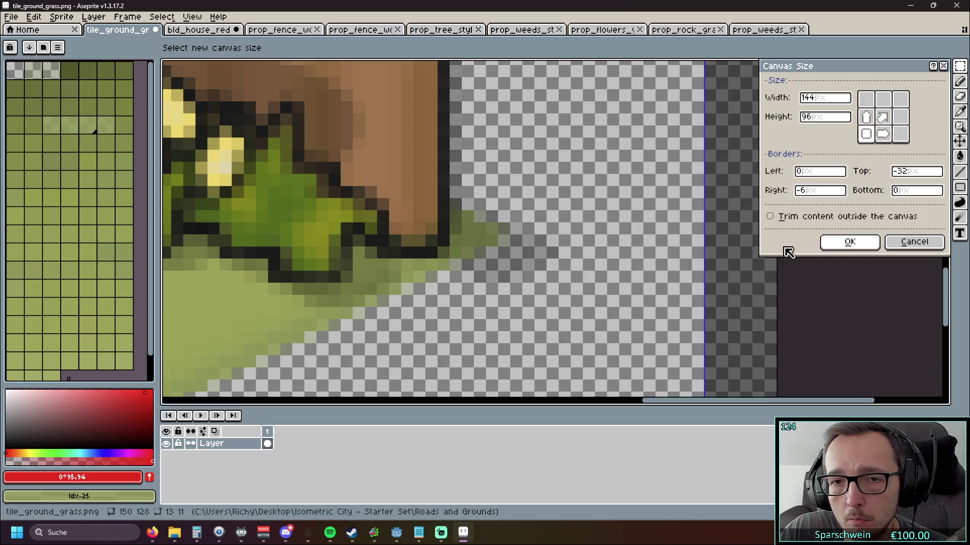
scroll(620, 249, "down", 2)
scroll(606, 248, "down", 2)
scroll(584, 246, "up", 2)
mouse_move(580, 245)
left_mouse_down()
mouse_move(647, 255)
mouse_move(677, 294)
left_mouse_up()
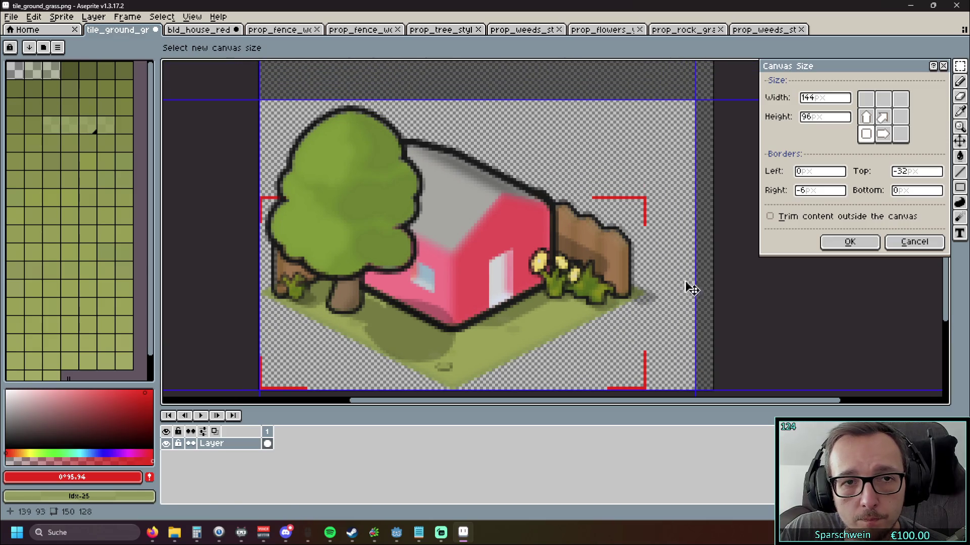
left_click(830, 127)
key("BackSpace")
type("5")
left_click(850, 242)
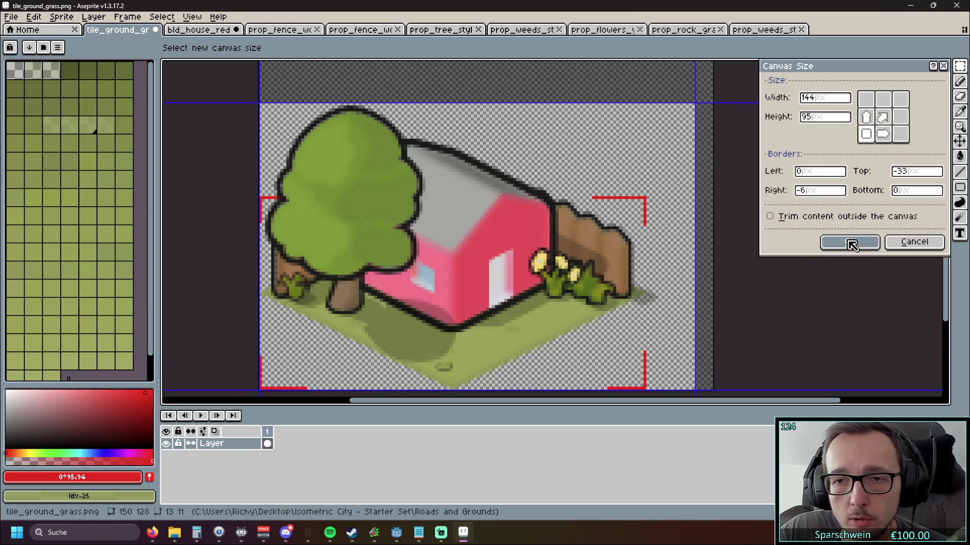
scroll(672, 217, "up", 3)
- Erase the red L-shaped corner marker along the tree's left edge with the Eraser
scroll(571, 269, "up", 2)
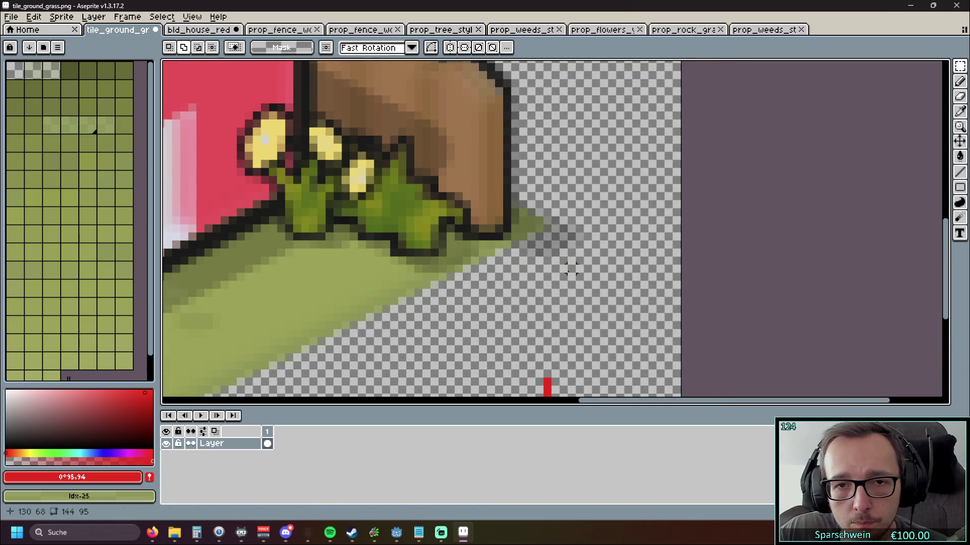
scroll(575, 269, "down", 4)
scroll(315, 313, "up", 5)
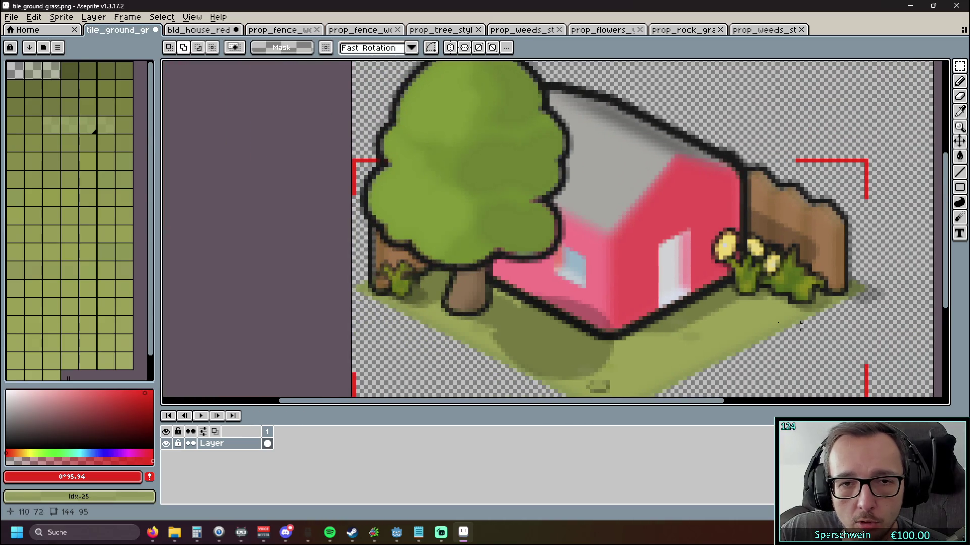
scroll(386, 281, "up", 2)
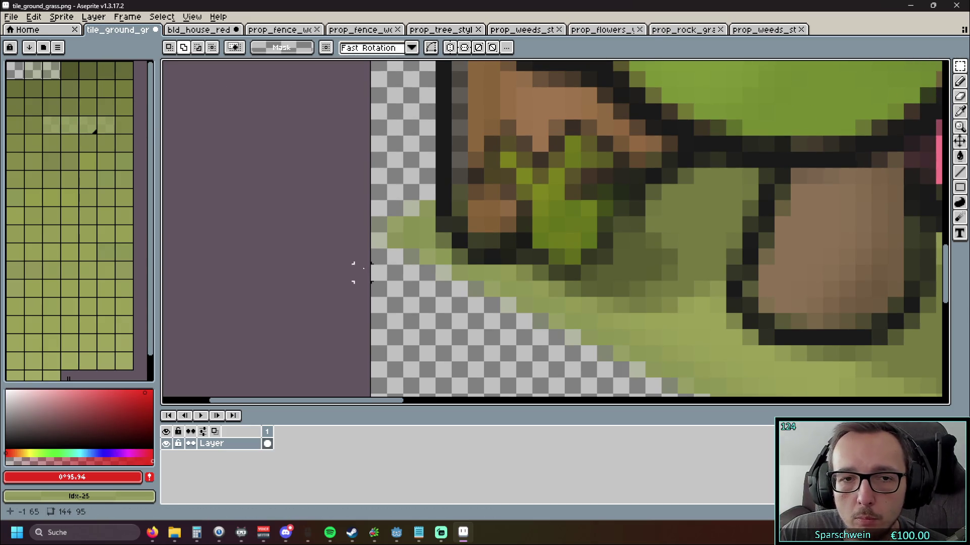
key("e")
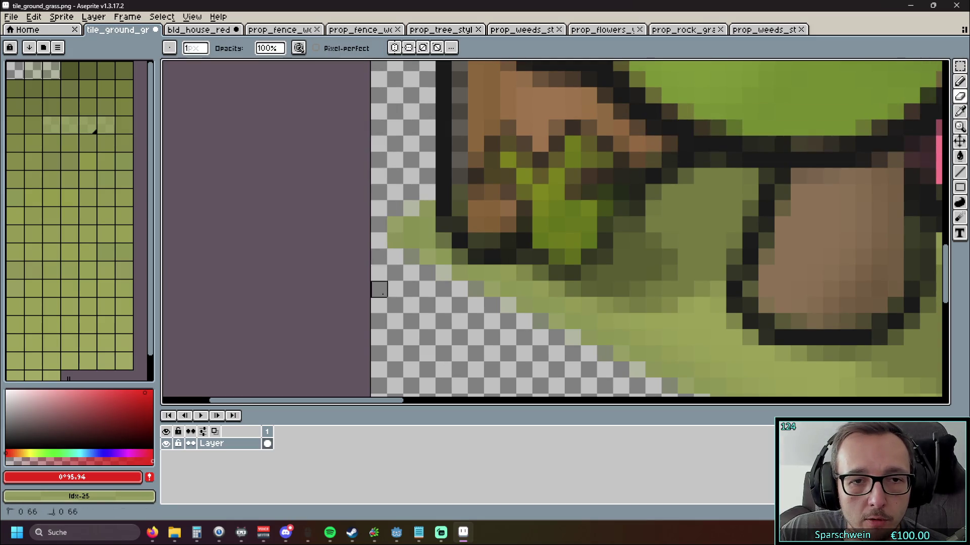
scroll(379, 129, "down", 5)
mouse_move(345, 166)
left_mouse_down()
mouse_move(296, 288)
mouse_move(273, 316)
mouse_move(339, 313)
left_mouse_up()
scroll(378, 197, "up", 1)
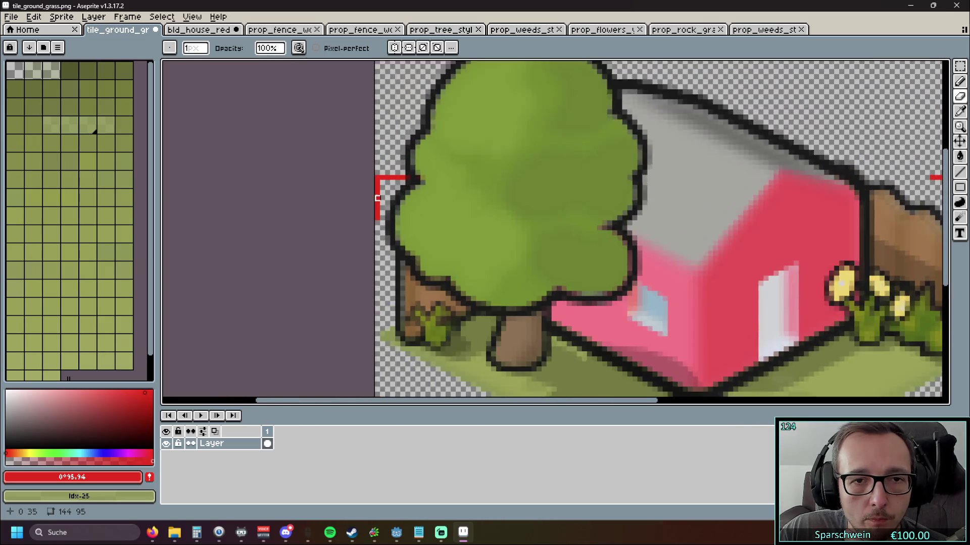
scroll(378, 198, "up", 2)
mouse_move(374, 293)
left_mouse_down()
mouse_move(374, 150)
mouse_move(471, 148)
mouse_move(390, 221)
left_mouse_up()
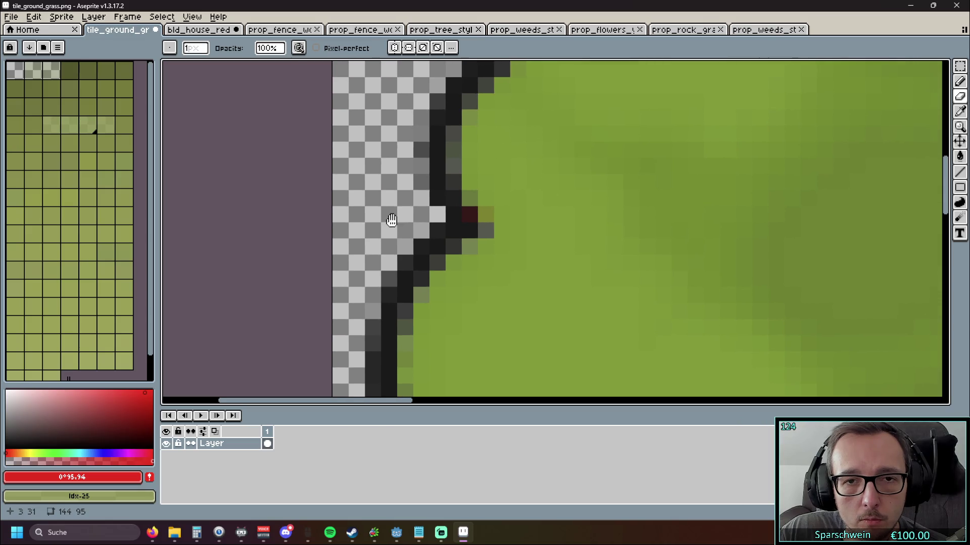
left_click(959, 111)
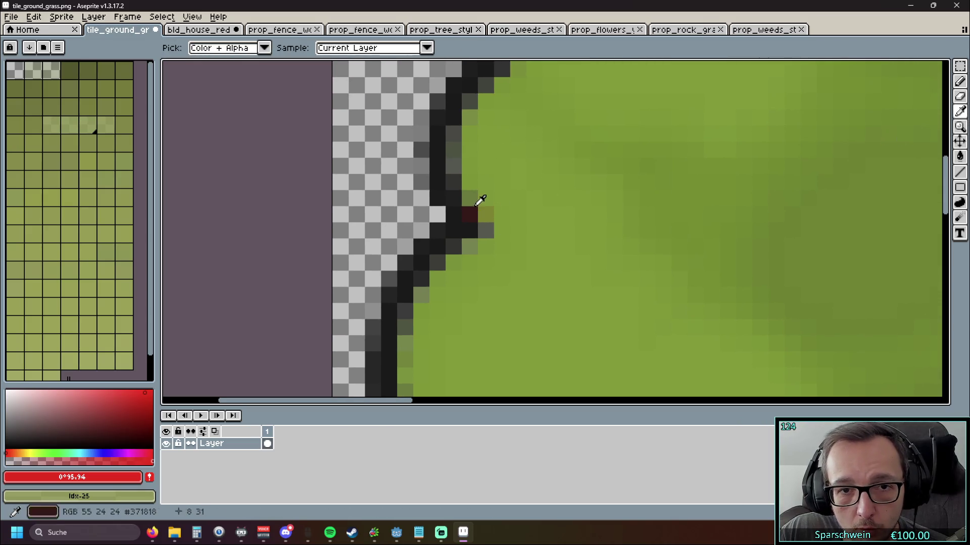
- Pick the tree's green and paint the stray olive outline pixel green
left_click_drag(485, 197, 459, 199)
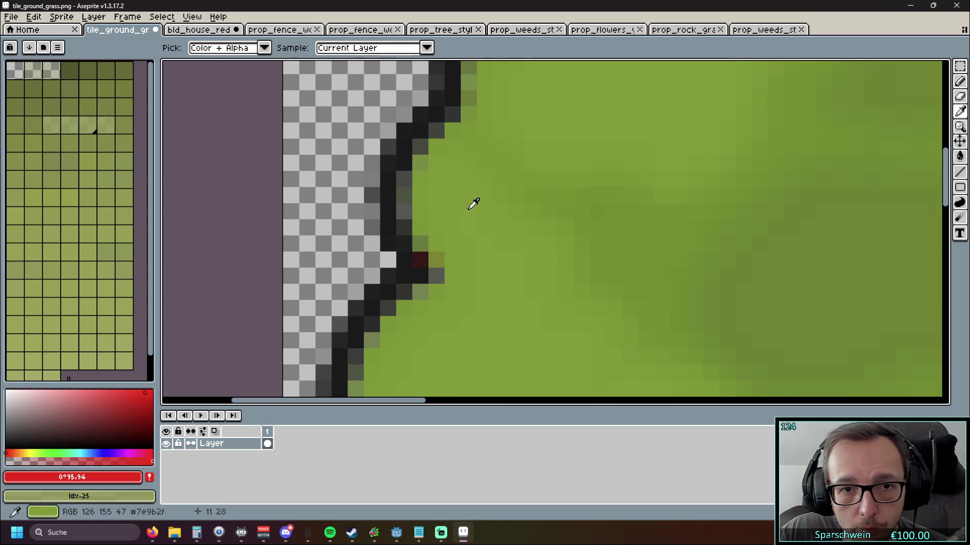
left_click(475, 248)
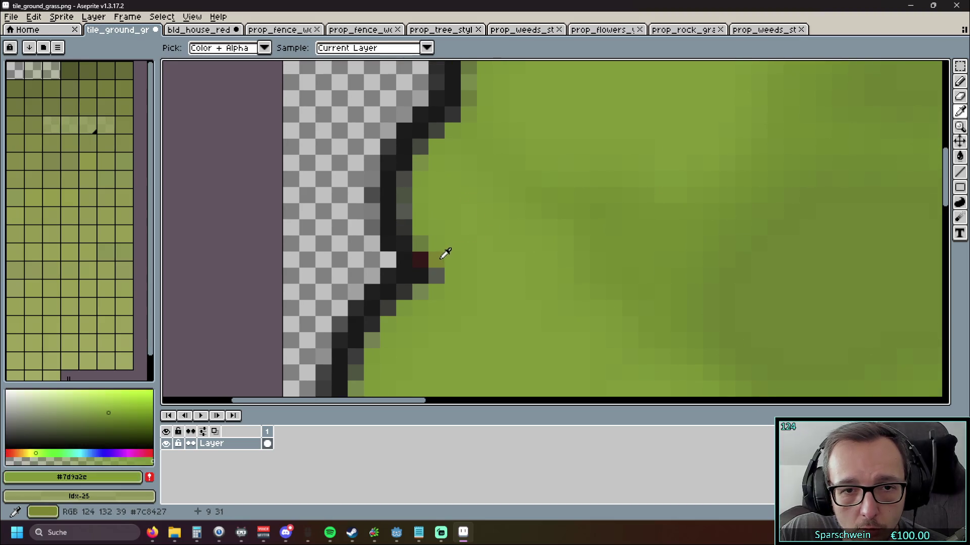
left_click(474, 126)
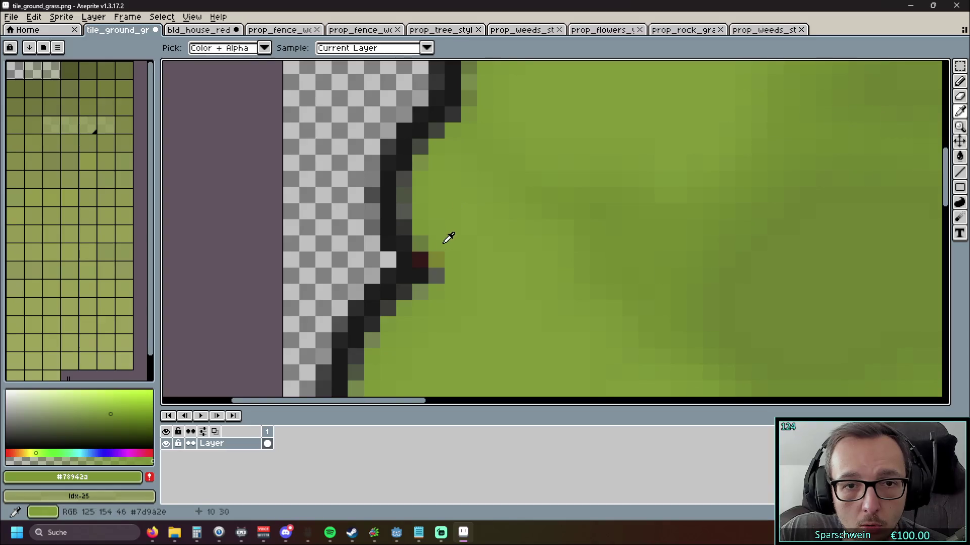
key("b")
left_click(433, 263)
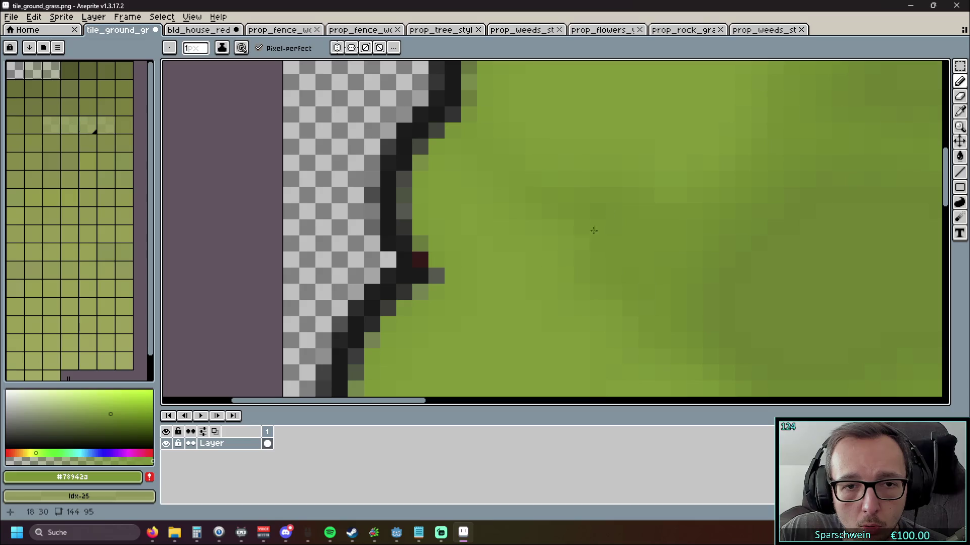
- Sample the dark outline colour and place a dark outline pixel on the canopy edge
key("i")
left_click(402, 209)
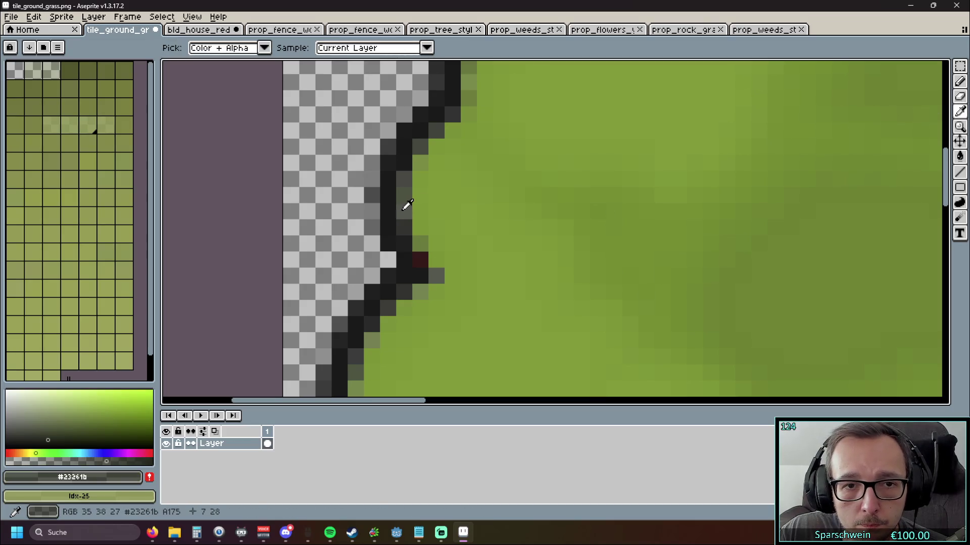
left_click(960, 81)
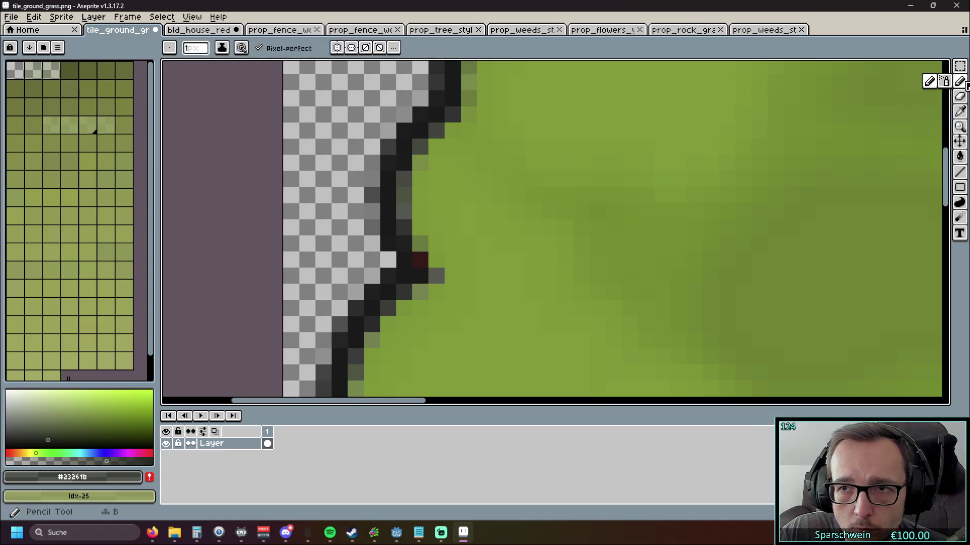
left_click(469, 259)
key("ctrl+z")
left_click(533, 260)
scroll(552, 259, "down", 2)
scroll(517, 221, "down", 1)
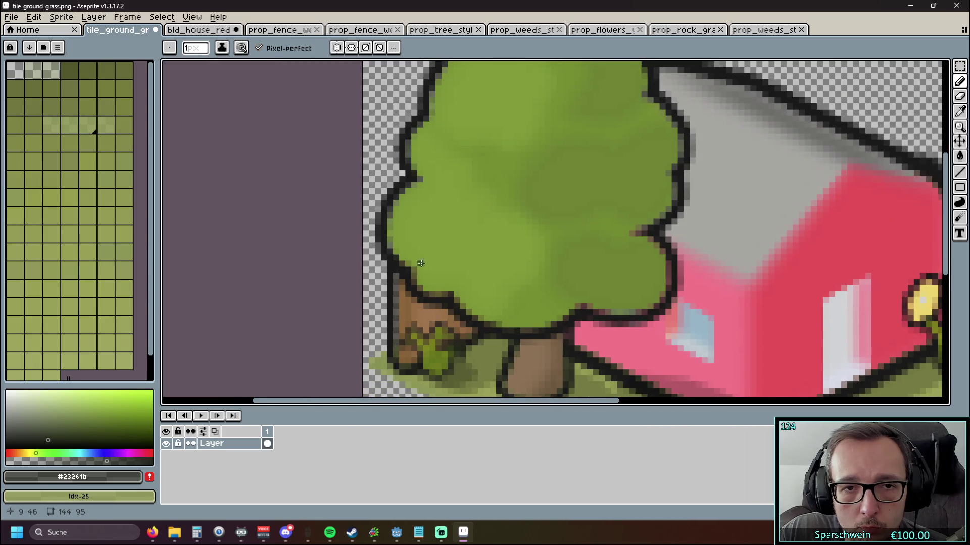
scroll(520, 216, "up", 4)
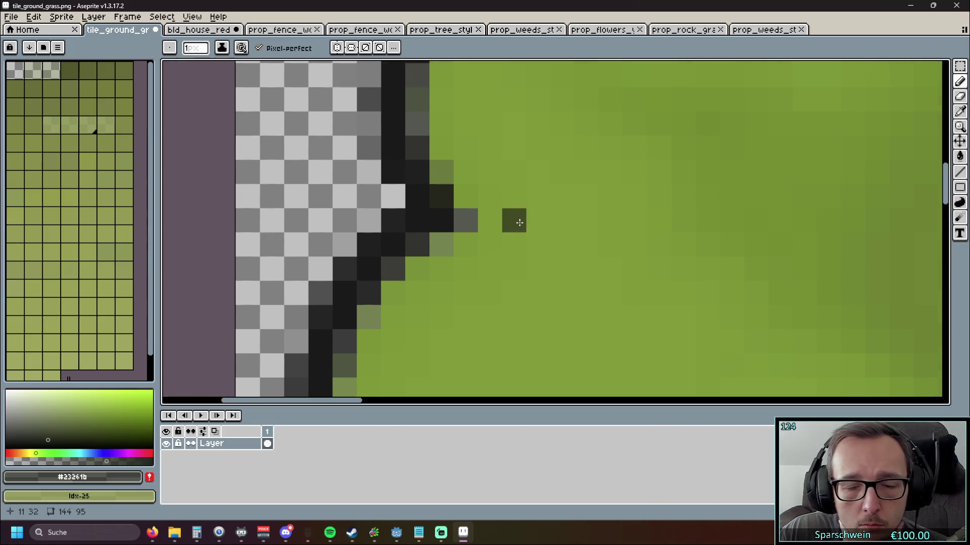
scroll(518, 217, "down", 3)
scroll(514, 227, "up", 3)
scroll(514, 227, "up", 2)
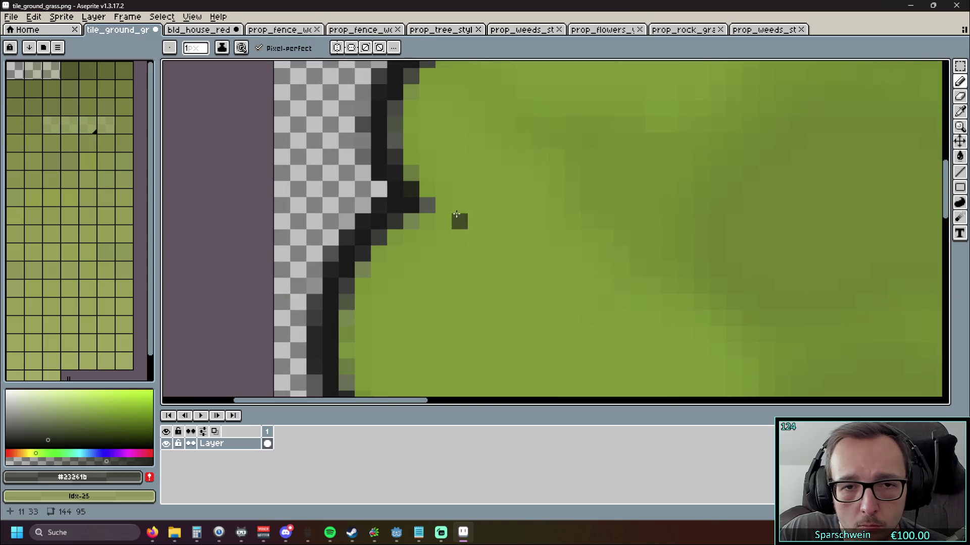
- Sample two more canopy greens for touching up the tree's left outline
left_click(960, 112)
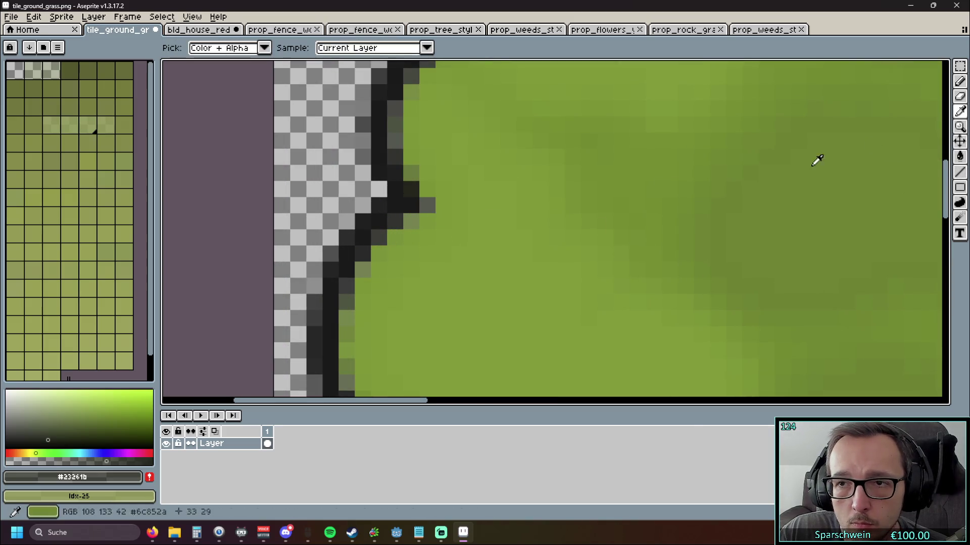
left_click(366, 264)
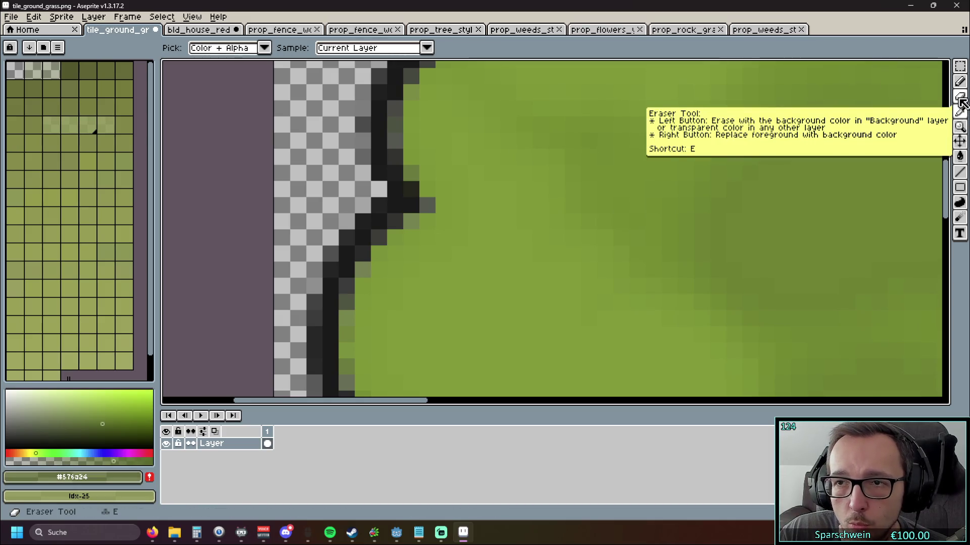
left_click(960, 80)
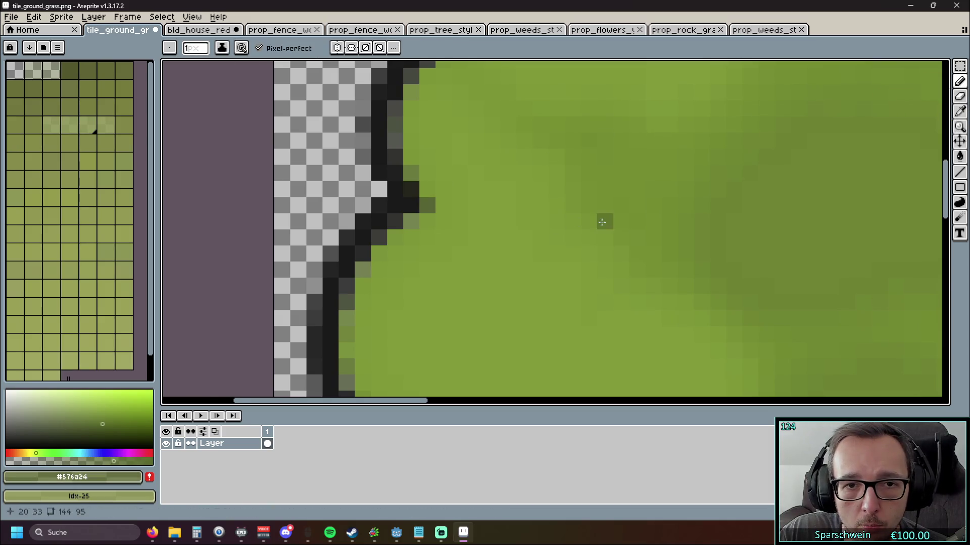
scroll(604, 219, "down", 3)
scroll(558, 227, "up", 3)
scroll(516, 211, "up", 1)
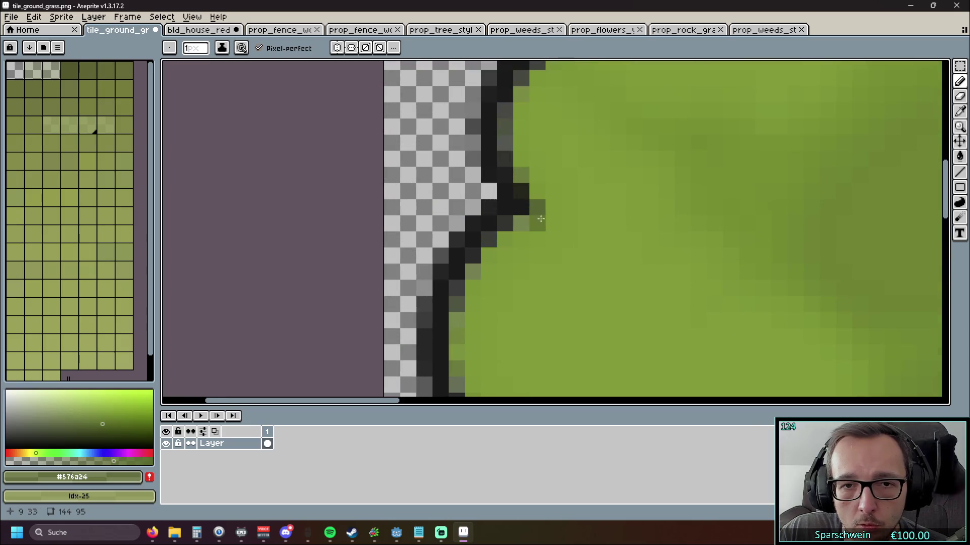
left_click(960, 111)
left_click(461, 332)
left_click(960, 82)
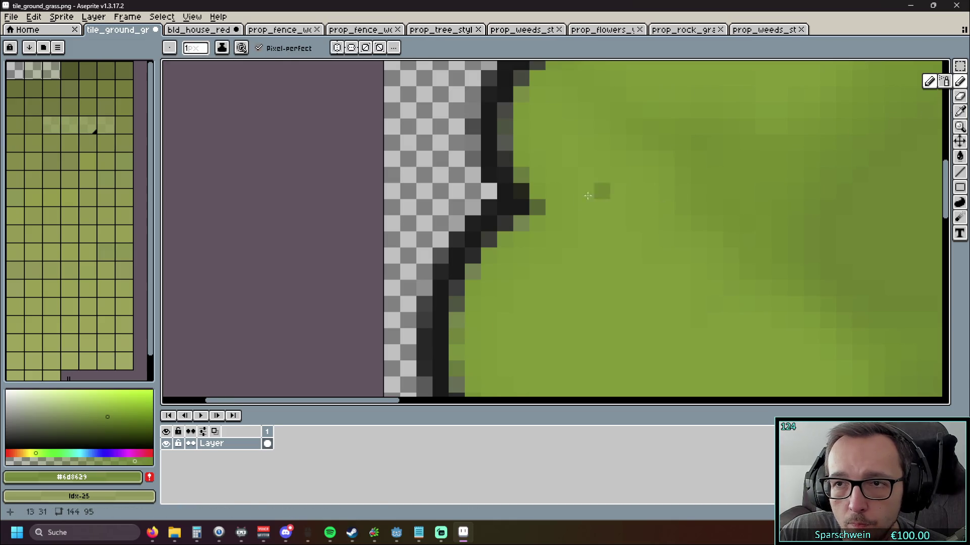
scroll(694, 252, "down", 3)
scroll(599, 211, "up", 2)
scroll(599, 211, "down", 1)
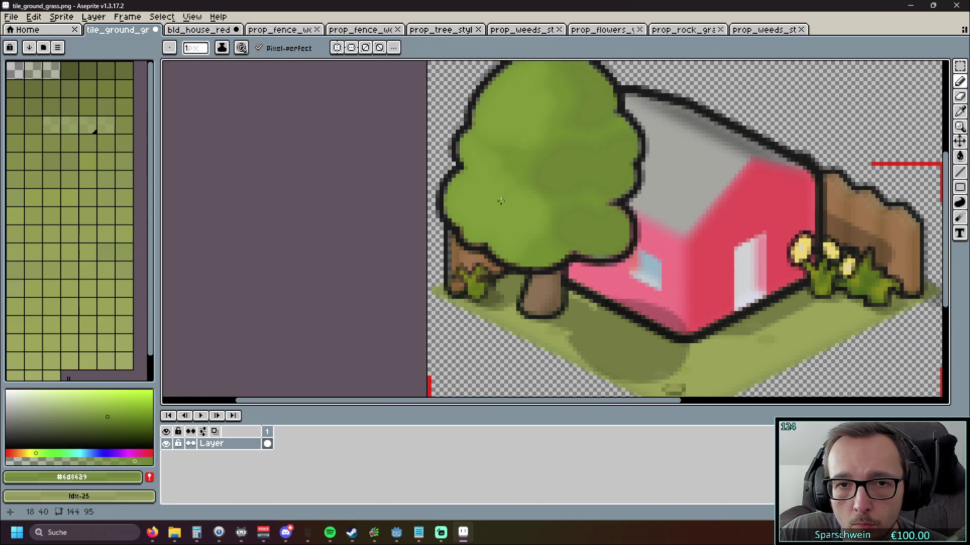
scroll(465, 244, "up", 2)
scroll(429, 291, "down", 2)
- Erase the horizontal red line along the sprite's top right
left_click_drag(419, 303, 291, 196)
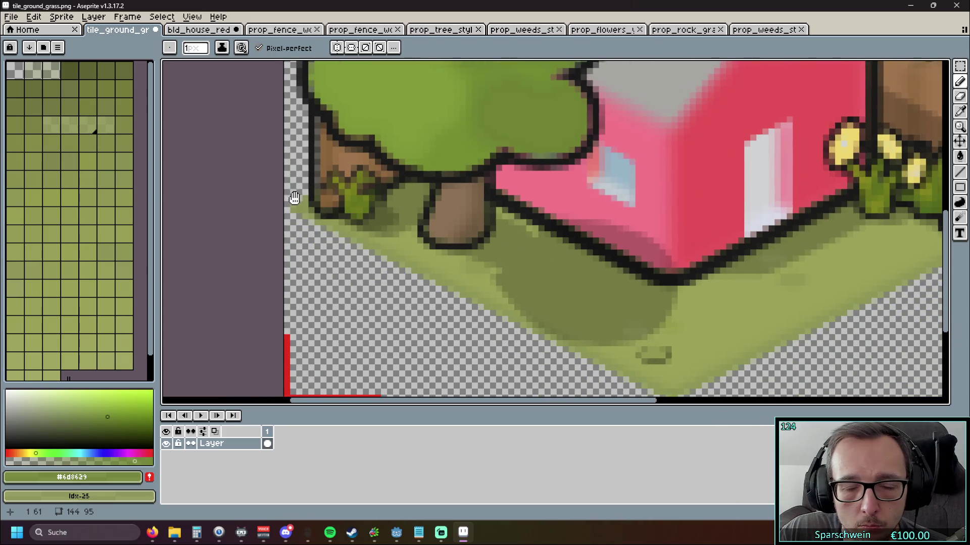
scroll(431, 246, "up", 2)
scroll(431, 246, "down", 2)
left_click_drag(606, 222, 465, 288)
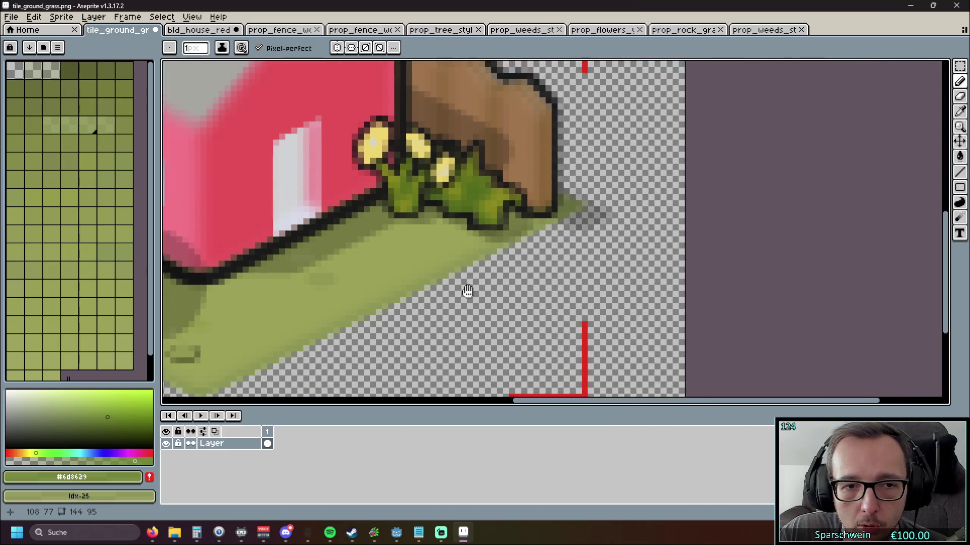
scroll(708, 190, "up", 2)
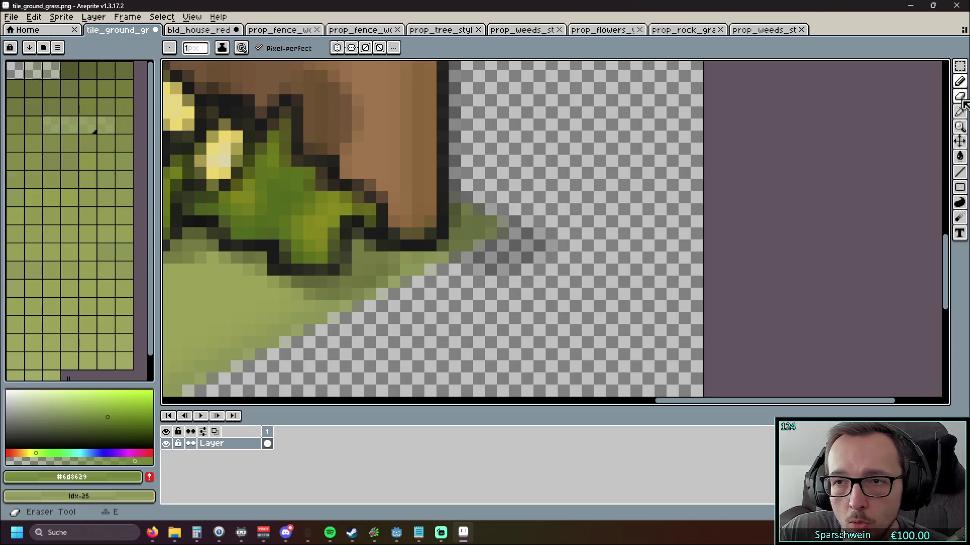
left_click(959, 96)
scroll(613, 251, "down", 2)
scroll(613, 251, "up", 2)
left_click_drag(613, 251, 632, 256)
left_click_drag(573, 180, 650, 180)
scroll(645, 220, "down", 5)
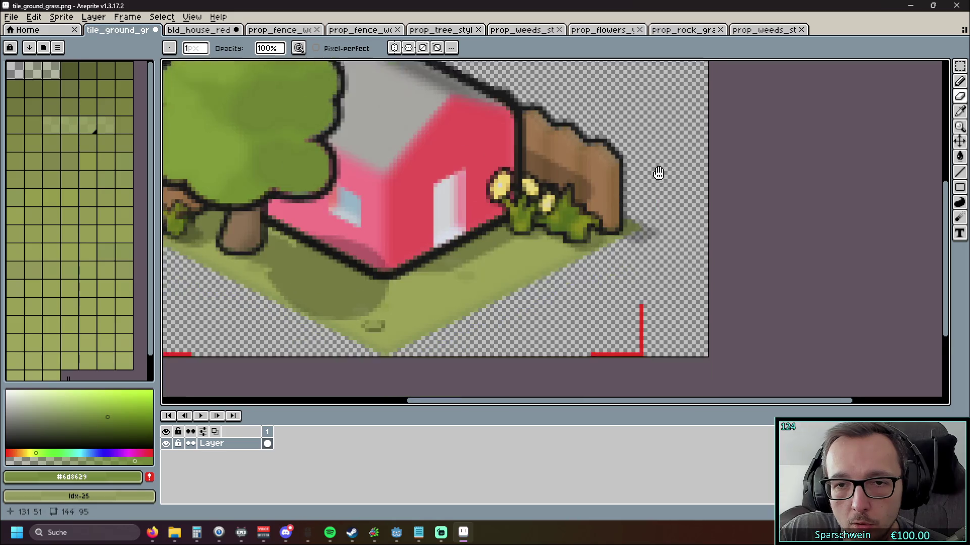
- Erase the bottom red border line up to the corner
mouse_move(645, 268)
left_mouse_down()
mouse_move(643, 295)
mouse_move(550, 319)
left_mouse_up()
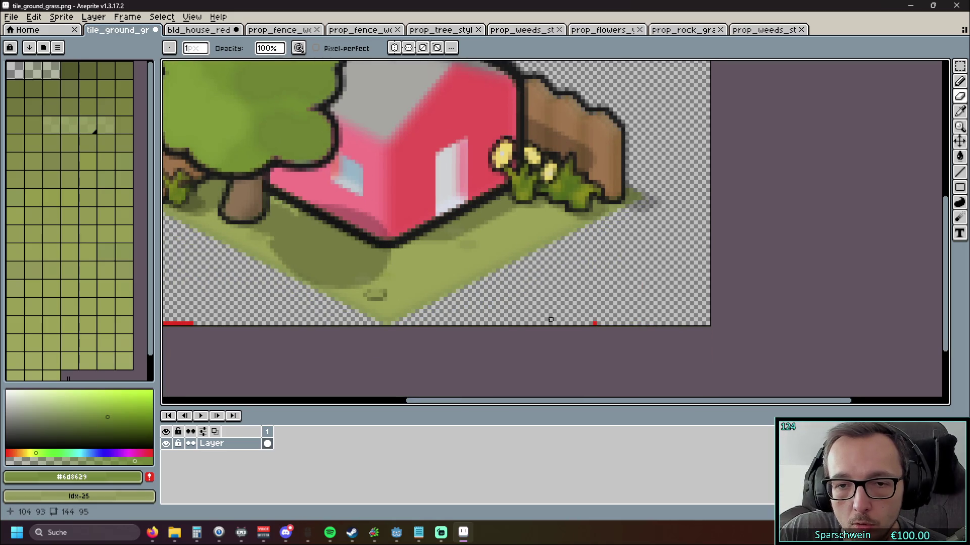
scroll(594, 324, "left", 9)
left_click_drag(399, 326, 329, 321)
scroll(509, 280, "up", 5)
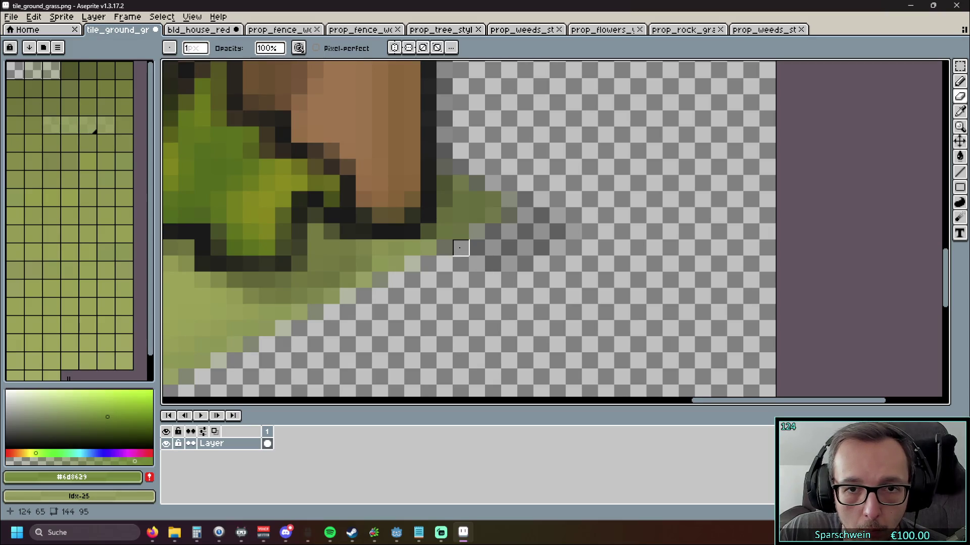
- Erase the semi-transparent dark pixel rows right of the grass edge beside the fence
left_click_drag(461, 248, 589, 245)
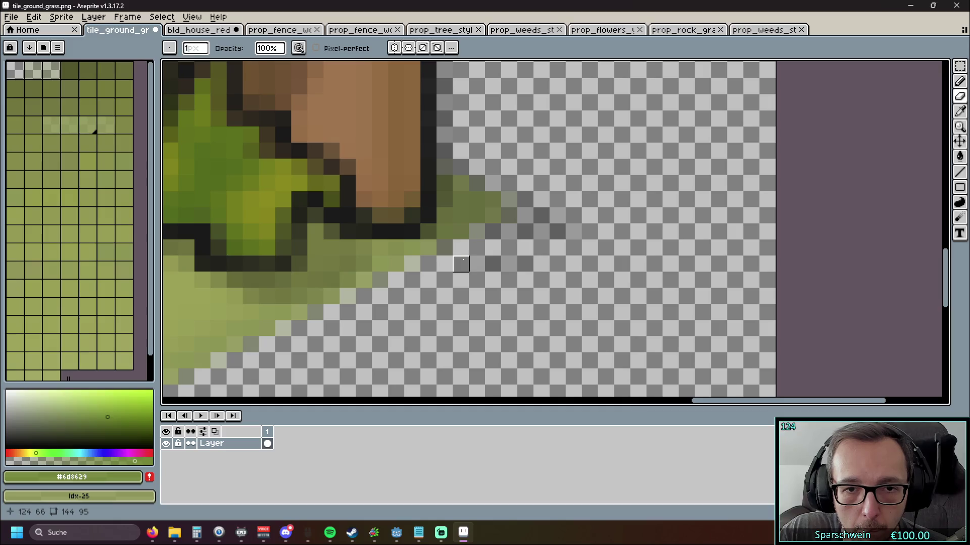
left_click_drag(459, 264, 574, 264)
left_click_drag(445, 249, 654, 248)
left_click_drag(478, 232, 606, 230)
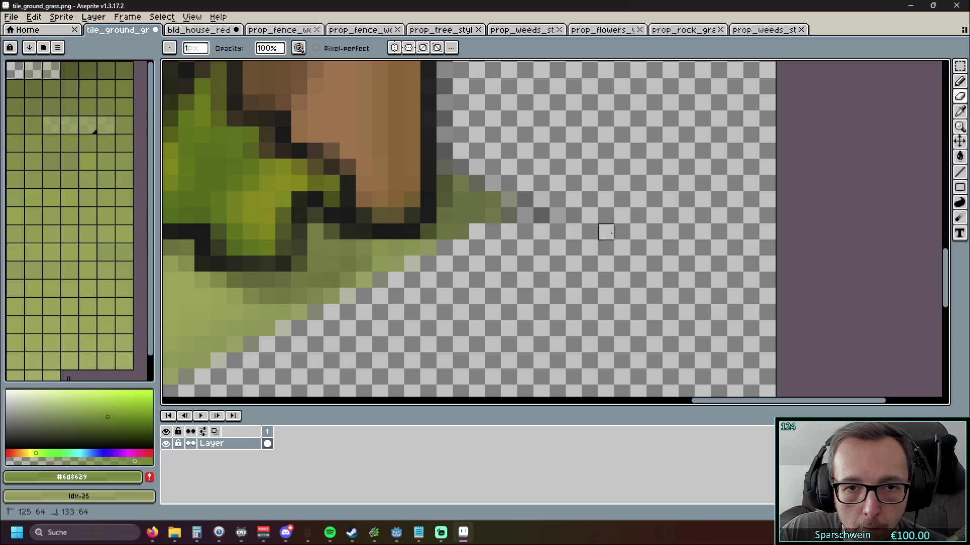
mouse_move(509, 216)
left_mouse_down()
mouse_move(589, 212)
mouse_move(508, 201)
left_mouse_up()
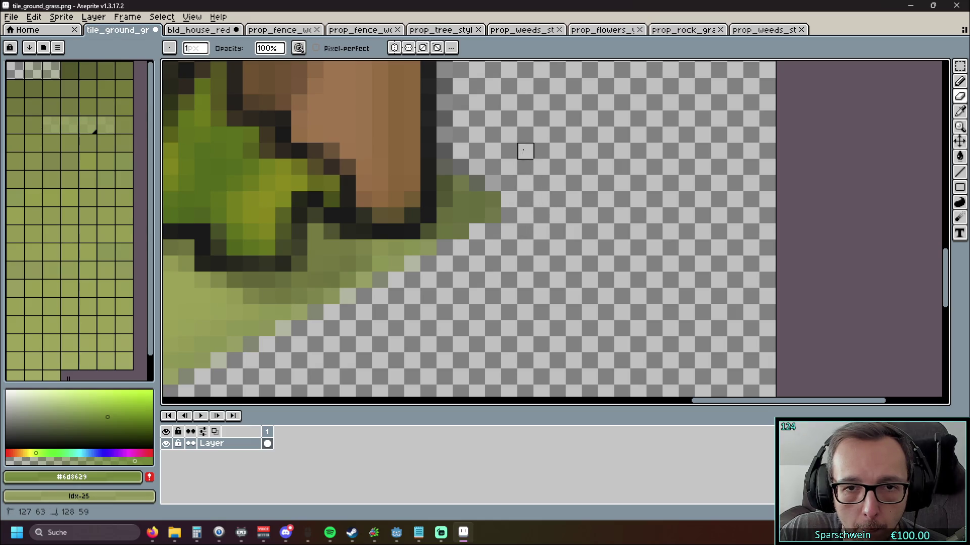
scroll(526, 150, "down", 5)
scroll(554, 256, "up", 2)
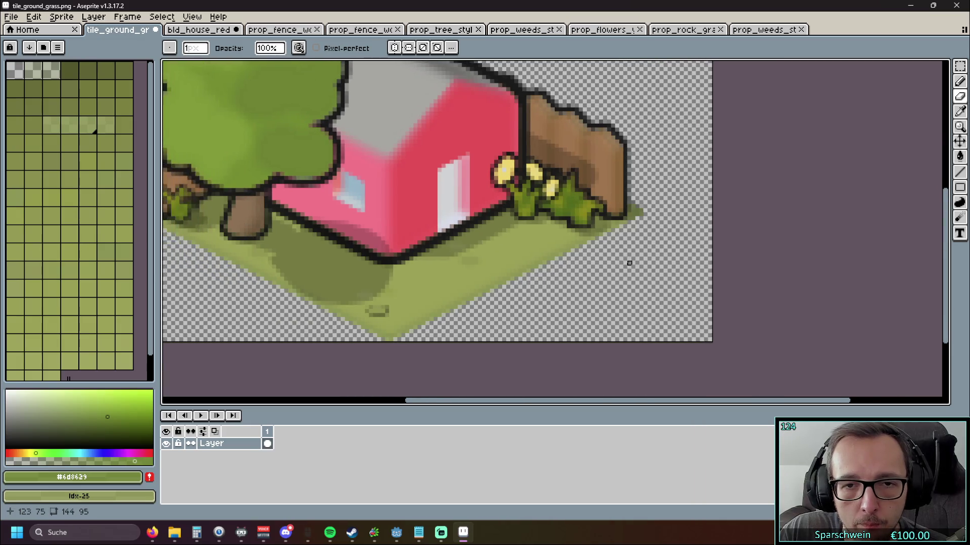
scroll(629, 263, "down", 1)
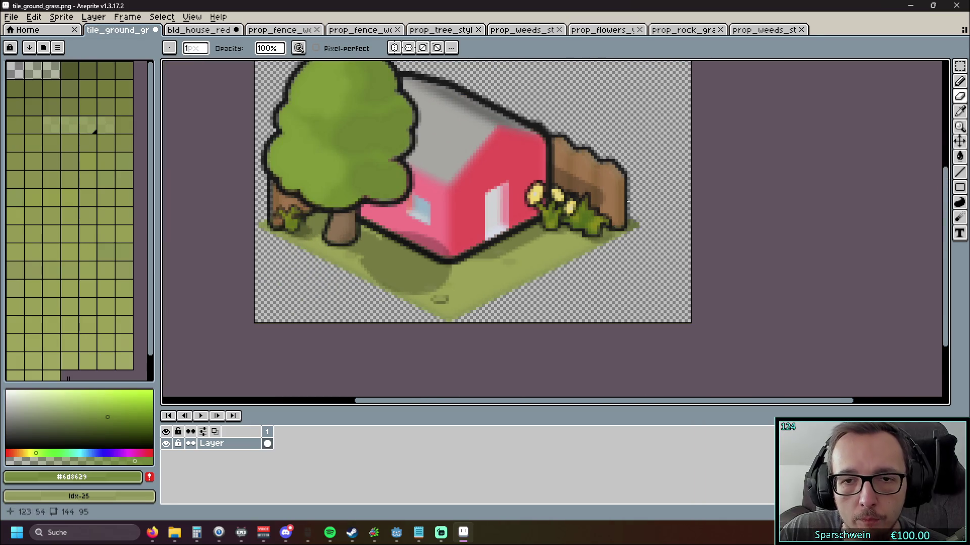
- Open Sprite > Canvas Size and enter trial heights of 64 and 144
left_click(20, 18)
mouse_move(42, 53)
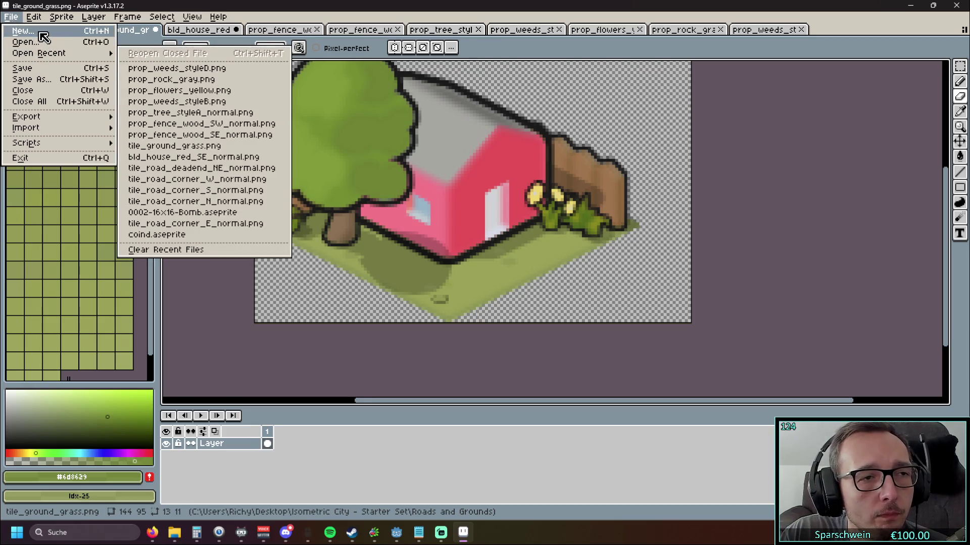
mouse_move(218, 17)
mouse_move(61, 17)
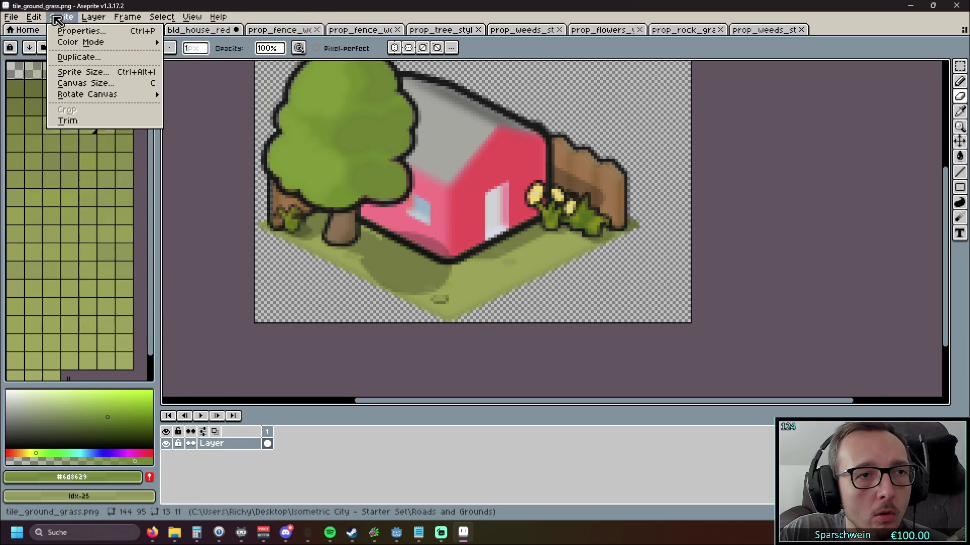
left_click(84, 84)
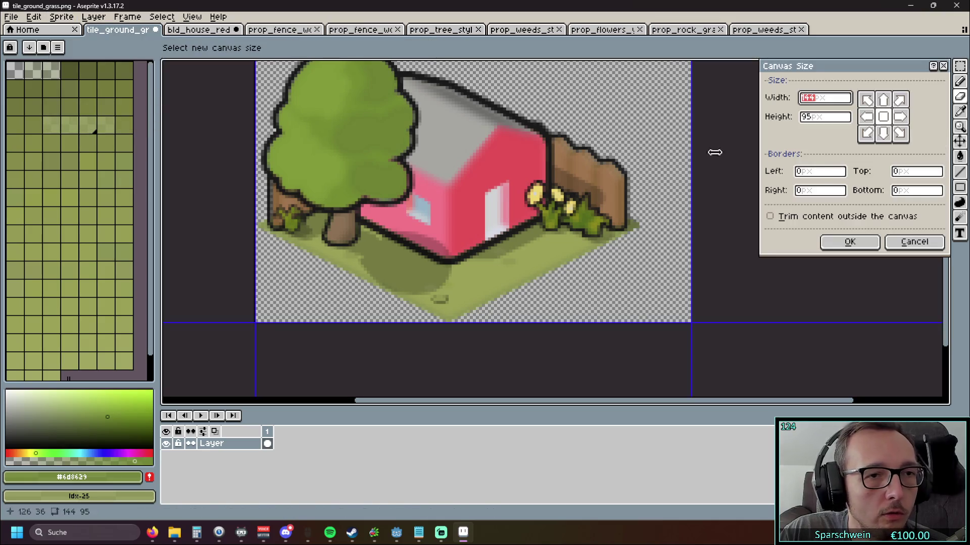
left_click(838, 119)
type("64")
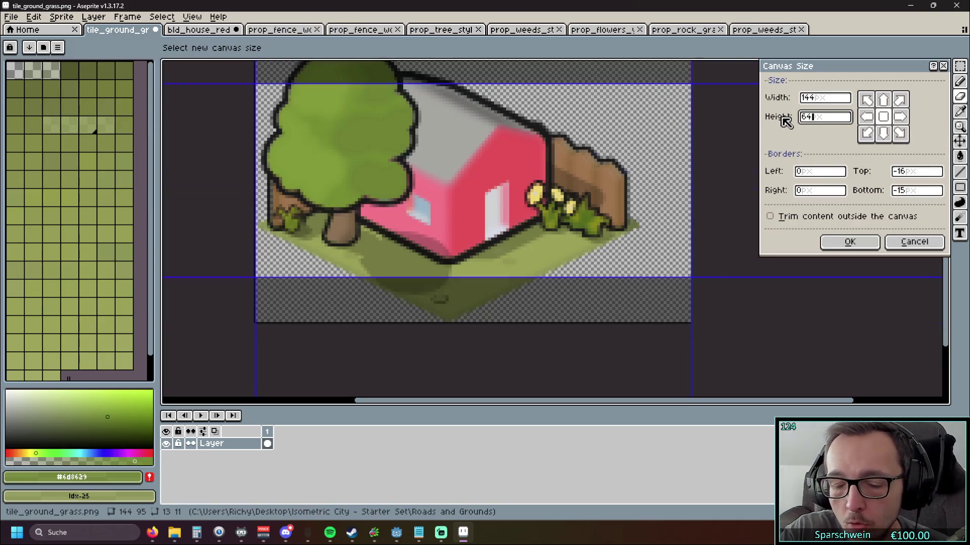
left_click(838, 121)
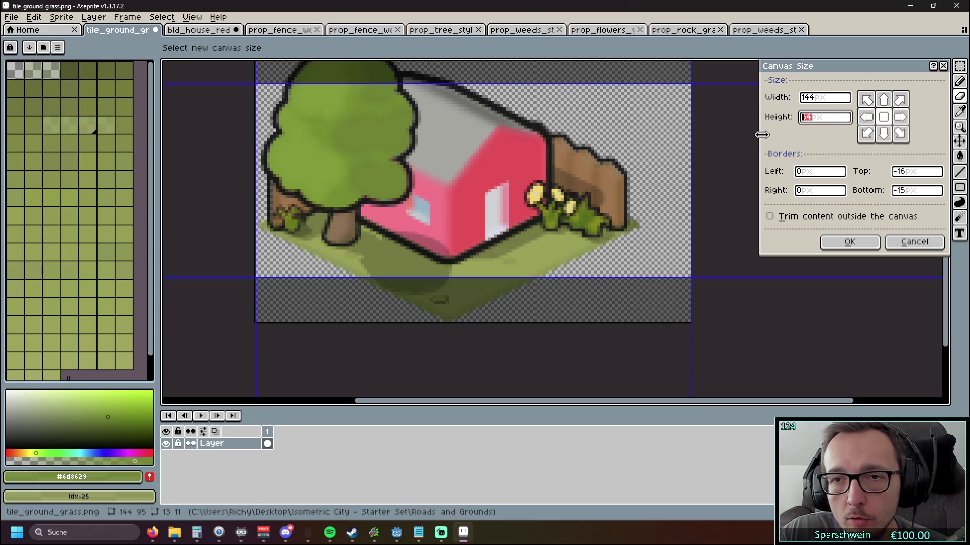
type("144")
mouse_move(734, 133)
left_mouse_down()
mouse_move(733, 215)
mouse_move(732, 191)
left_mouse_up()
- Apply a 128 × 95 canvas size anchored on the left-middle edge
left_click(828, 98)
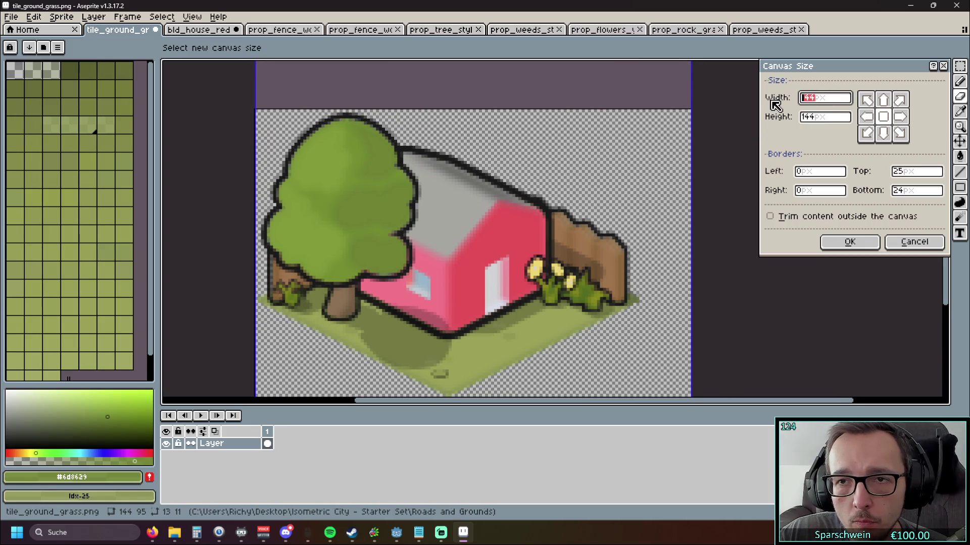
type("128")
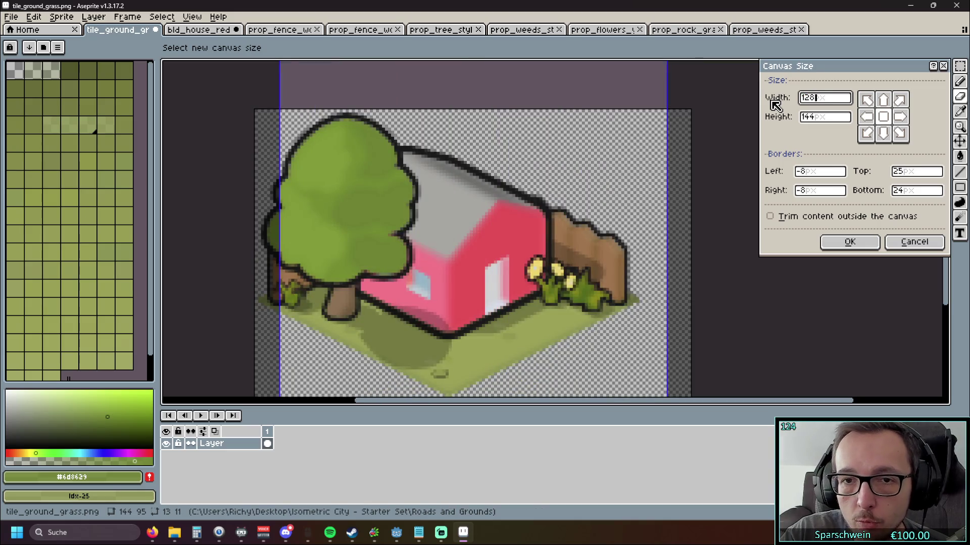
left_click(866, 117)
left_click_drag(746, 232, 745, 197)
scroll(738, 202, "up", 2)
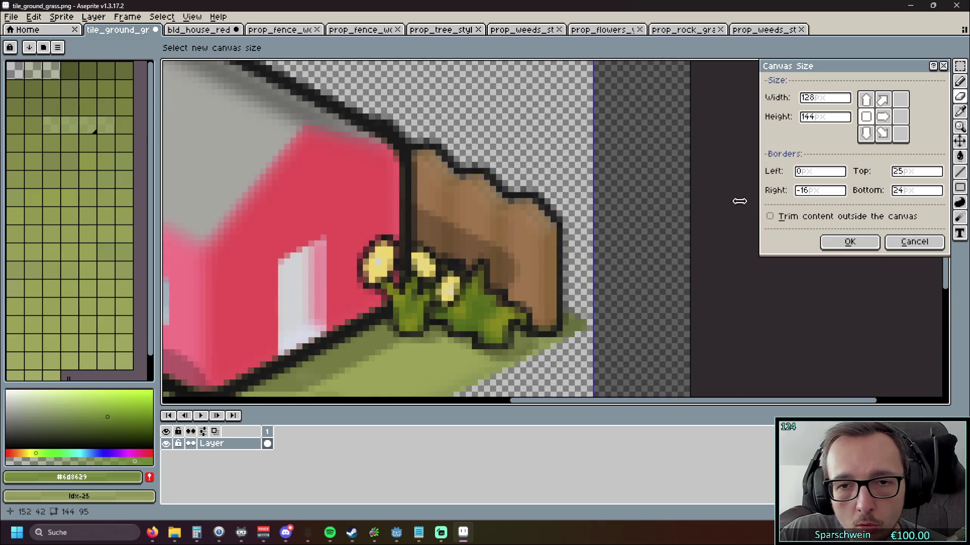
scroll(693, 197, "up", 1)
scroll(685, 184, "down", 3)
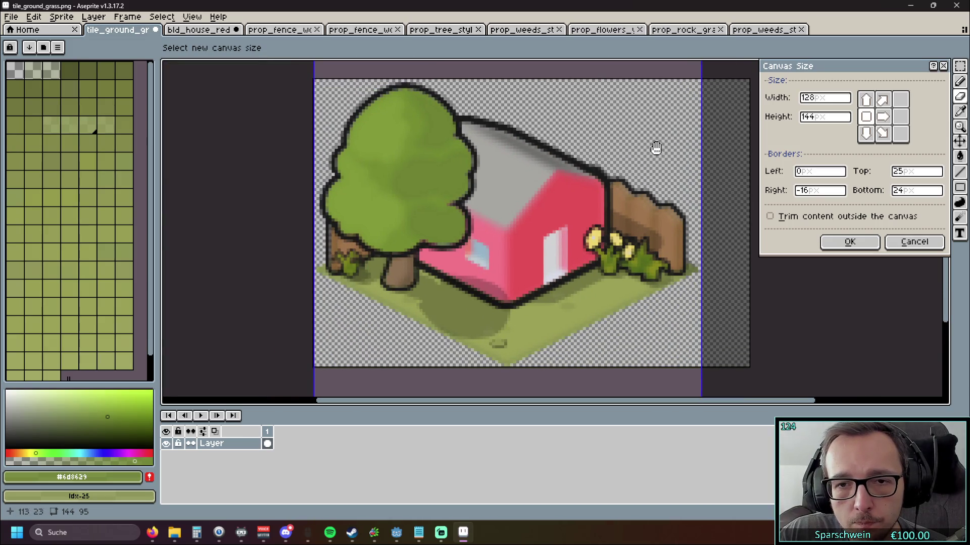
left_click(821, 117)
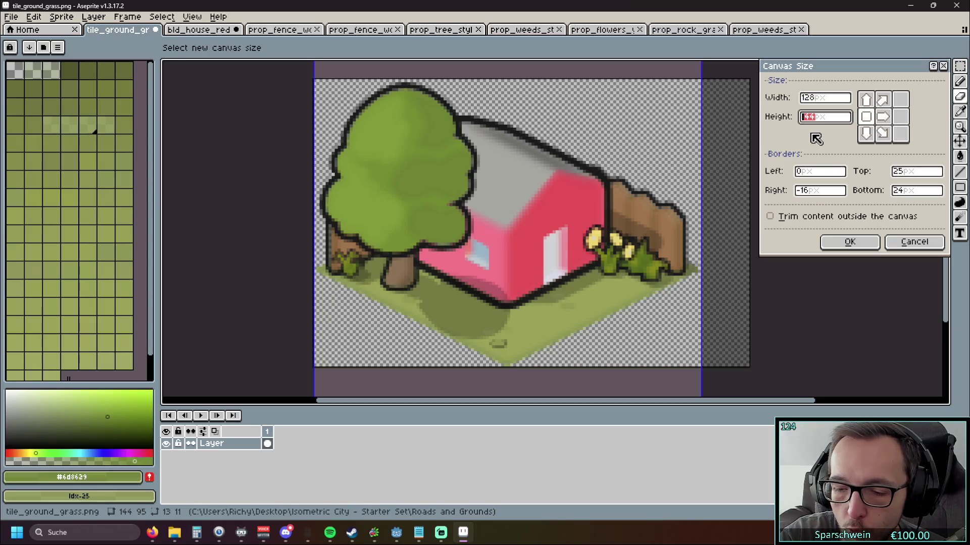
type("95")
mouse_move(567, 228)
left_mouse_down()
mouse_move(574, 191)
mouse_move(504, 162)
left_mouse_up()
scroll(619, 212, "up", 3)
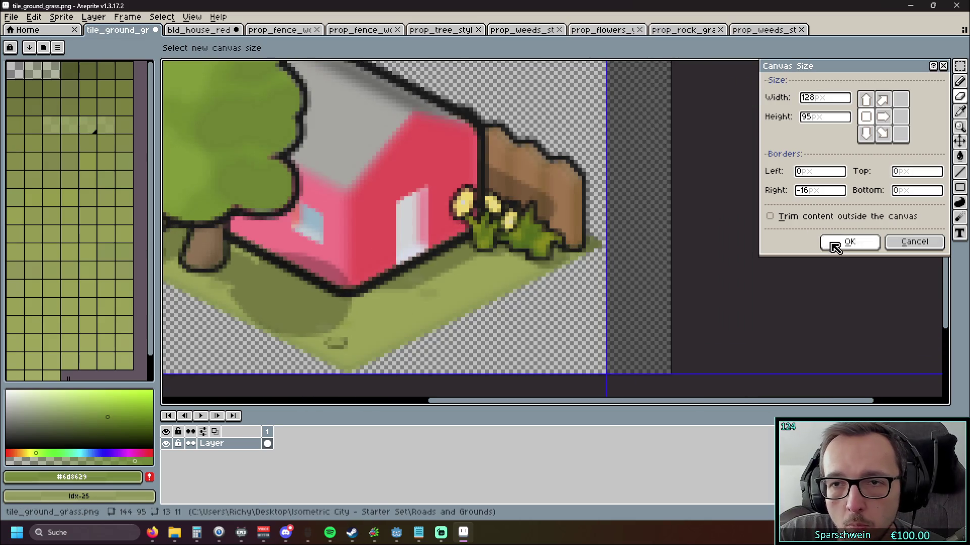
left_click(834, 246)
scroll(723, 273, "down", 2)
- Zoom and pan to inspect the cropped 128 × 95 px house sprite, then bring up the File menu
scroll(617, 197, "up", 2)
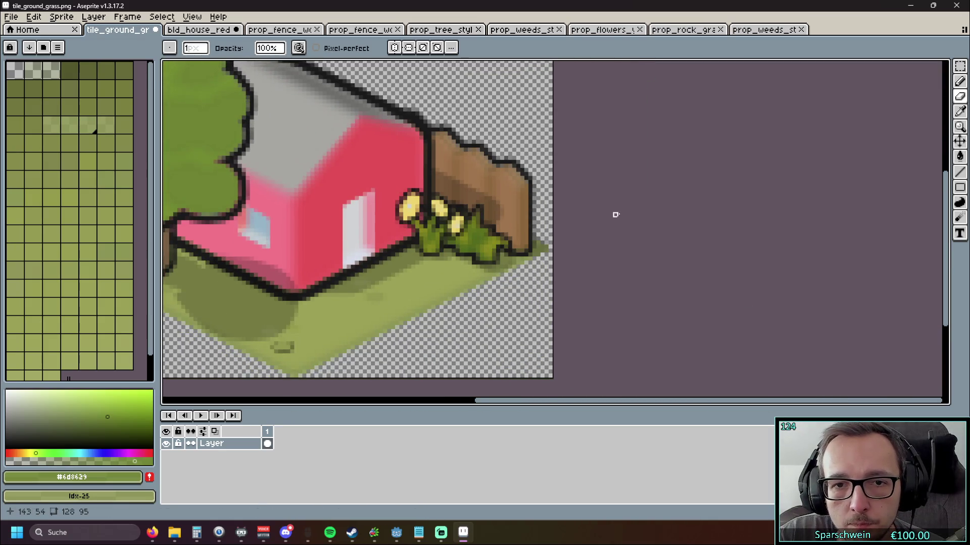
scroll(616, 214, "up", 1)
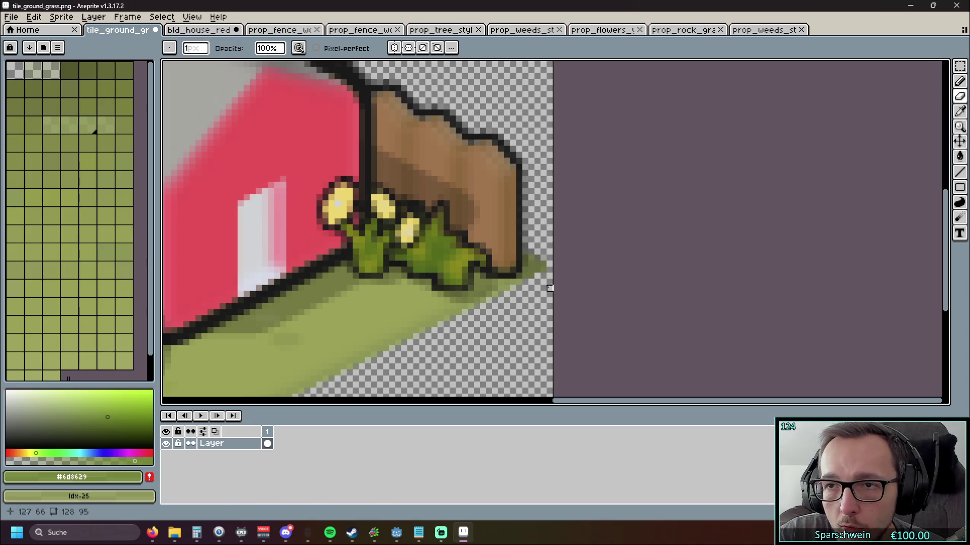
scroll(549, 155, "down", 3)
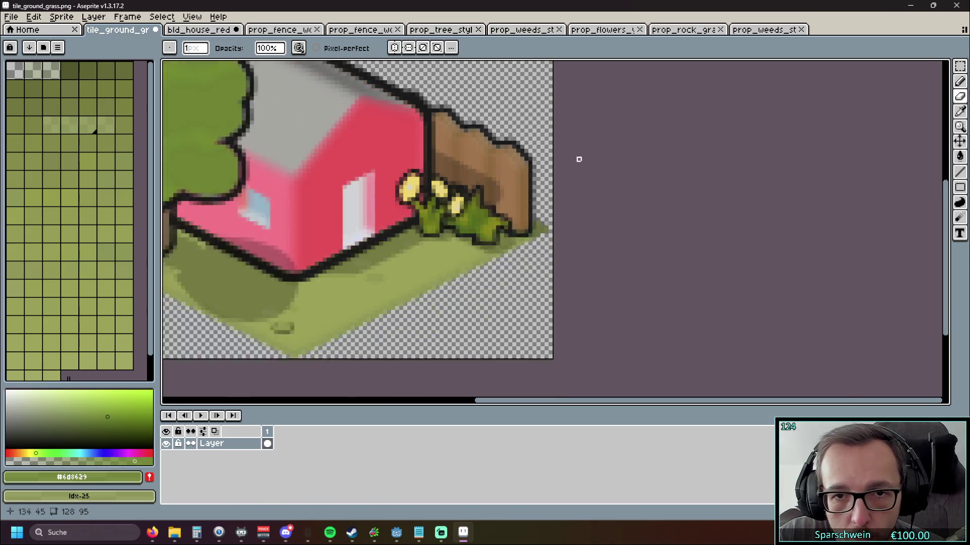
scroll(505, 142, "up", 2)
scroll(435, 319, "up", 1)
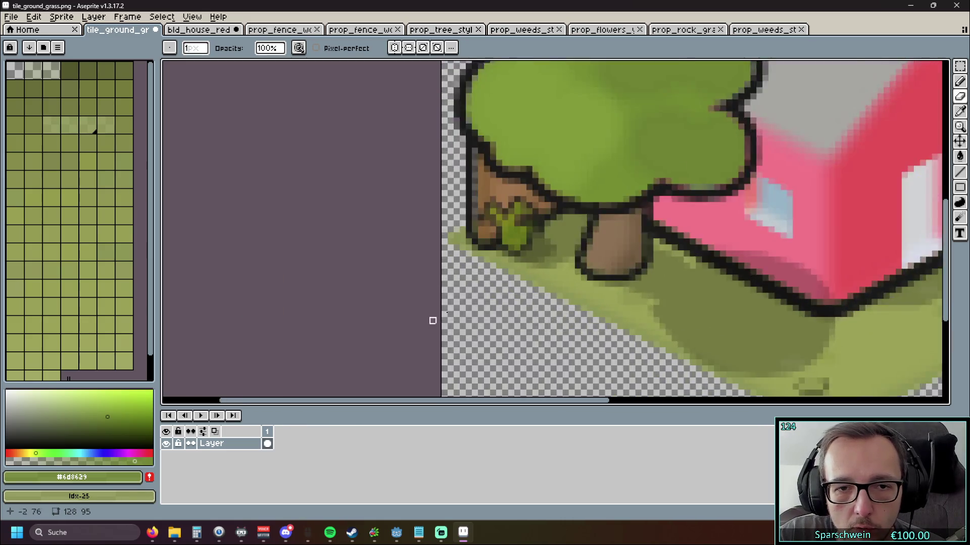
scroll(439, 232, "up", 1)
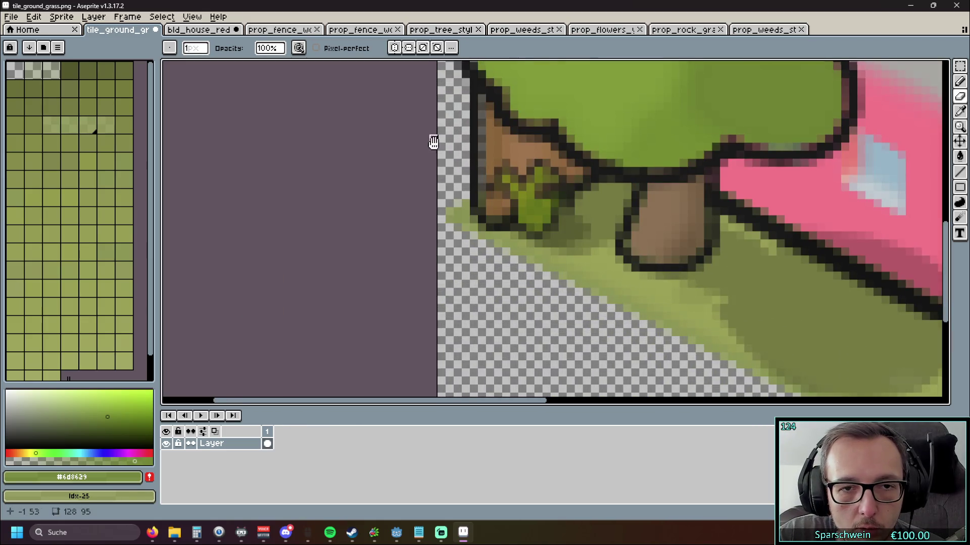
scroll(430, 144, "down", 1)
scroll(422, 227, "down", 2)
mouse_move(419, 228)
left_mouse_down()
mouse_move(339, 266)
mouse_move(305, 241)
left_mouse_up()
scroll(333, 263, "down", 1)
scroll(325, 260, "up", 1)
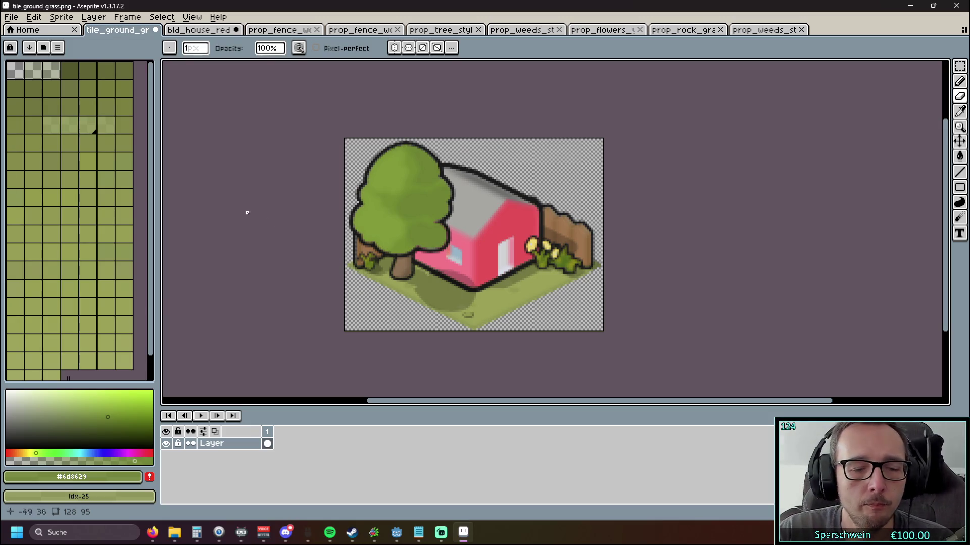
left_click(11, 17)
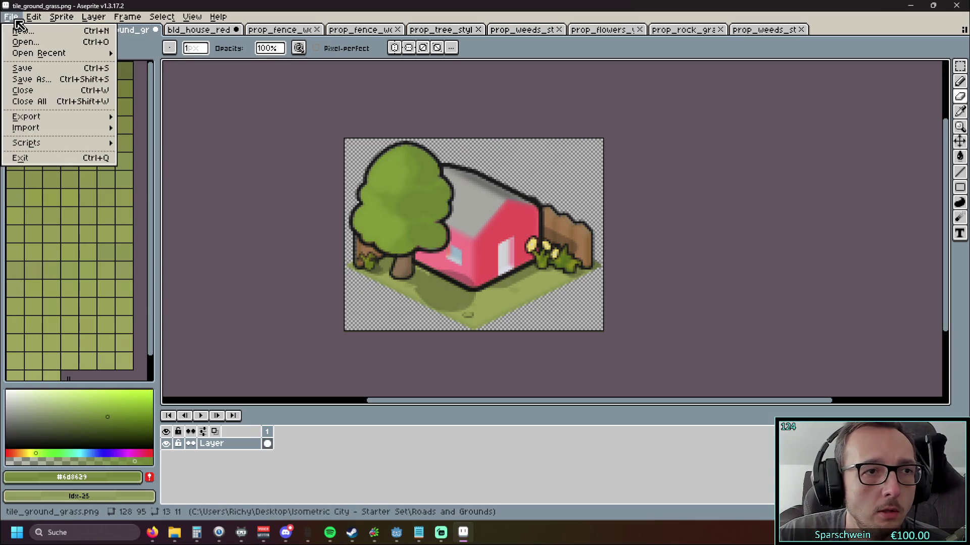
- Save the sprite as red_house_1x1.png in the Roads and Grounds folder
left_click(41, 83)
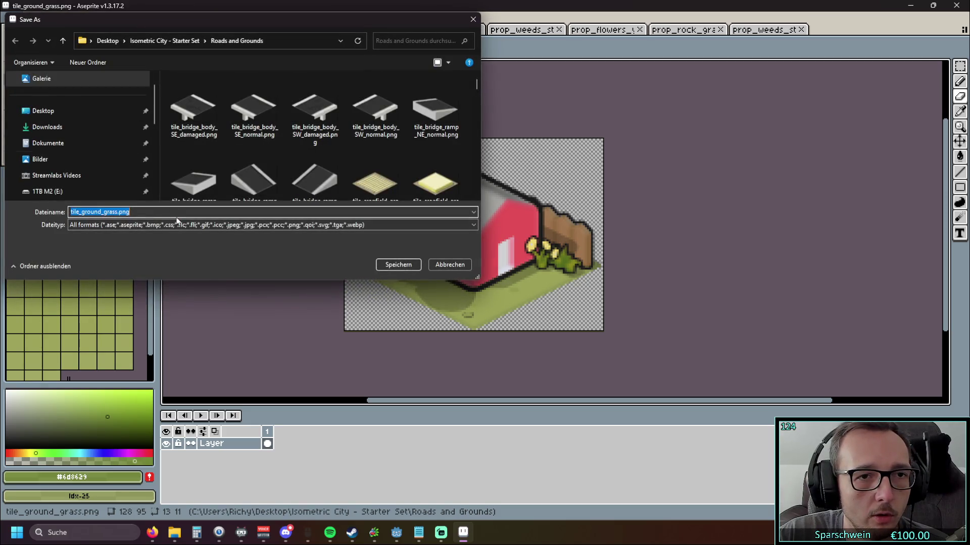
left_click_drag(70, 213, 105, 212)
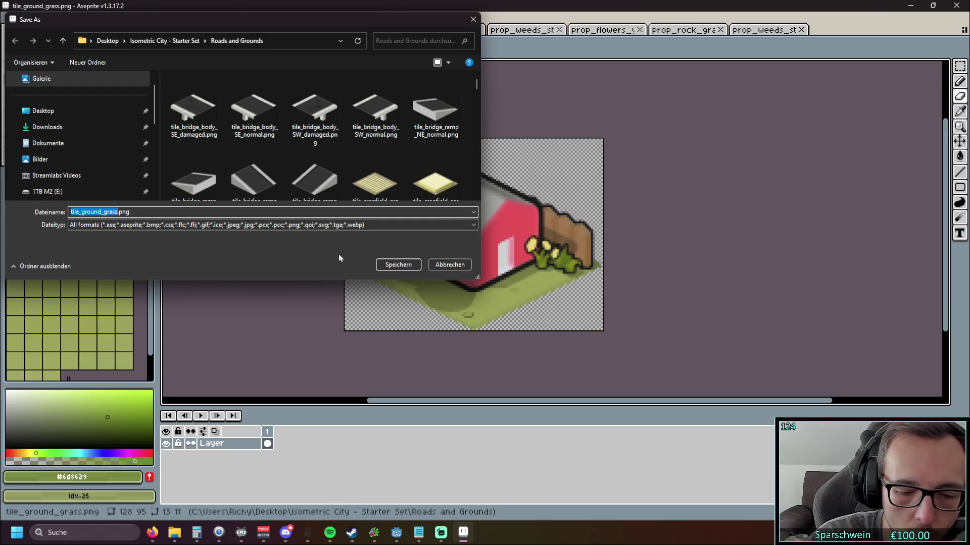
type("red_house_1x1")
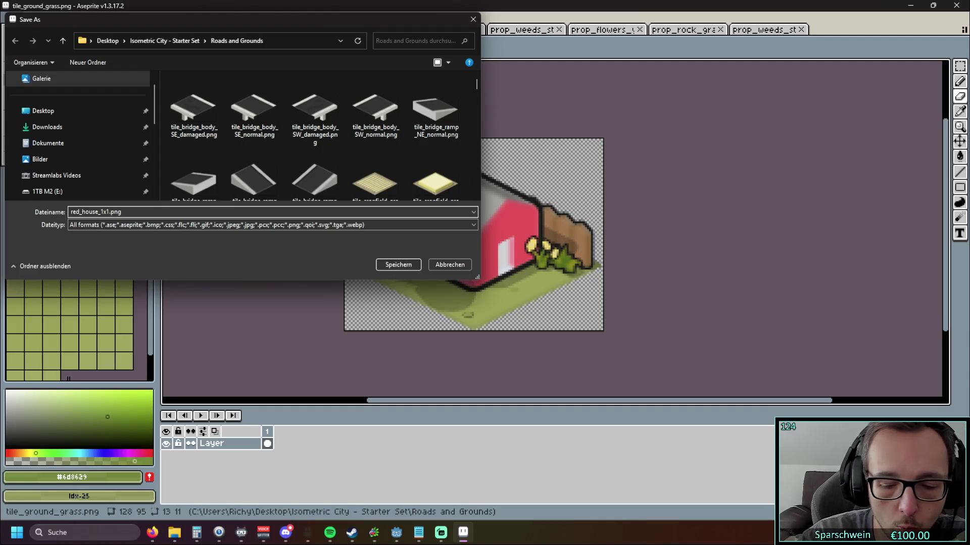
left_click(112, 212)
type("1_")
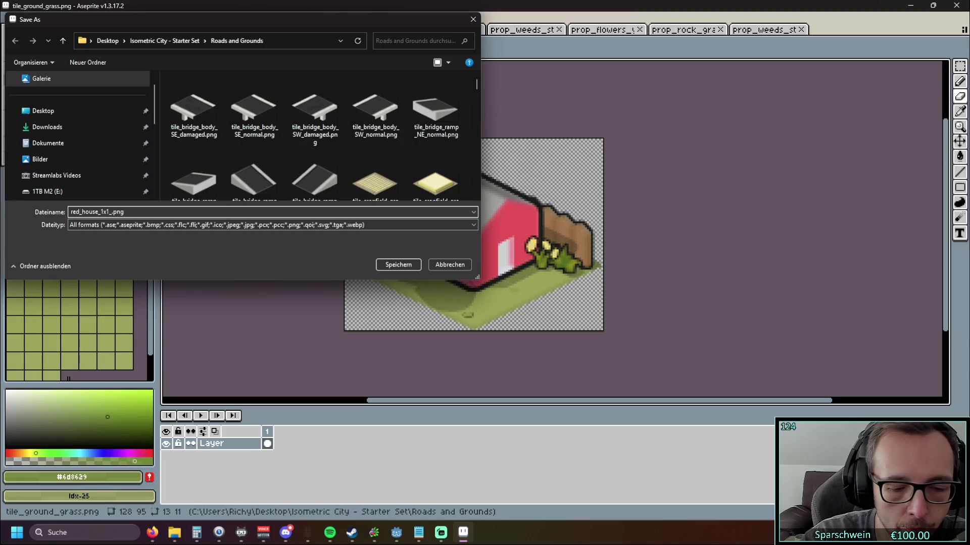
key("BackSpace")
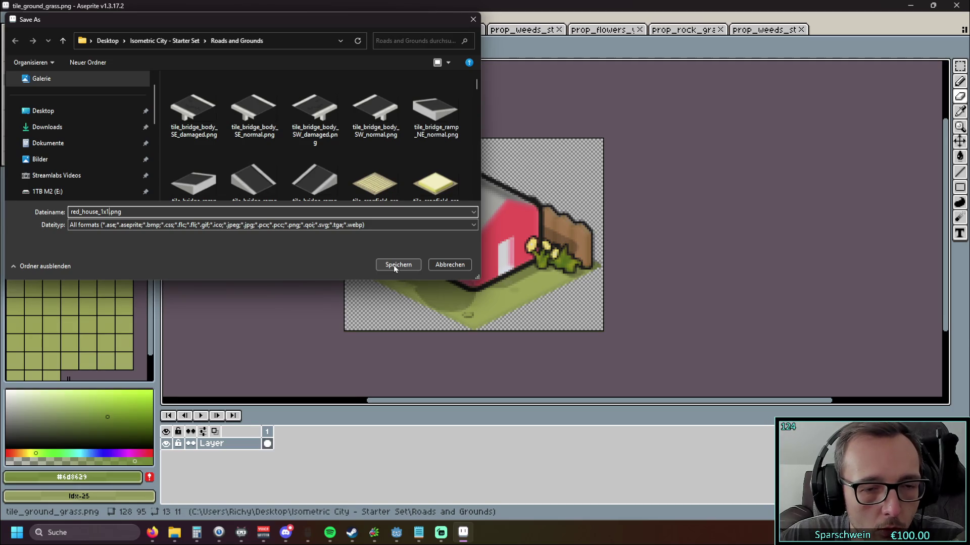
left_click(393, 265)
- Dismiss the File menu and minimize the Aseprite window
left_click(12, 19)
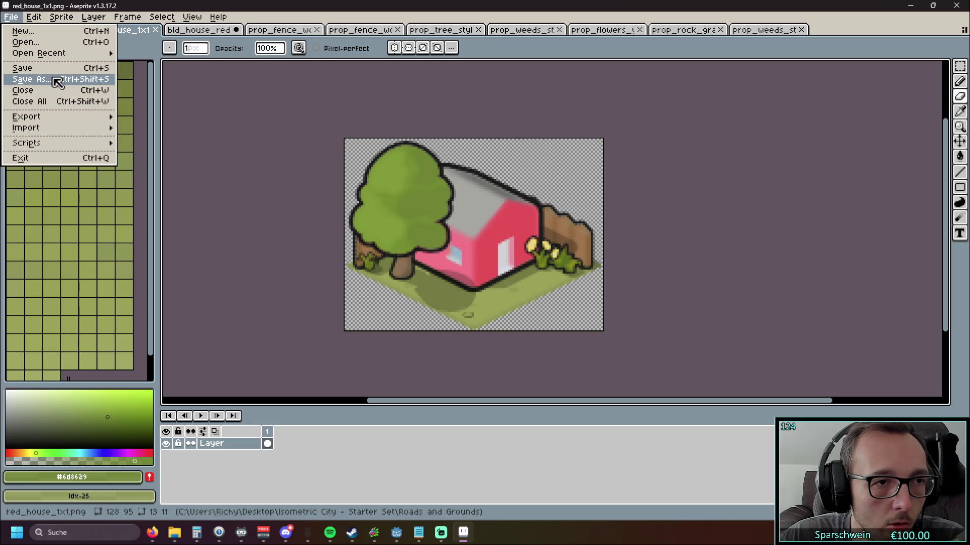
left_click(253, 119)
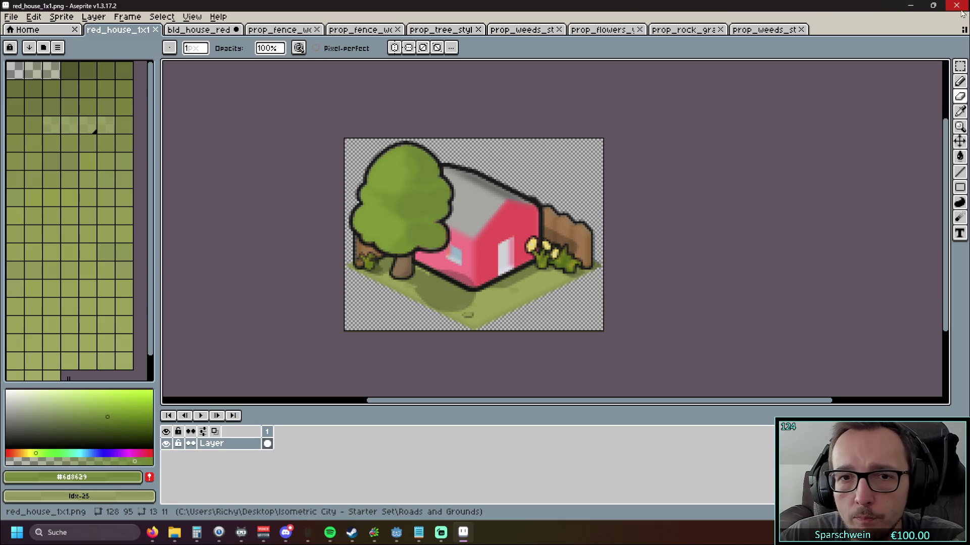
left_click(911, 9)
- Bring Godot forward and expand Sprites > Isometric City > Buildings to find red_house_1x1.png
left_click(927, 9)
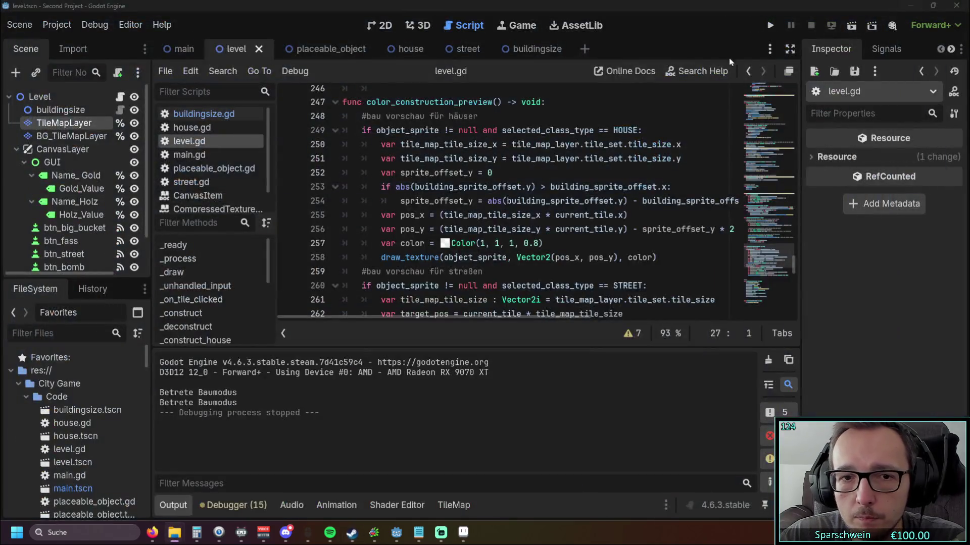
scroll(49, 392, "down", 10)
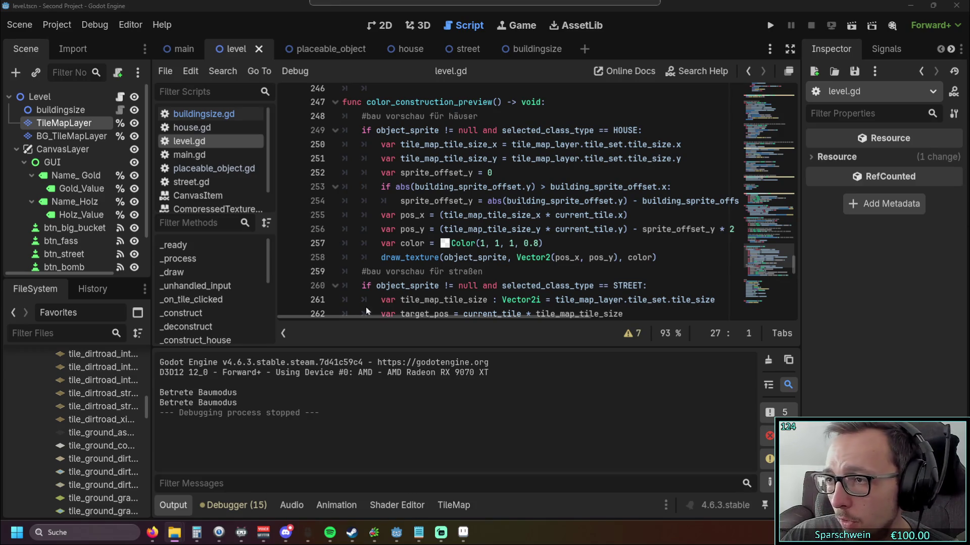
scroll(97, 431, "down", 8)
scroll(96, 428, "up", 8)
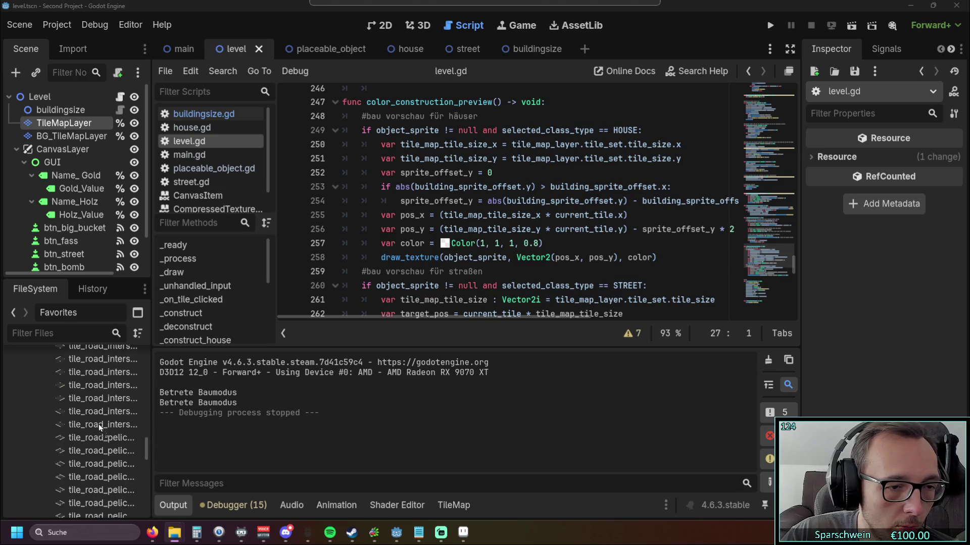
scroll(95, 419, "up", 10)
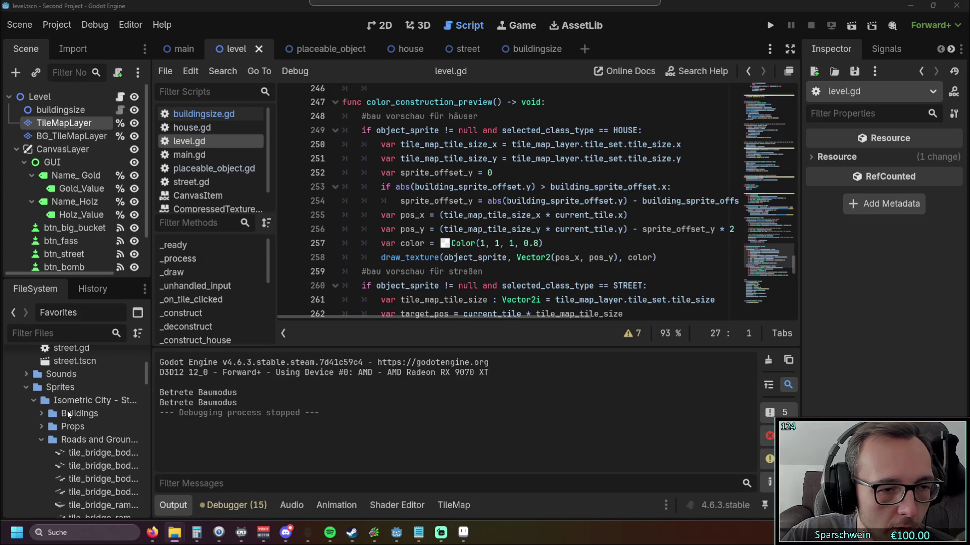
left_click(41, 413)
scroll(96, 404, "down", 3)
scroll(114, 404, "down", 10)
scroll(112, 404, "down", 15)
scroll(110, 404, "up", 3)
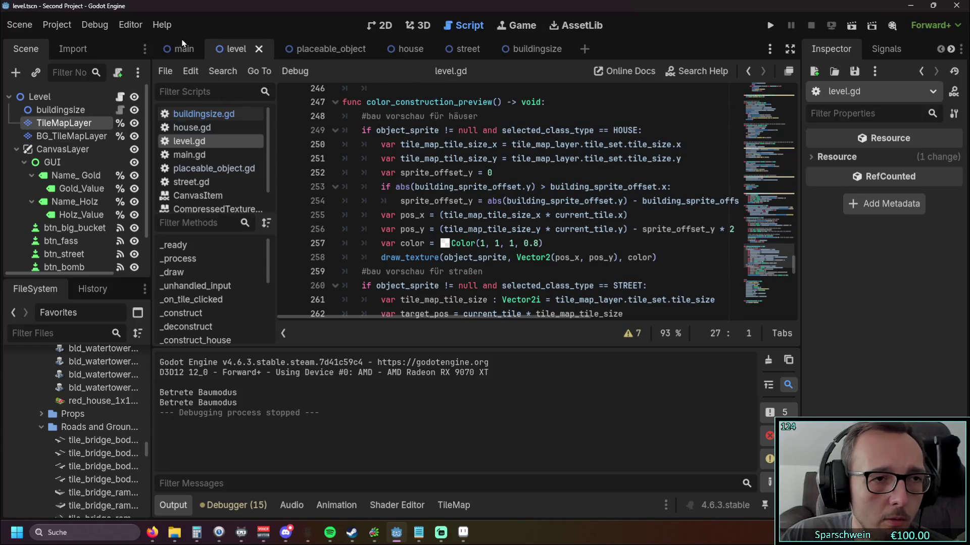
left_click(315, 49)
left_click(235, 49)
left_click(394, 49)
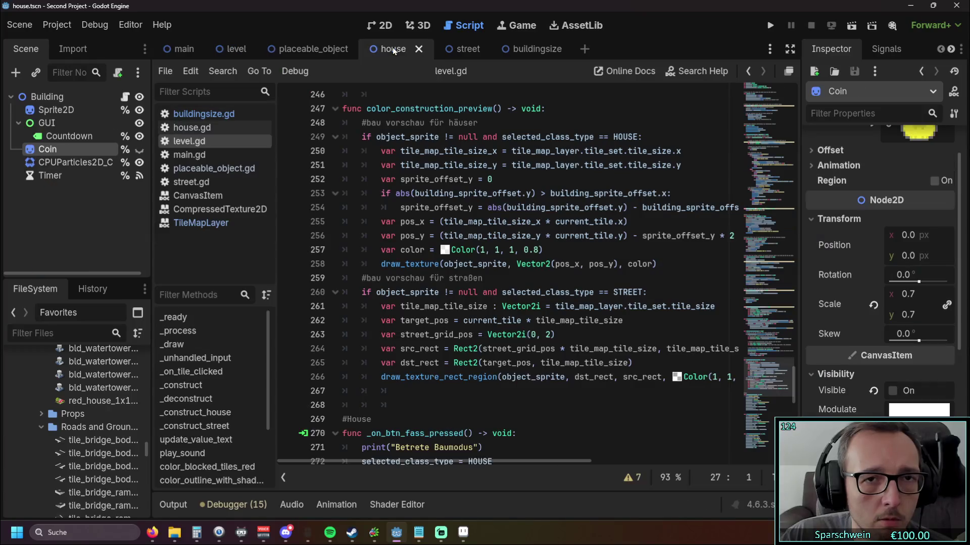
scroll(489, 234, "down", 15)
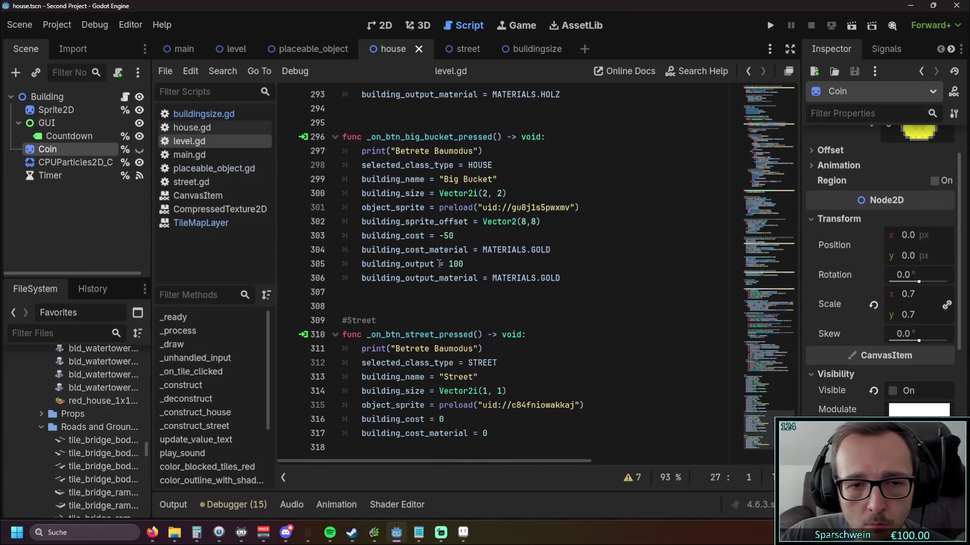
scroll(439, 263, "up", 9)
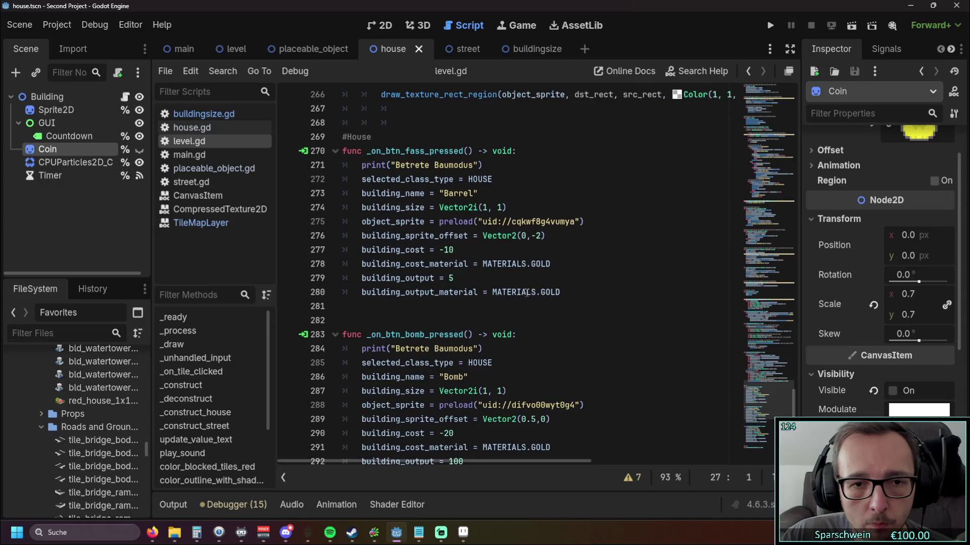
scroll(527, 293, "up", 1)
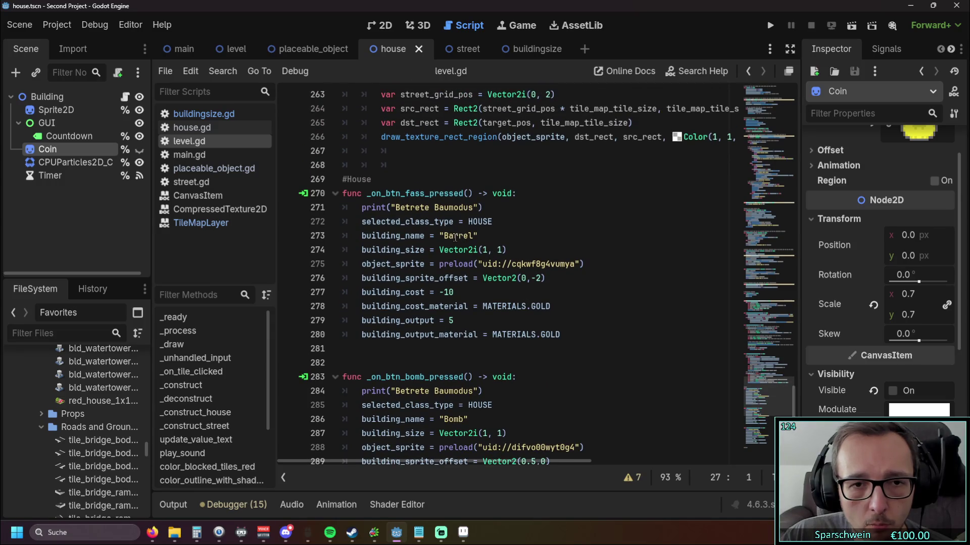
scroll(454, 256, "up", 2)
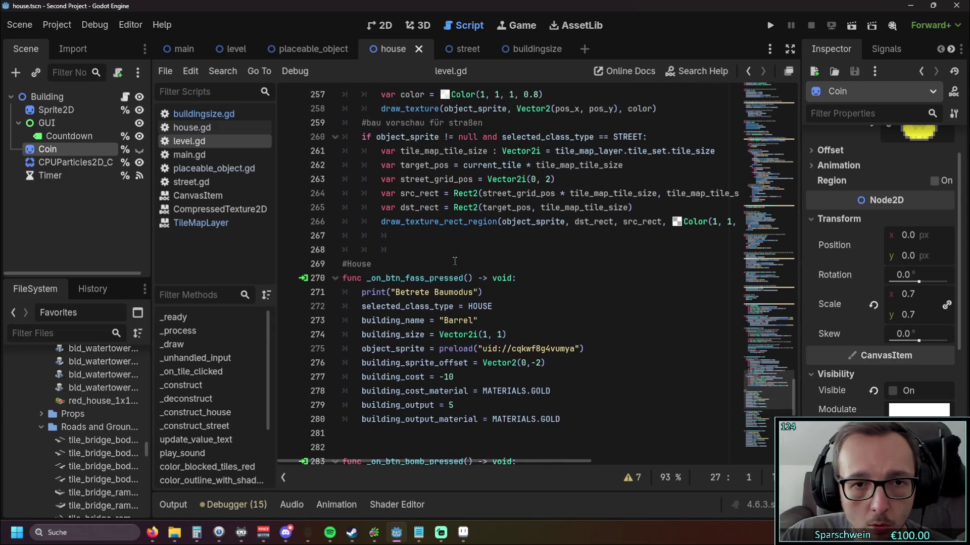
scroll(454, 256, "down", 2)
left_click_drag(586, 264, 440, 264)
type("p")
key("BackSpace")
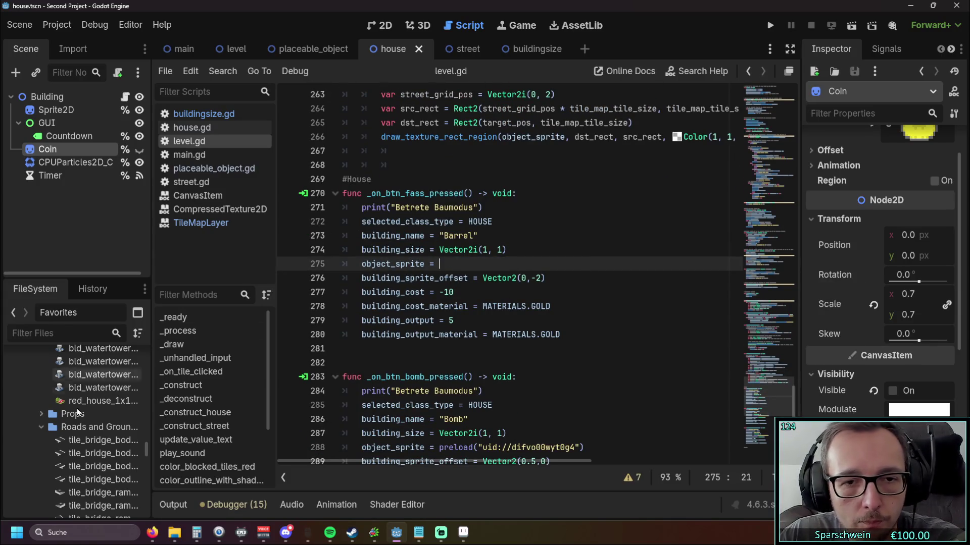
mouse_move(98, 401)
left_mouse_down()
mouse_move(433, 278)
mouse_move(467, 275)
left_mouse_up()
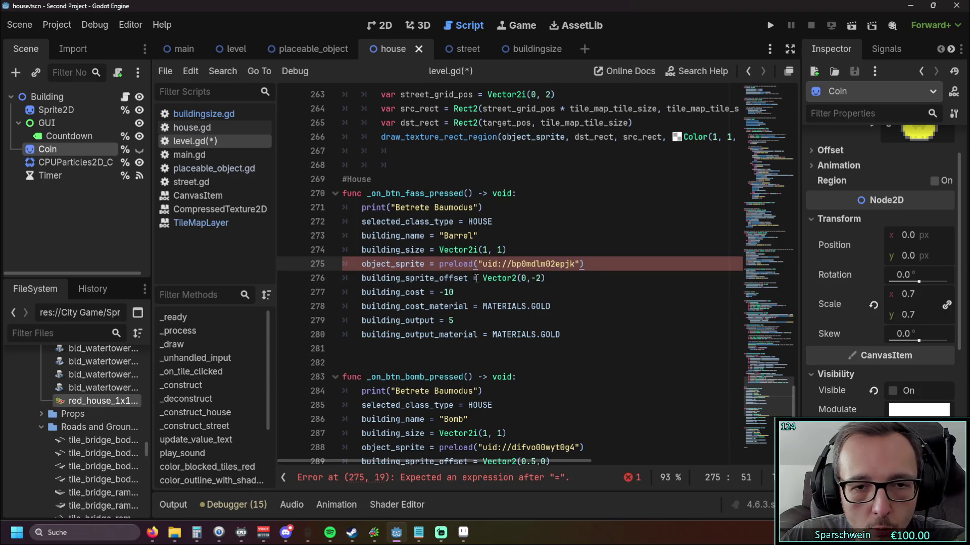
scroll(509, 324, "up", 1)
left_click(509, 330)
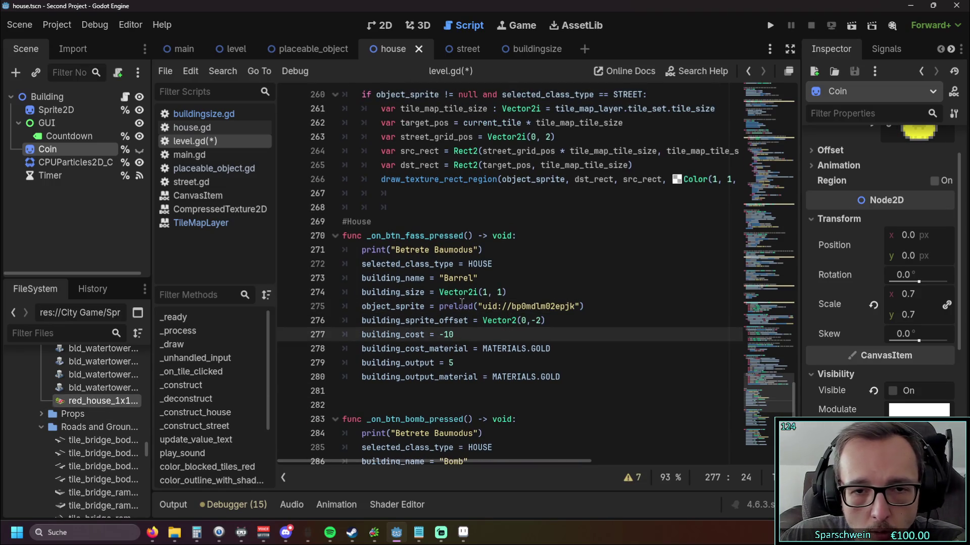
left_click_drag(447, 279, 473, 279)
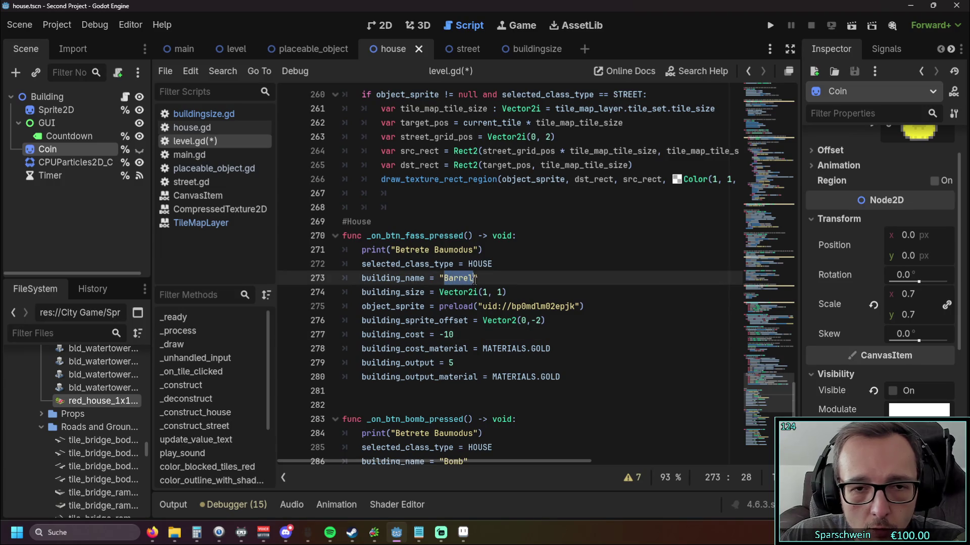
type("Red House")
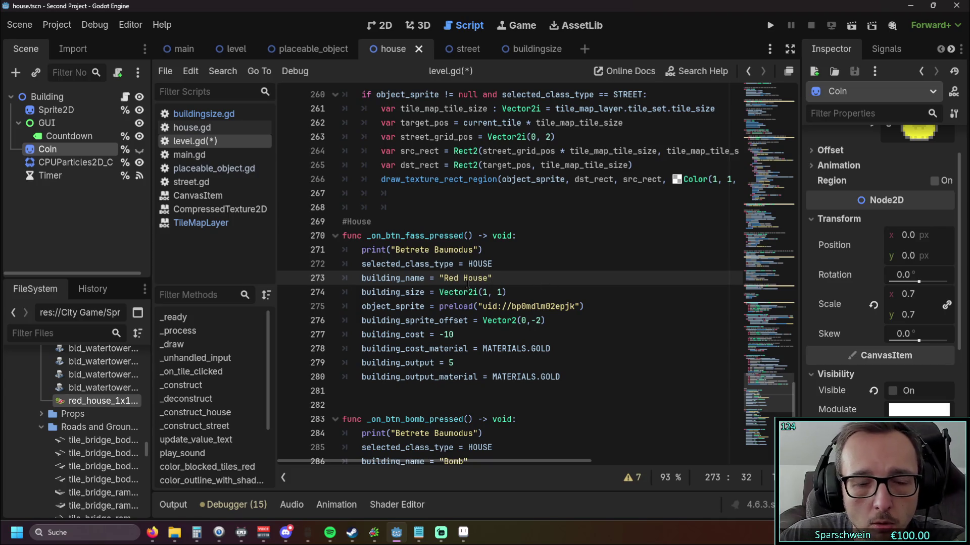
scroll(467, 284, "up", 1)
scroll(524, 267, "down", 2)
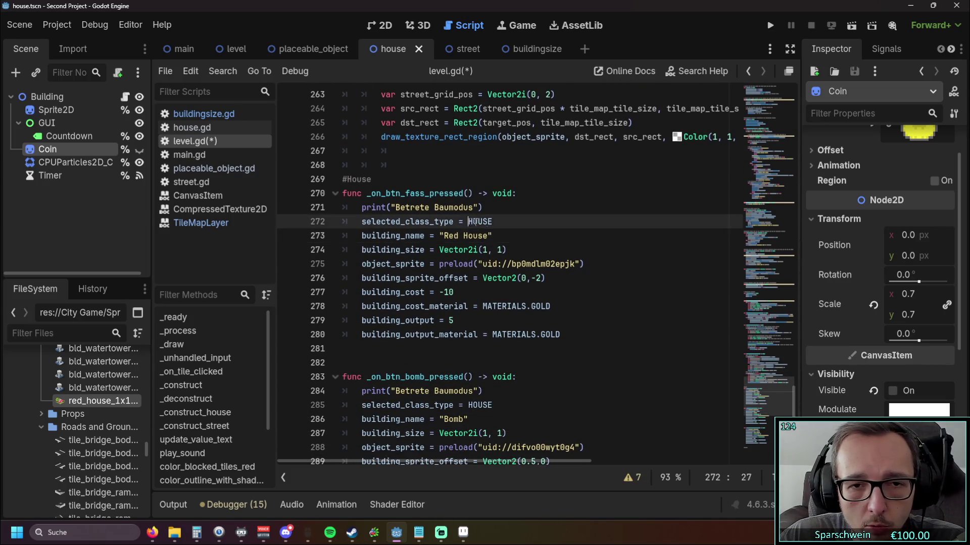
scroll(536, 268, "down", 1)
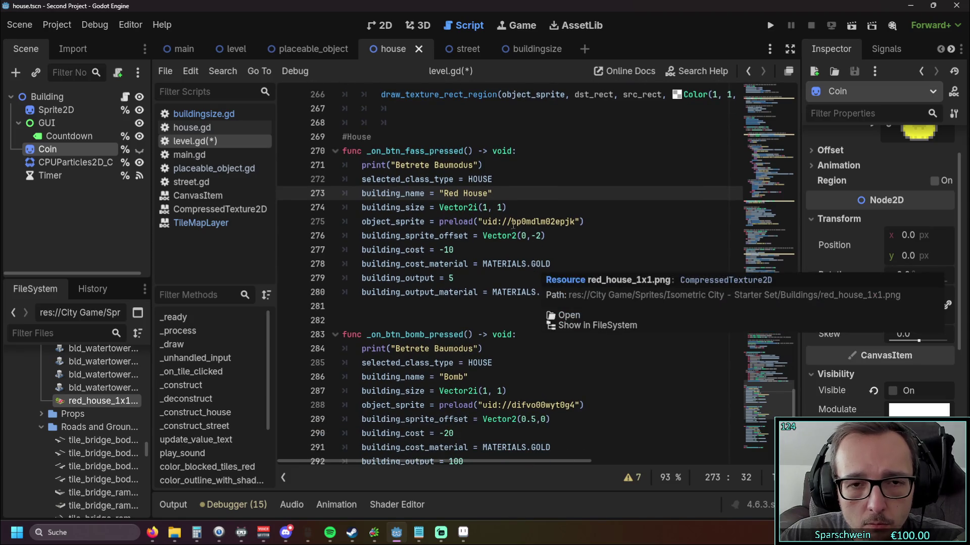
scroll(542, 260, "down", 1)
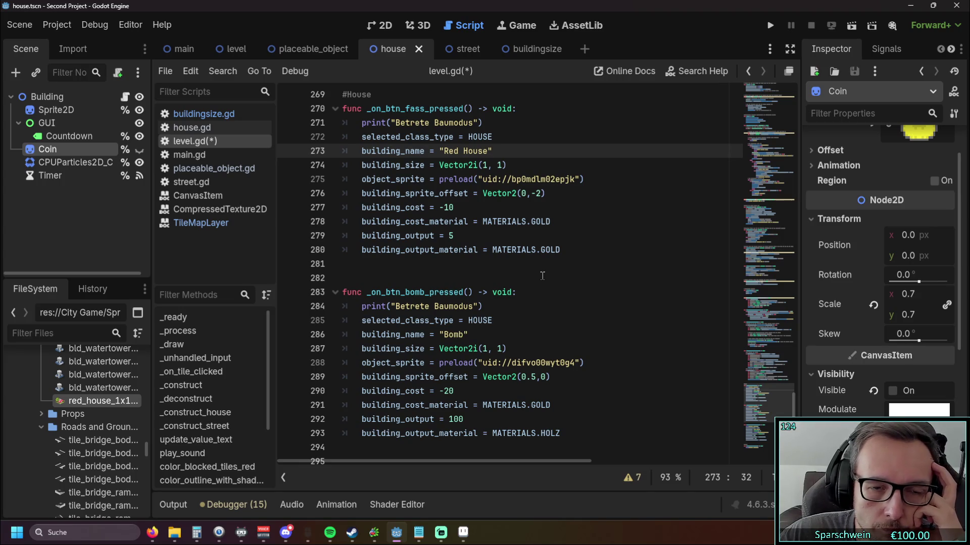
scroll(532, 267, "up", 1)
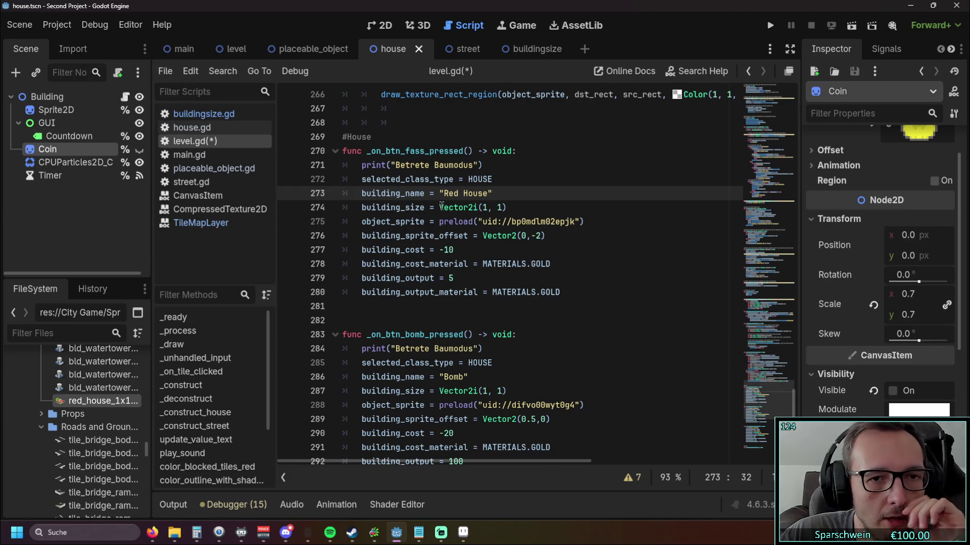
scroll(441, 207, "up", 1)
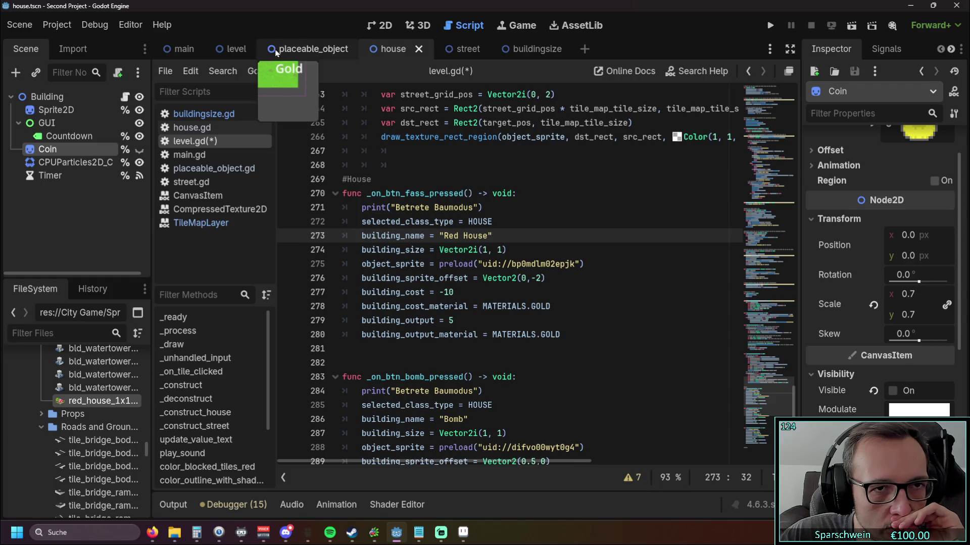
- In the level scene, select the btn_fass button node
left_click(231, 48)
scroll(86, 197, "down", 3)
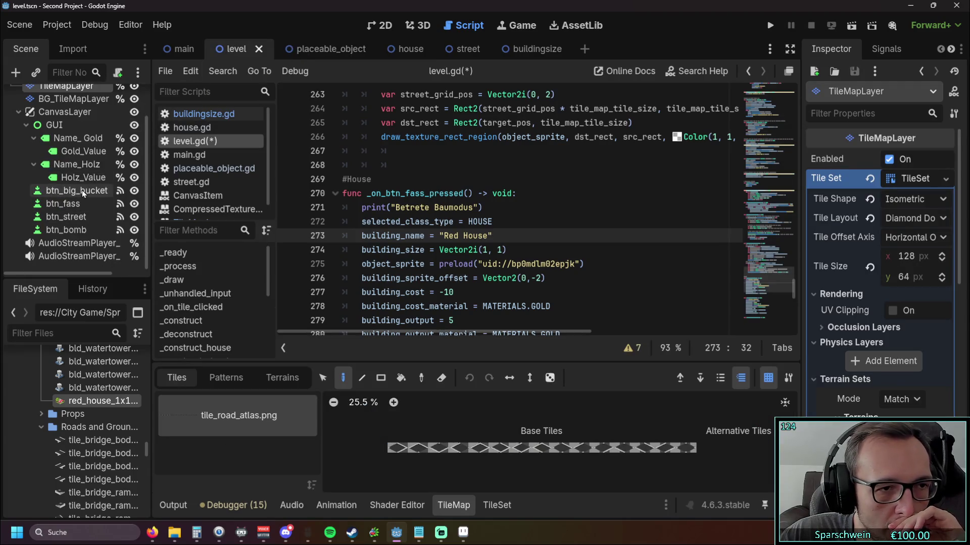
left_click(74, 231)
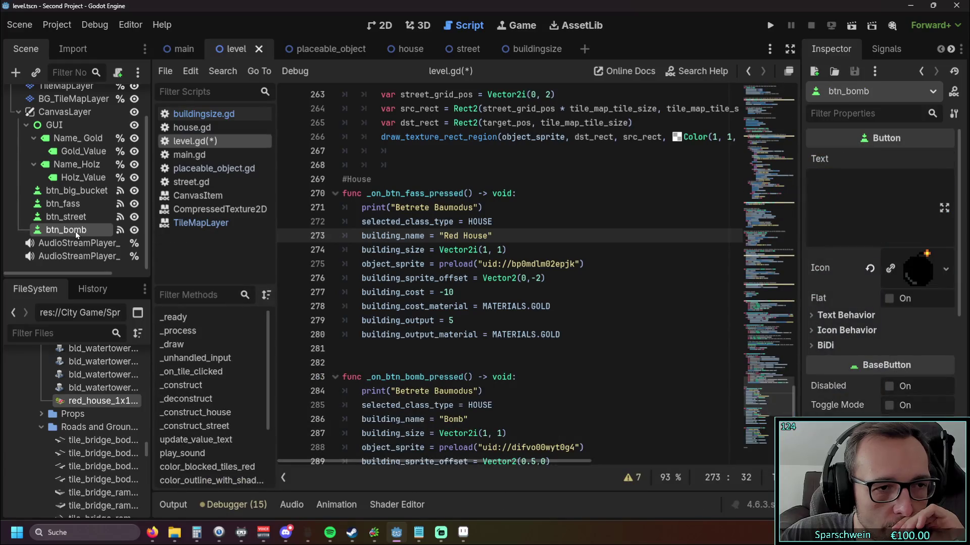
left_click(75, 217)
left_click(75, 204)
left_click(77, 193)
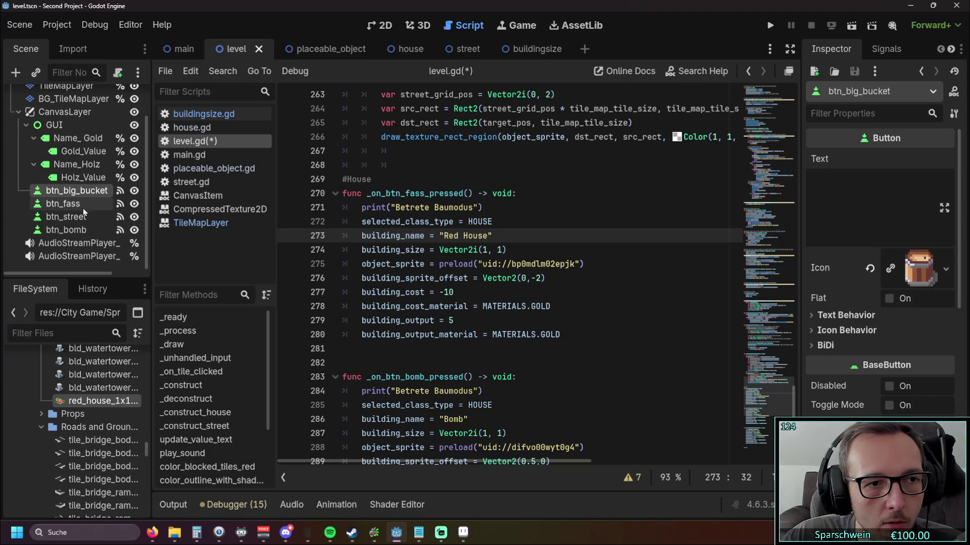
left_click(78, 204)
left_click(75, 196)
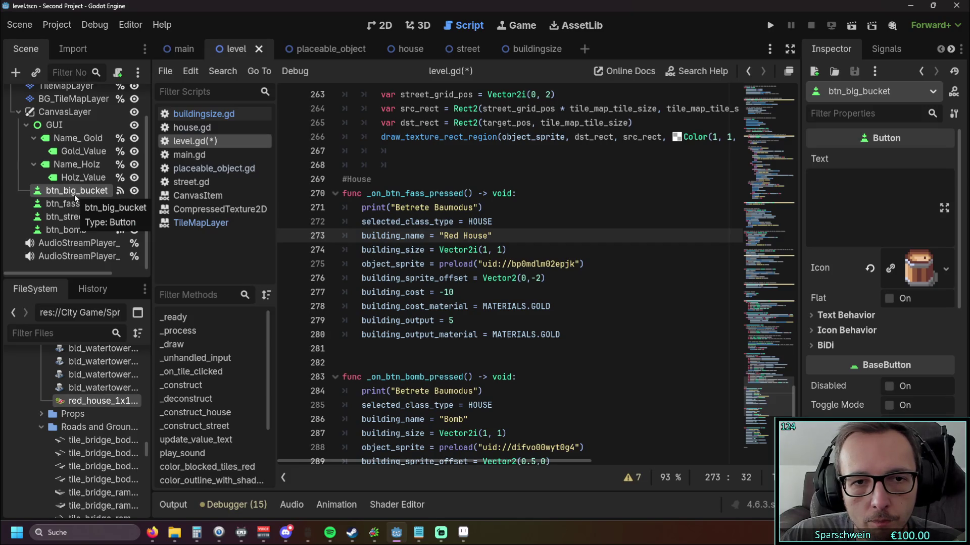
left_click(58, 204)
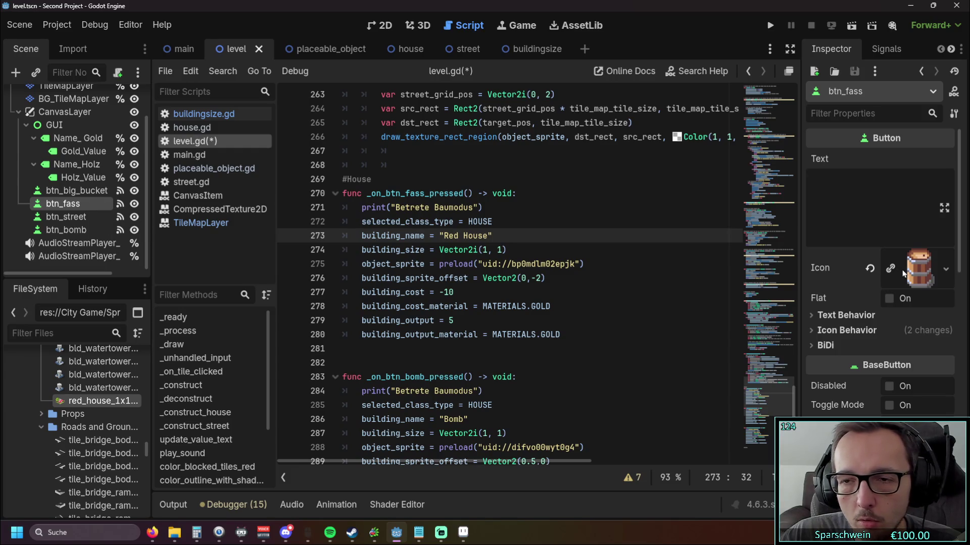
- Replace btn_fass's barrel icon with bld_house_red_SE_normal.png and save the scene
left_click(945, 274)
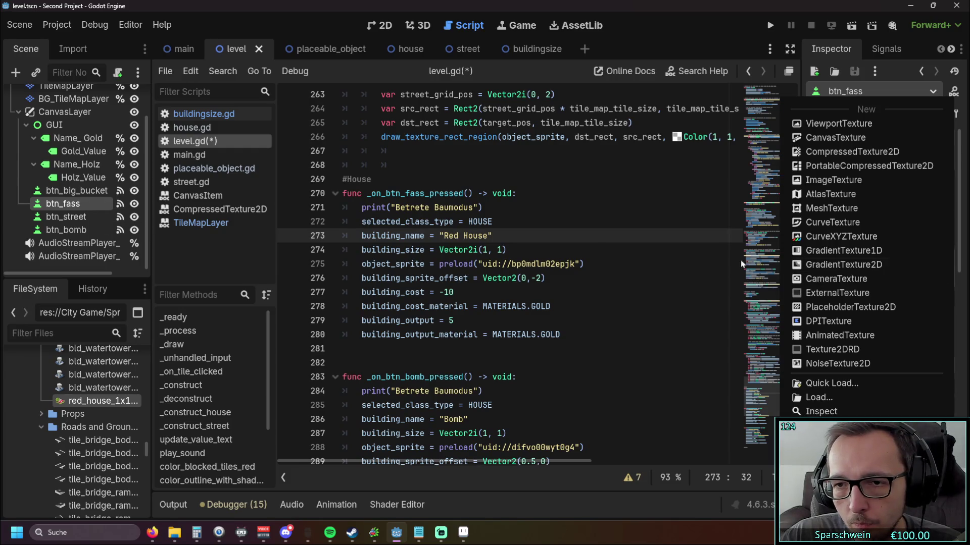
key("Escape")
left_click(870, 269)
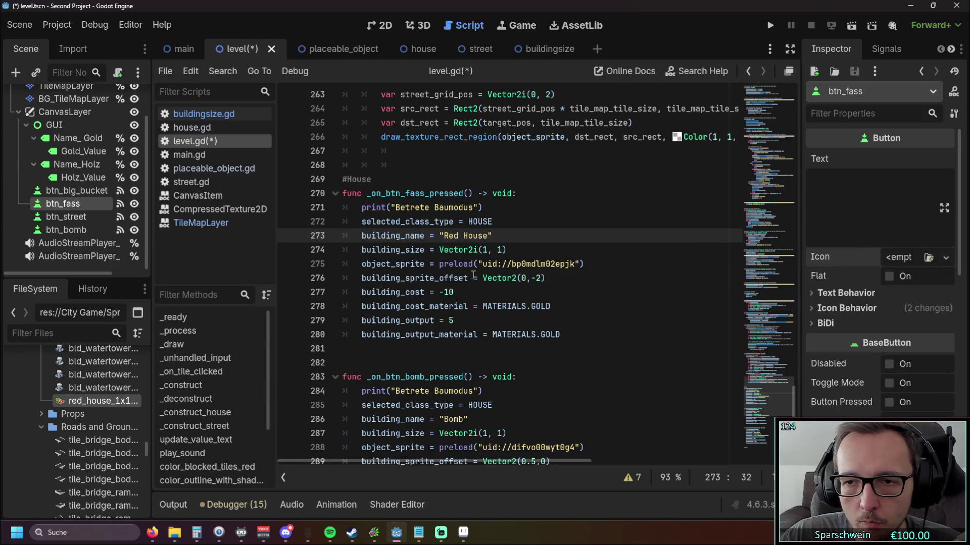
scroll(94, 417, "up", 5)
scroll(94, 417, "up", 10)
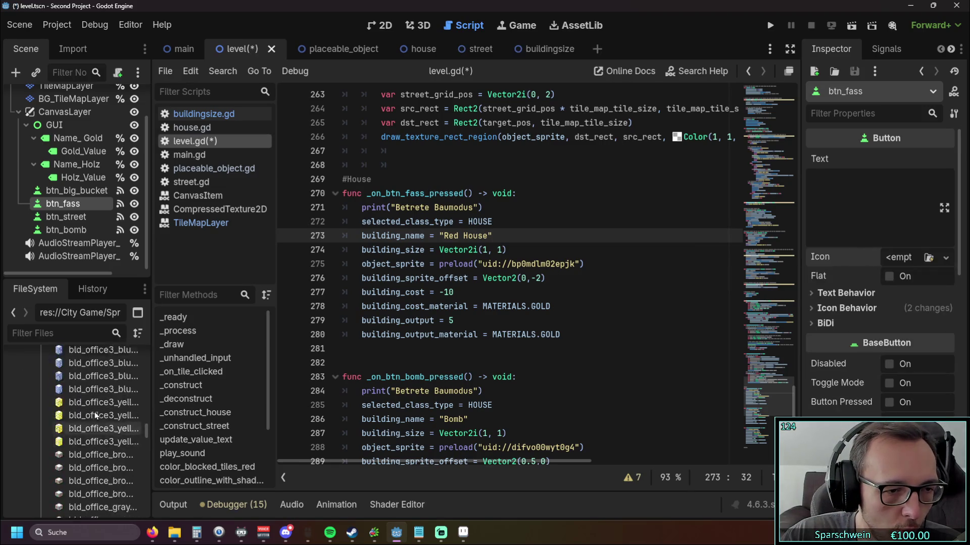
scroll(92, 413, "down", 4)
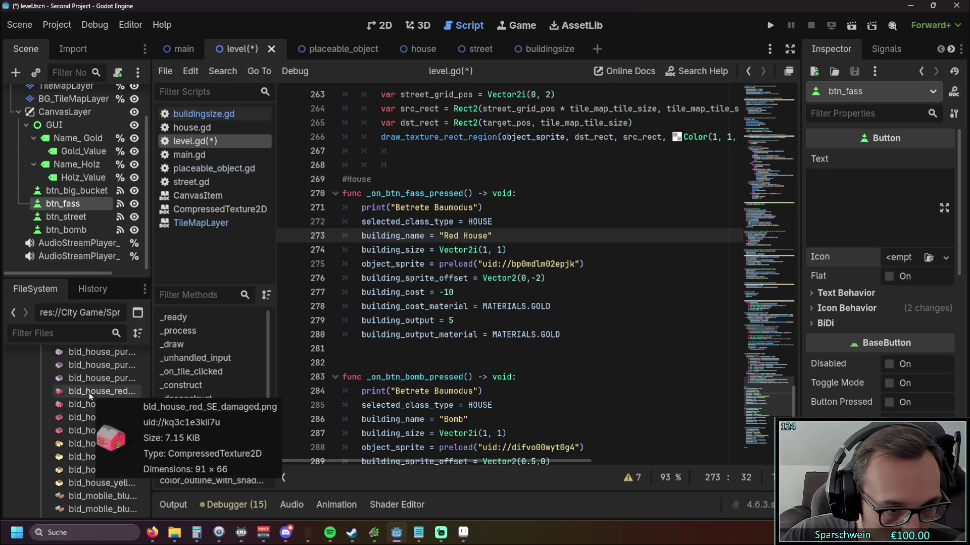
scroll(88, 396, "up", 1)
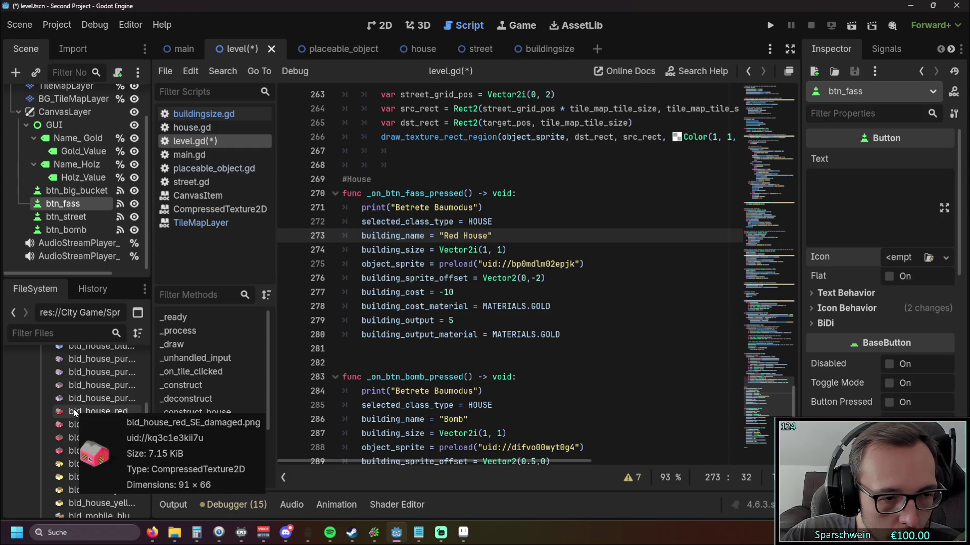
mouse_move(80, 423)
mouse_move(80, 424)
left_mouse_down()
mouse_move(861, 323)
mouse_move(902, 258)
left_mouse_up()
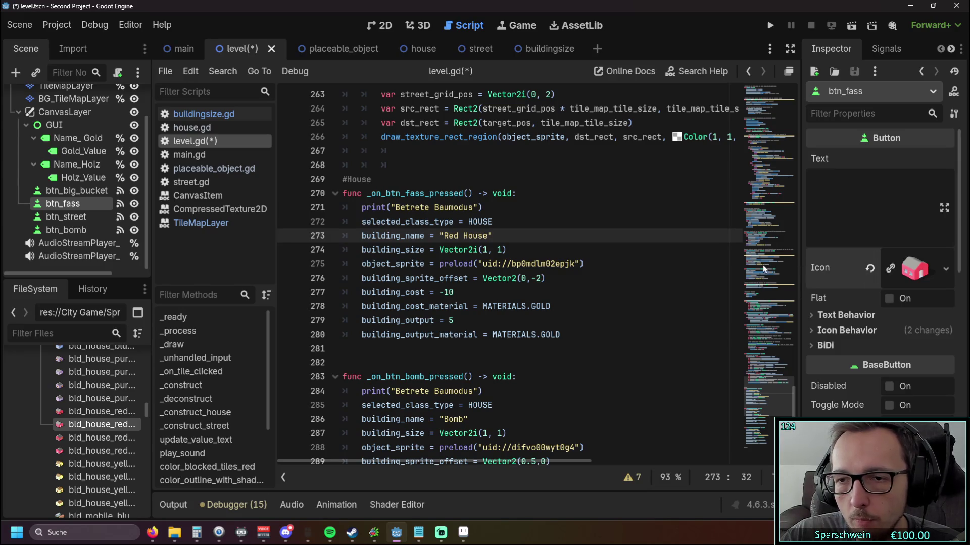
left_click(770, 25)
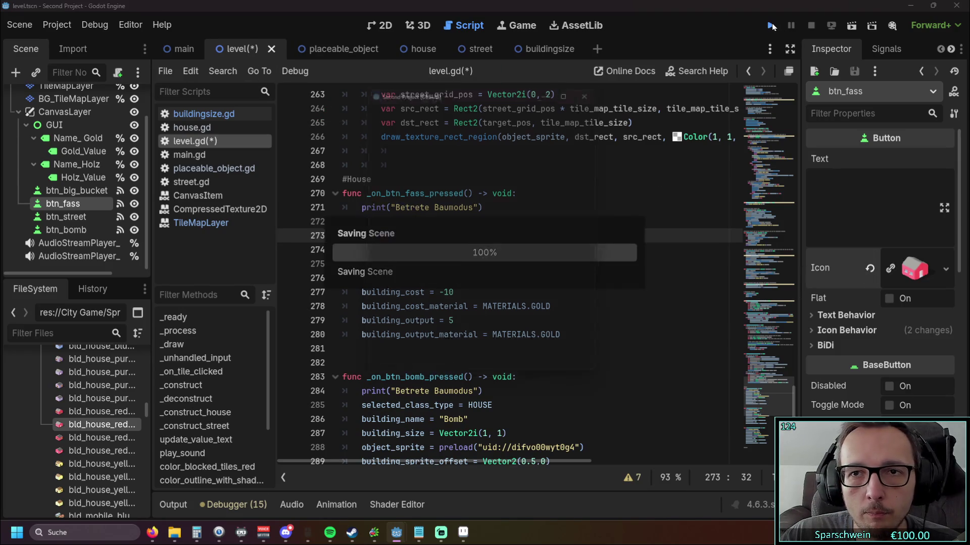
- Build a Red House on tile (0, 0) for 10 gold, collect its gold, then stop the game
left_click(463, 367)
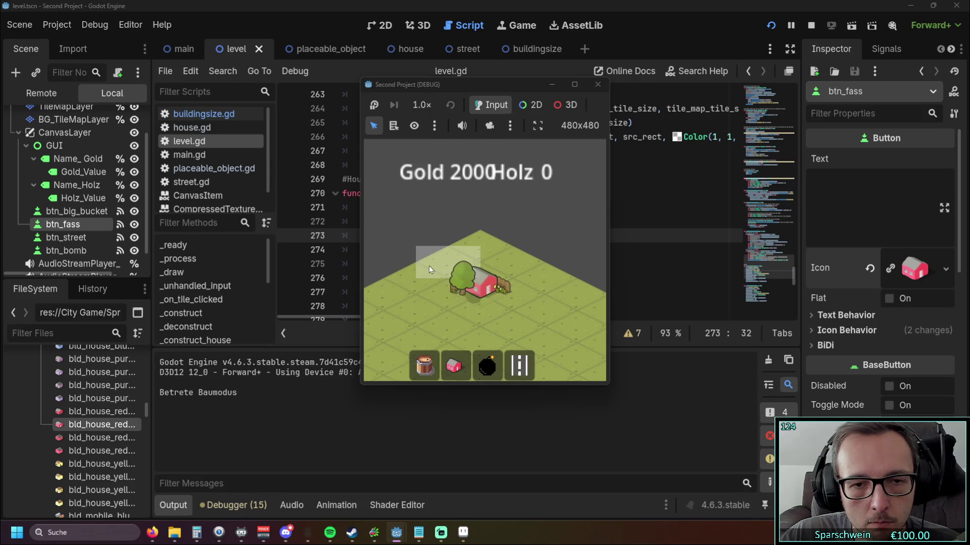
left_click(477, 247)
left_click(476, 244)
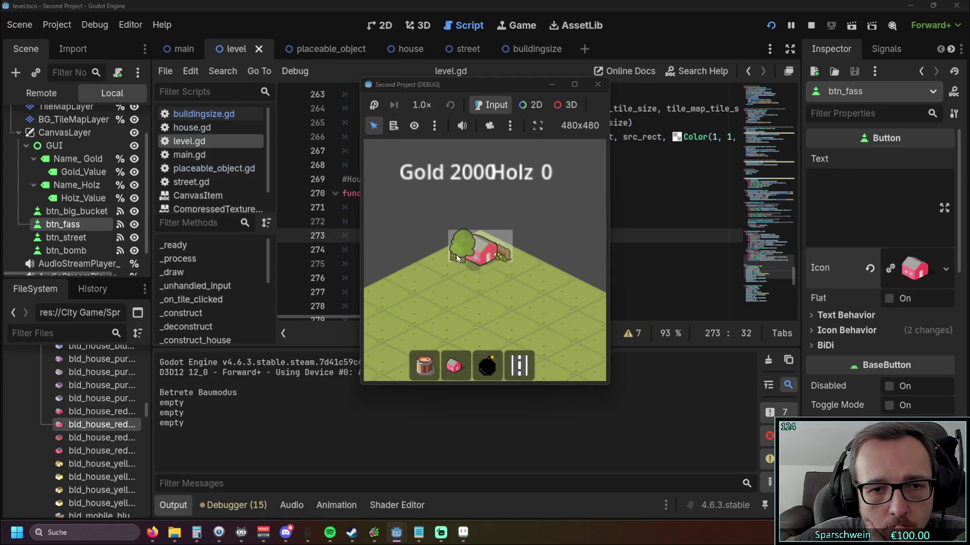
left_click(479, 246)
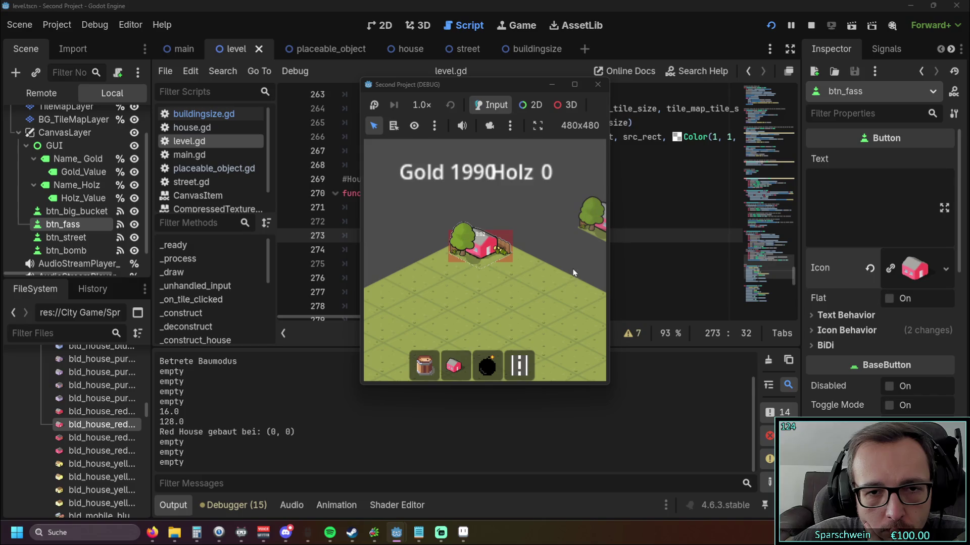
right_click(556, 270)
left_click(489, 275)
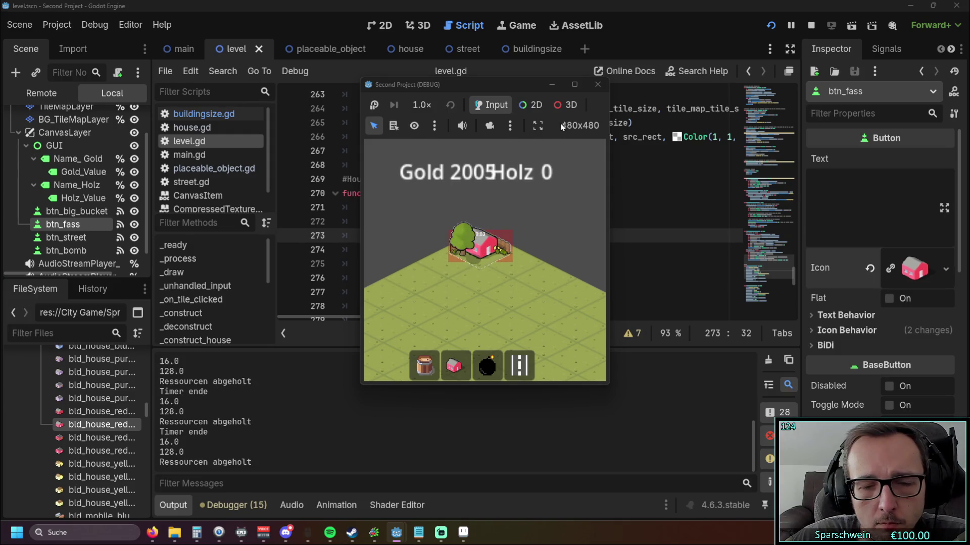
left_click(596, 85)
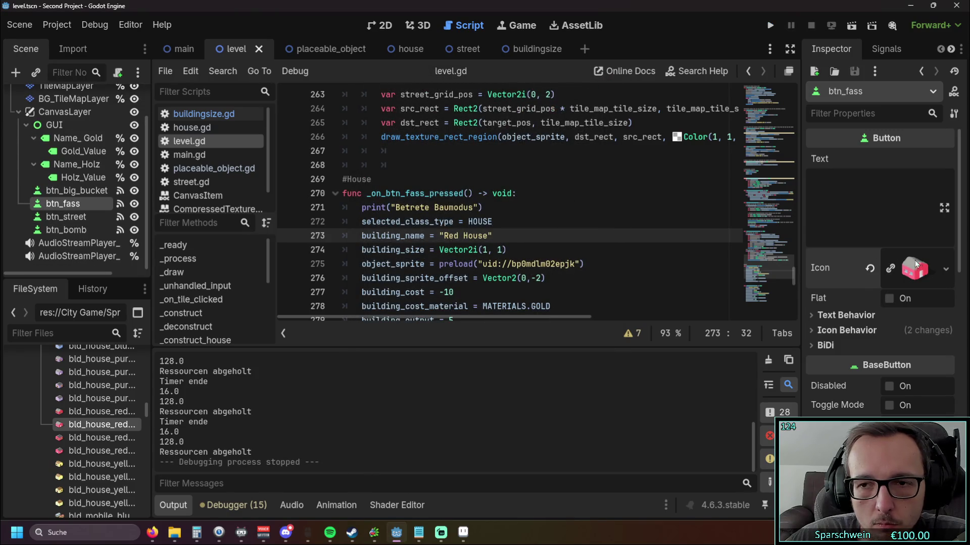
- Set building_sprite_offset on line 276 to Vector2(0,-15.5) and run the project again
scroll(509, 216, "down", 1)
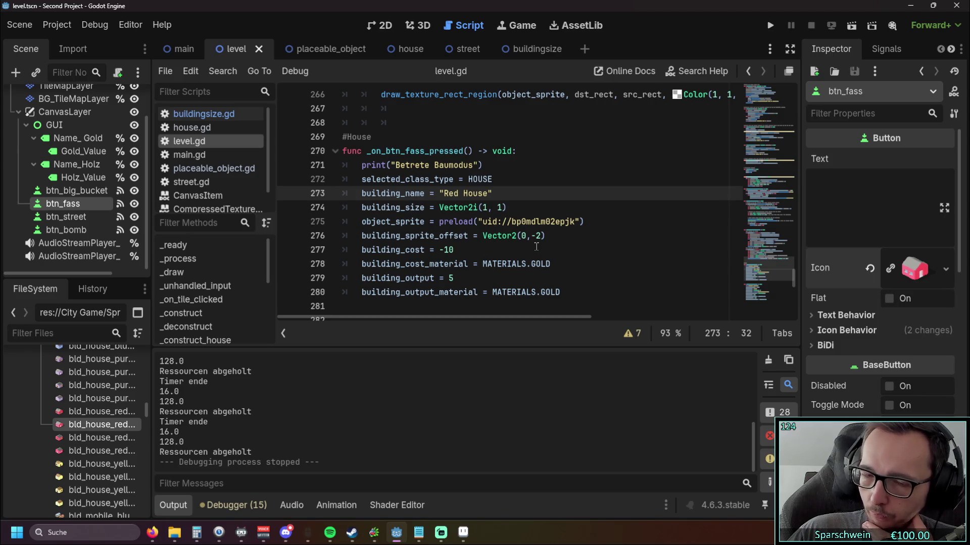
scroll(536, 248, "up", 1)
scroll(536, 248, "down", 1)
left_click(536, 235)
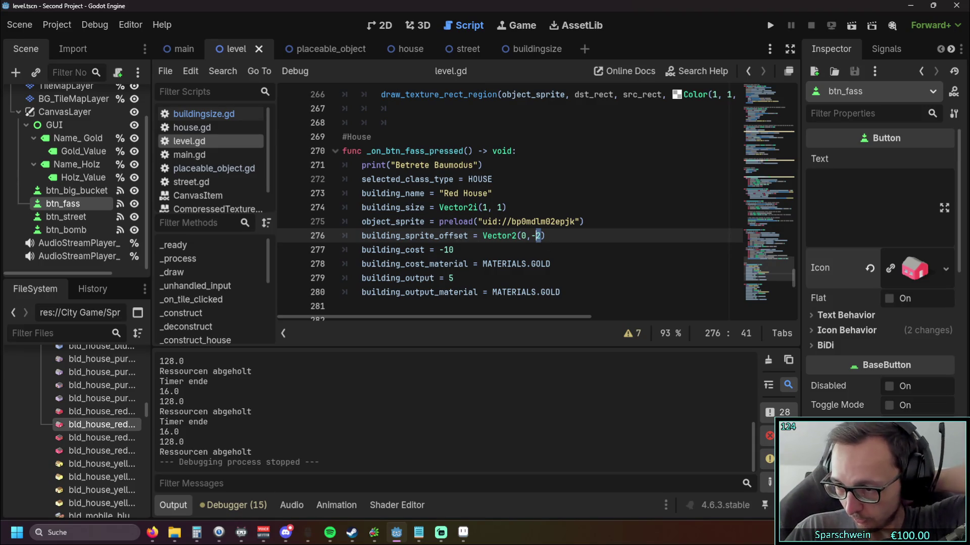
key("alt+Tab")
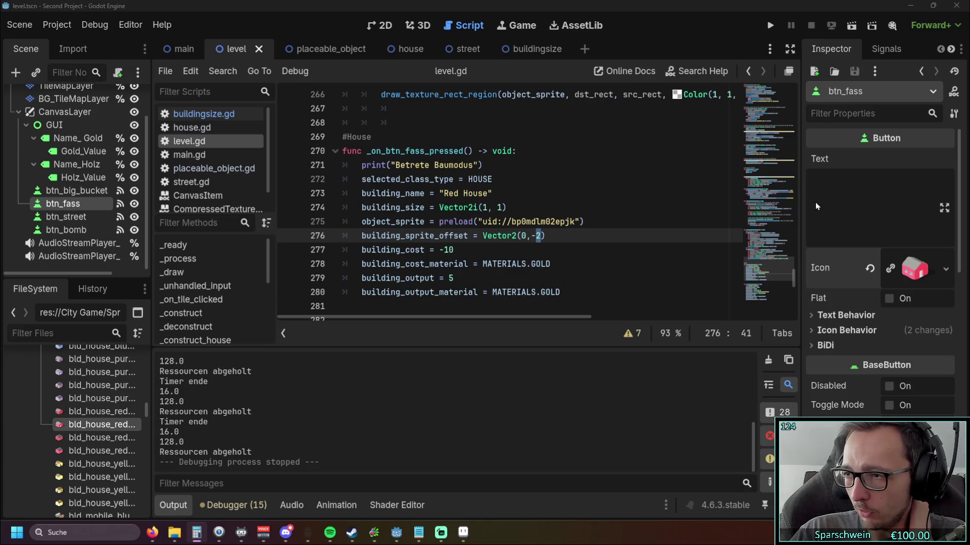
left_click(539, 235)
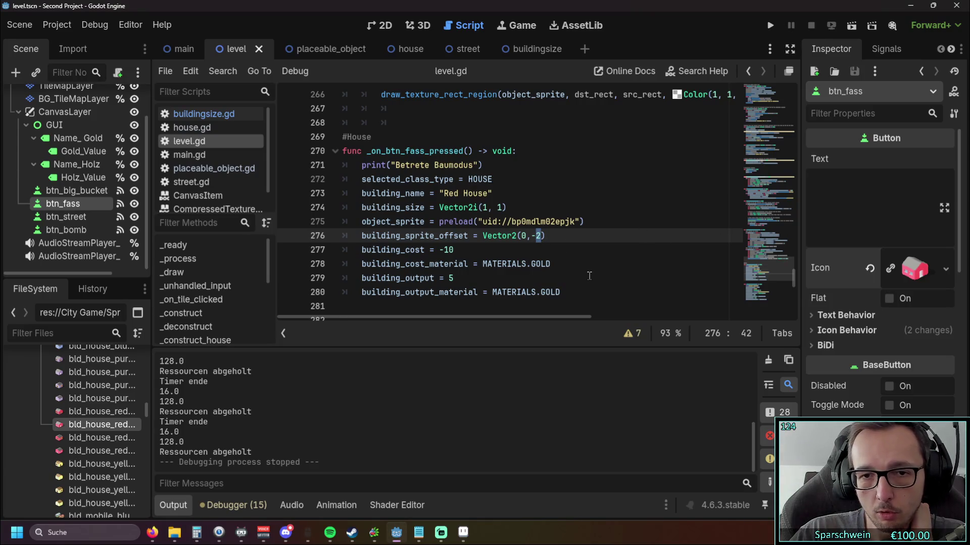
key("BackSpace")
type("15.5")
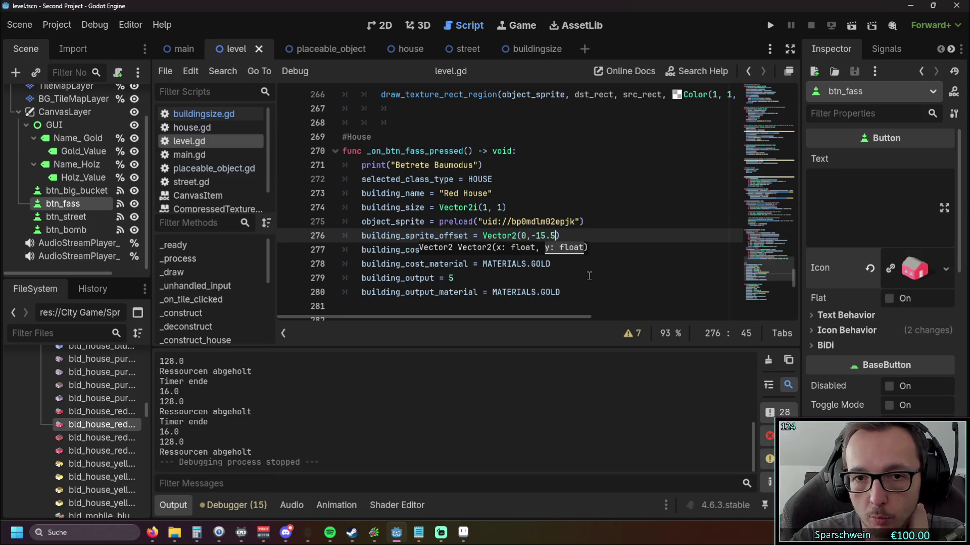
left_click(569, 269)
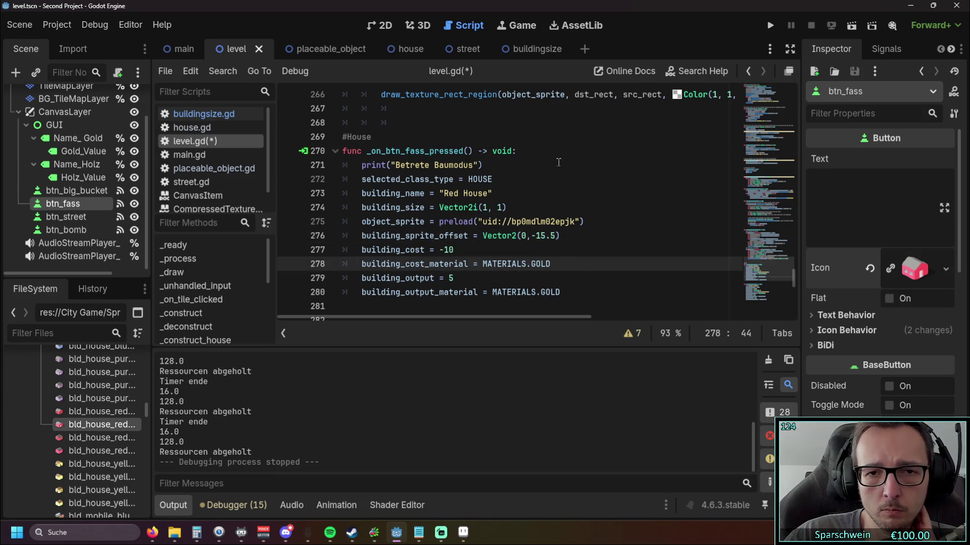
left_click(768, 27)
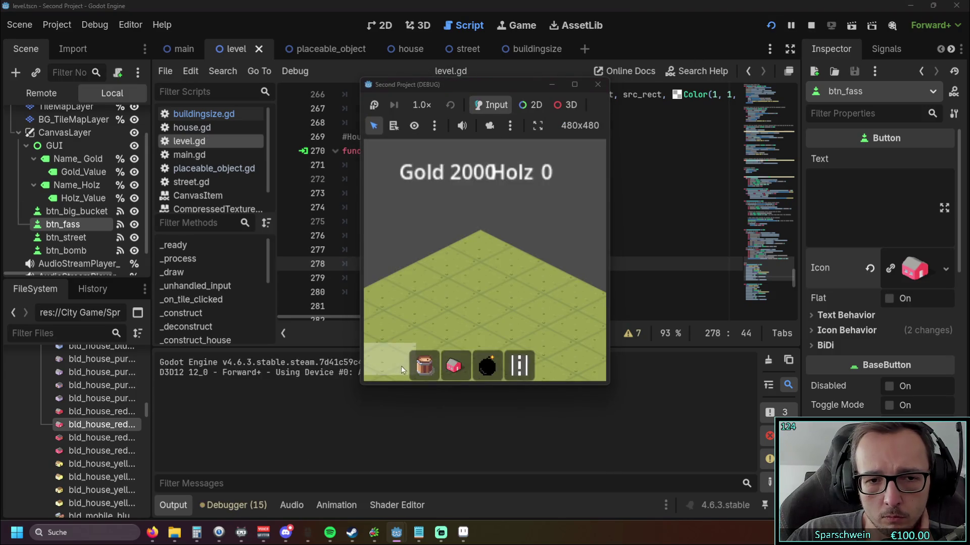
- Build a red house on tile (0, 0) and collect its gold
left_click(465, 368)
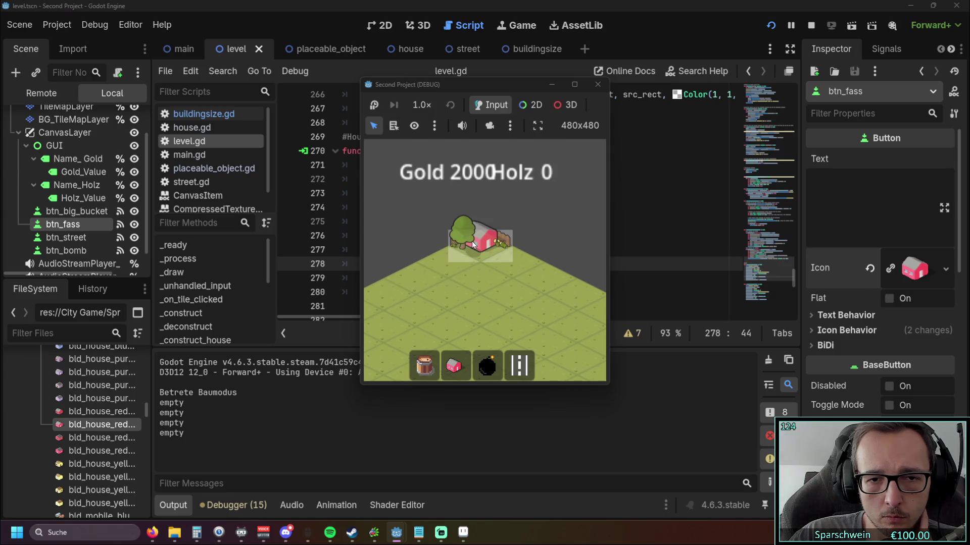
left_click(464, 247)
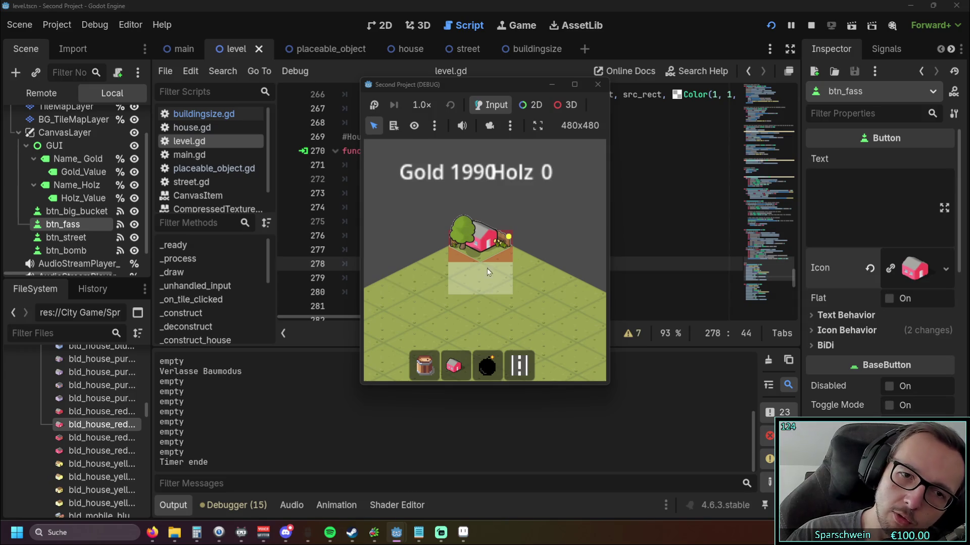
left_click(480, 242)
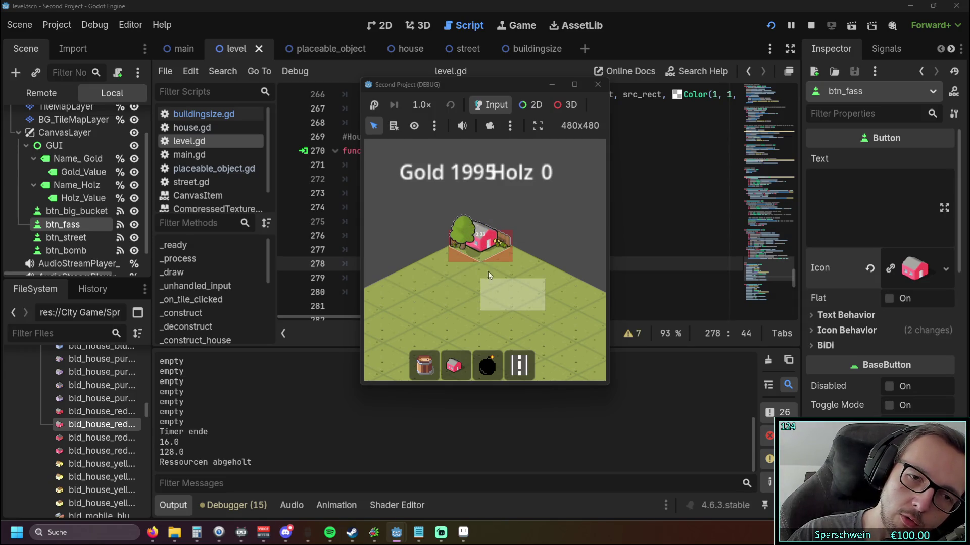
left_click(480, 241)
- Build more red houses at tiles (0, 1) and (1, 2), then restart with F5
left_click(454, 372)
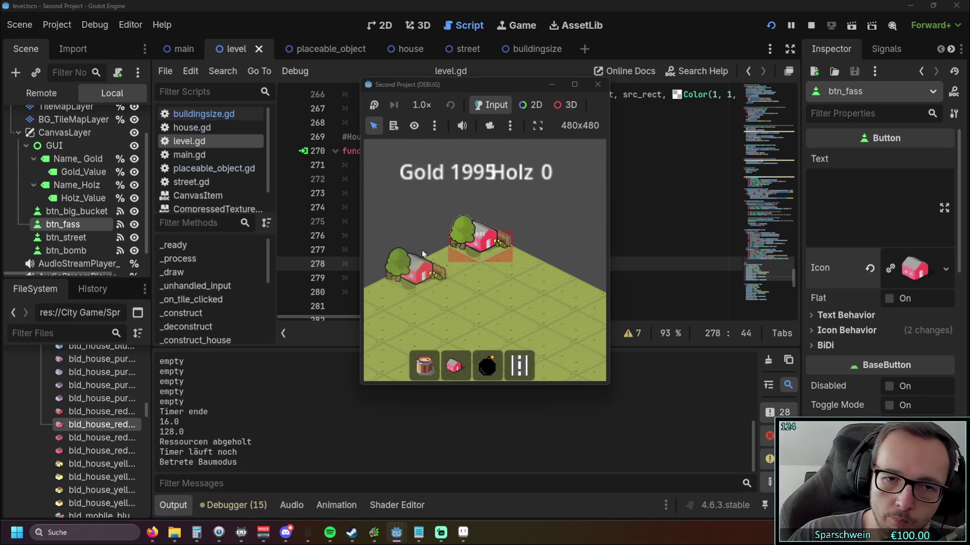
left_click(432, 230)
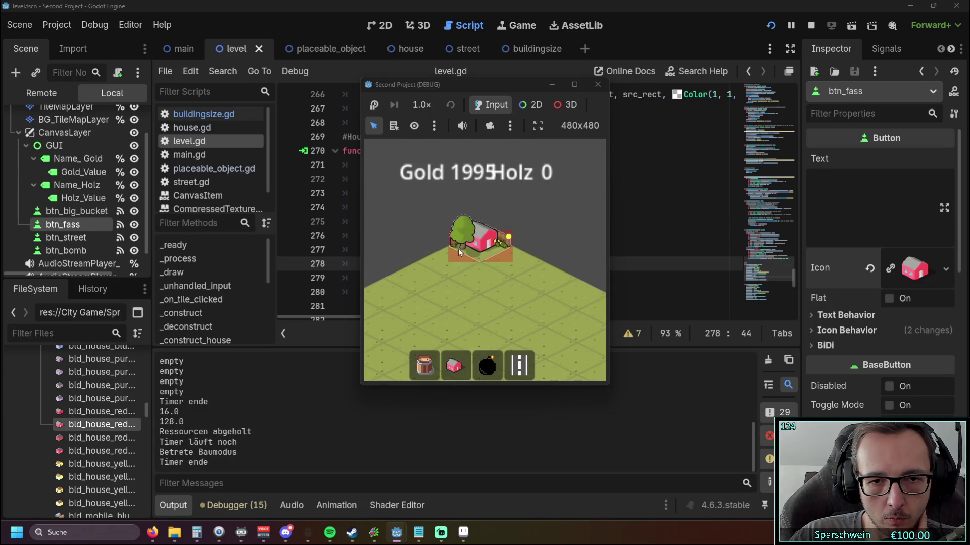
left_click_drag(449, 231, 455, 267)
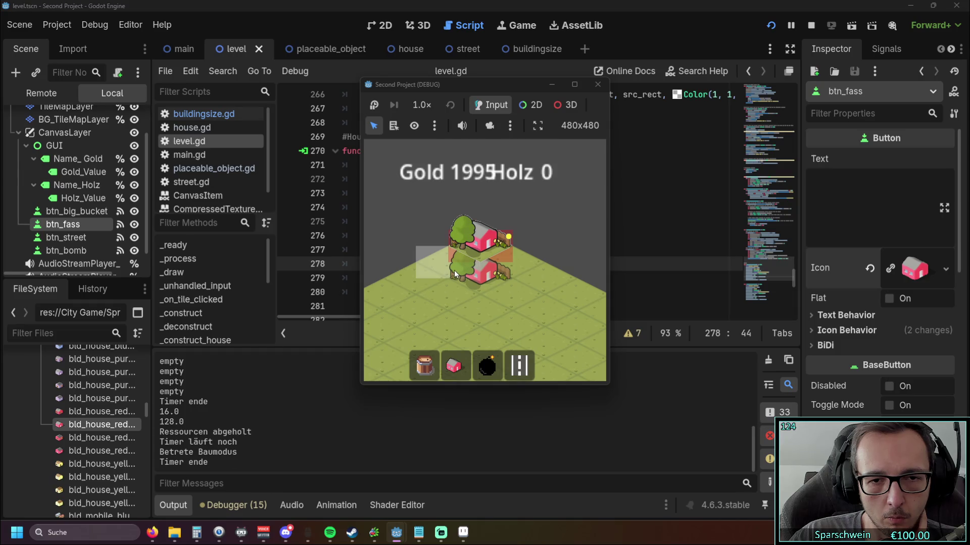
left_click(453, 271)
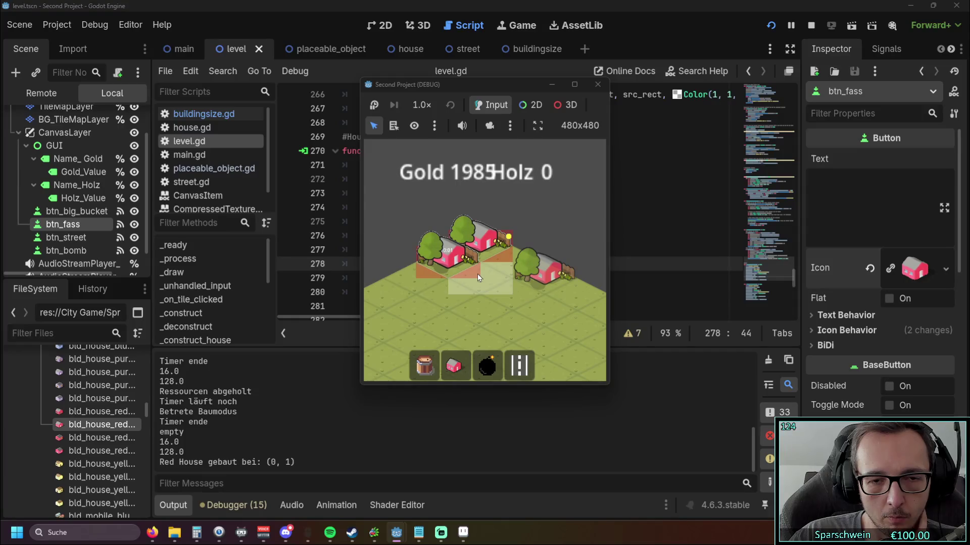
left_click(456, 295)
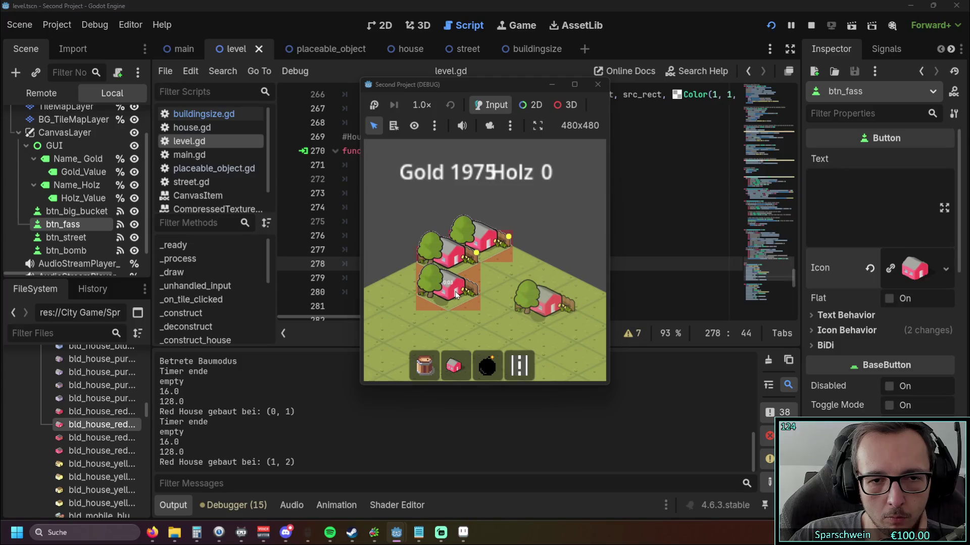
key("F5")
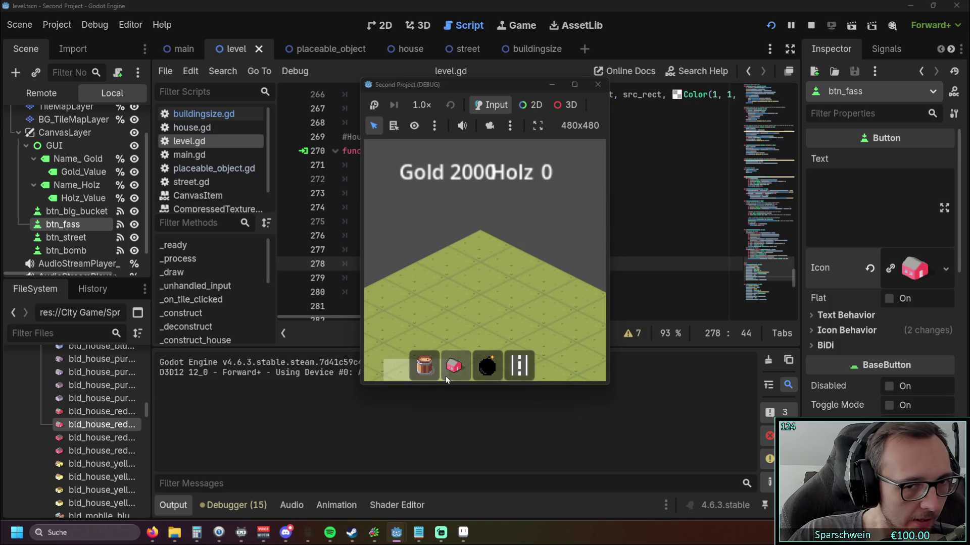
- Build red houses diagonally at tiles (0,0) through (3,3), then relaunch the game
left_click(447, 375)
left_click(470, 244)
left_click(475, 283)
left_click(477, 313)
left_click(475, 341)
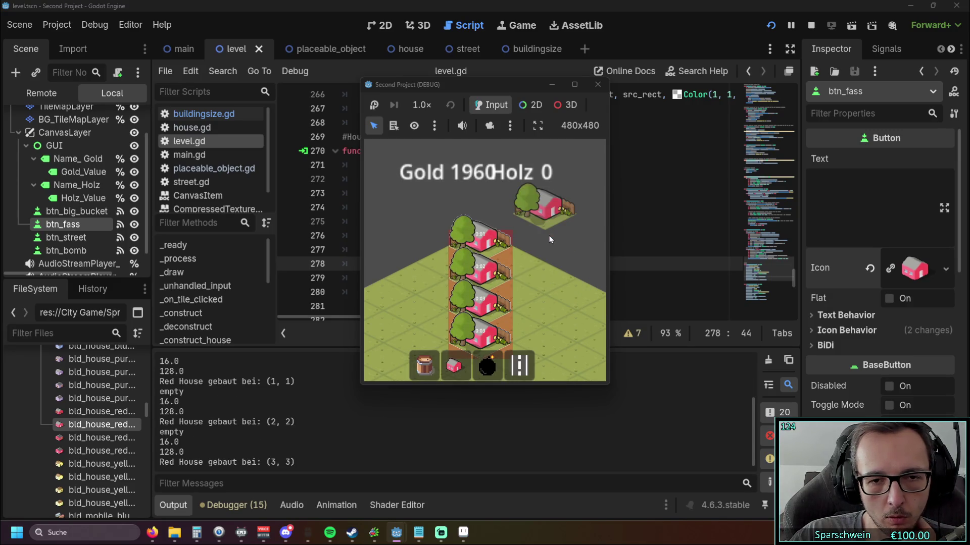
left_click(771, 25)
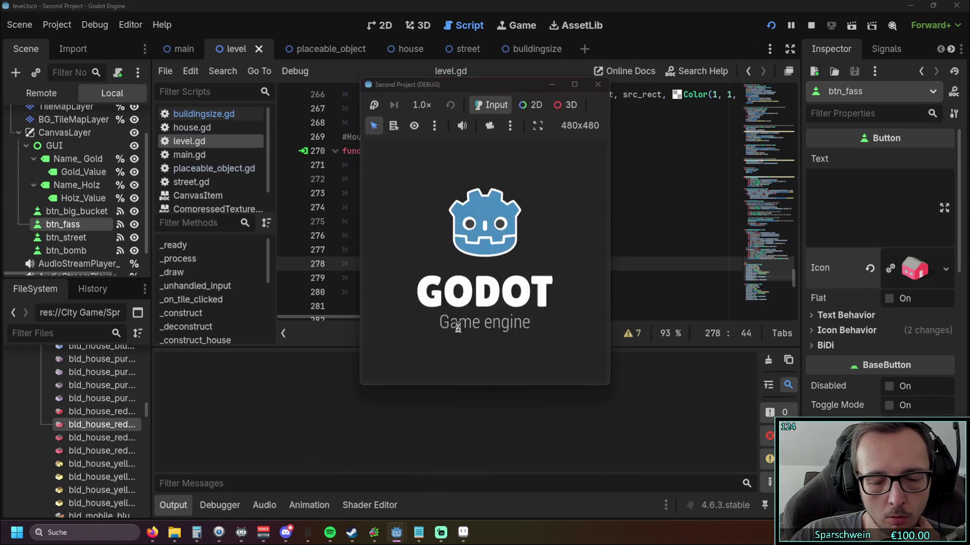
- Build a row of four red houses at tiles (0,0) to (0,3) and leave build mode
left_click(457, 368)
left_click(481, 239)
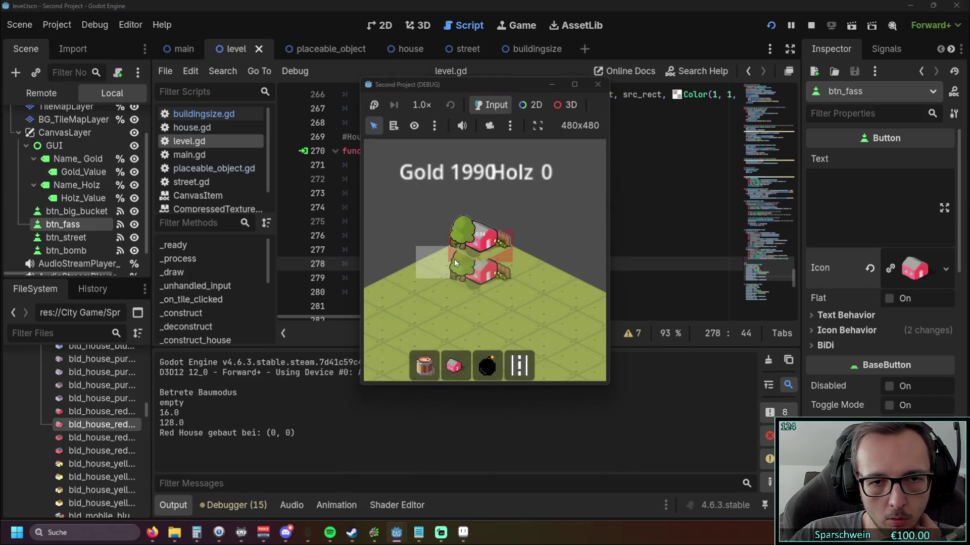
left_click(453, 259)
left_click(417, 276)
left_click(384, 294)
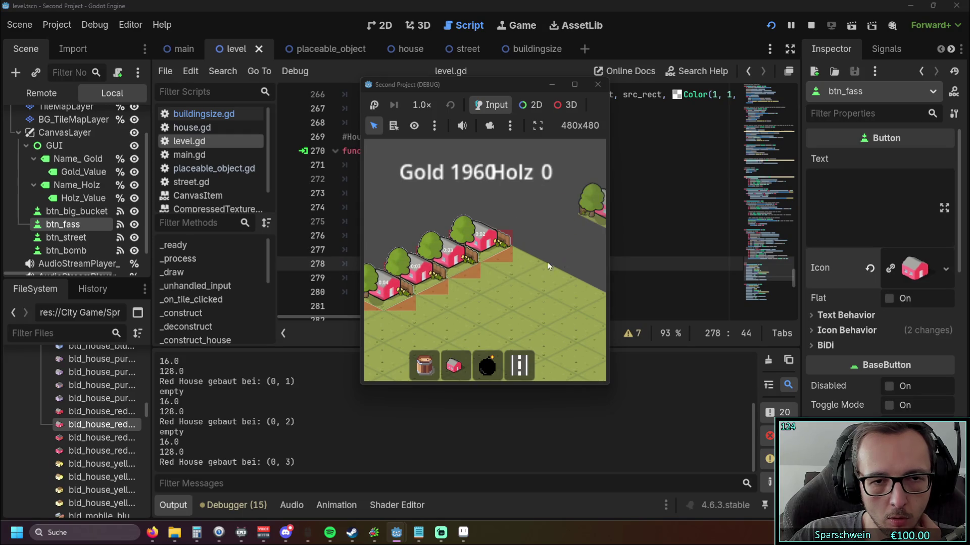
right_click(497, 271)
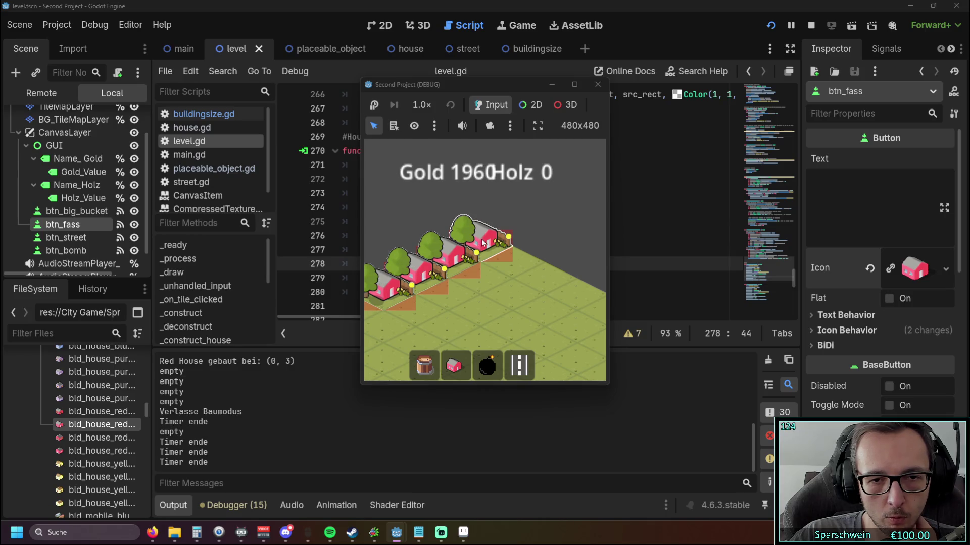
- Collect gold from each of the four houses in the row
left_click(409, 202)
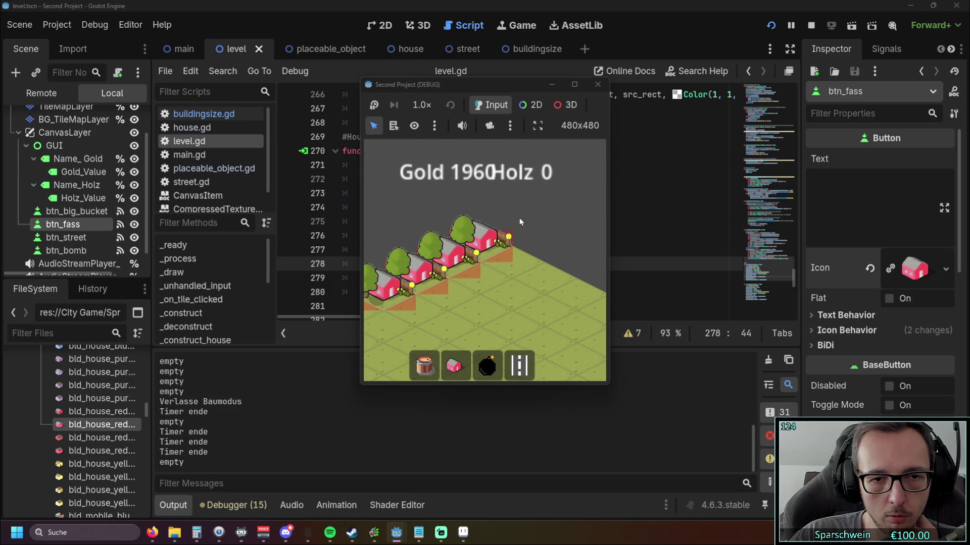
left_click(386, 295)
left_click(418, 279)
left_click(449, 260)
left_click(482, 243)
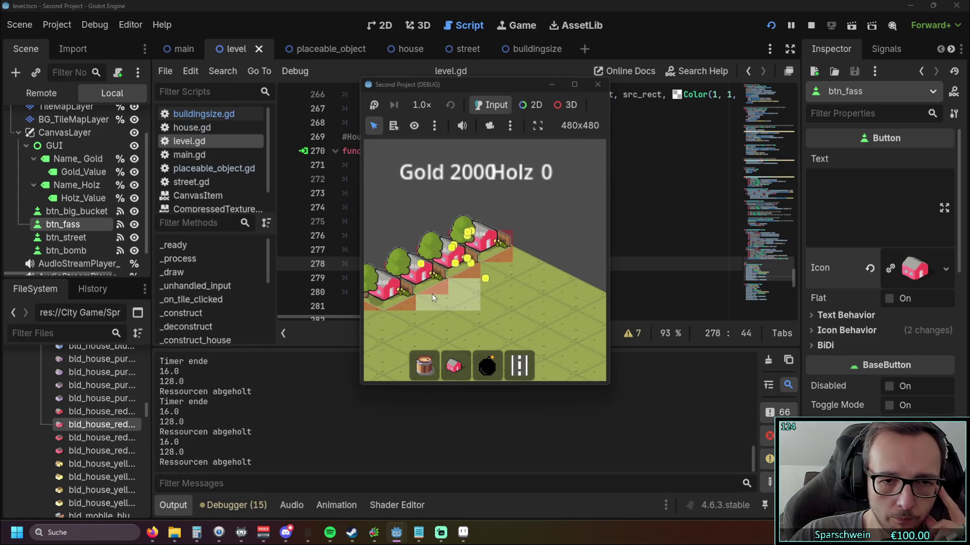
left_click(519, 364)
- Drag a street alongside the house row and collect gold from four houses
mouse_move(417, 320)
left_mouse_down()
mouse_move(441, 296)
mouse_move(529, 263)
left_mouse_up()
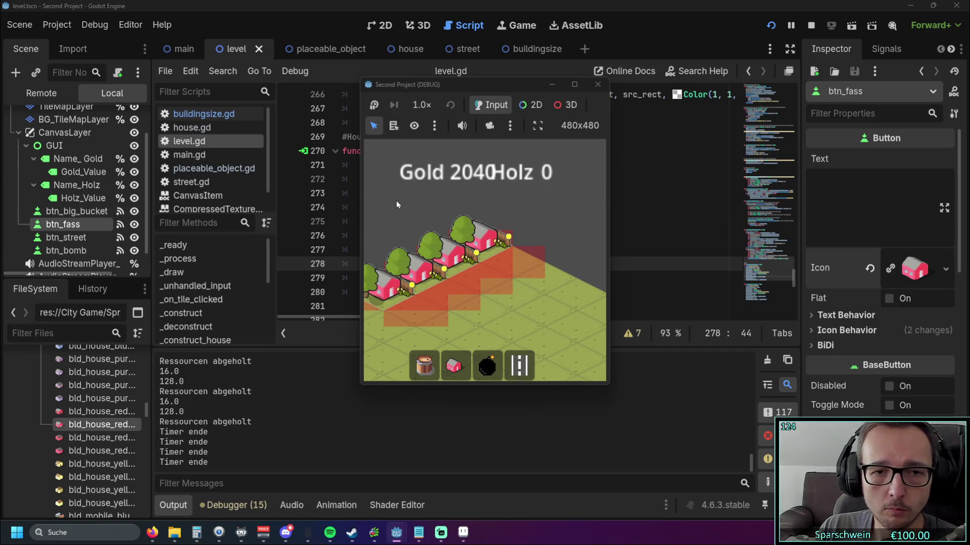
left_click(419, 278)
left_click(443, 264)
left_click(474, 248)
left_click(506, 233)
- Reposition the game window, stop the game, and select Camera2D in the main scene
left_click_drag(509, 91, 620, 91)
left_click_drag(471, 240, 365, 239)
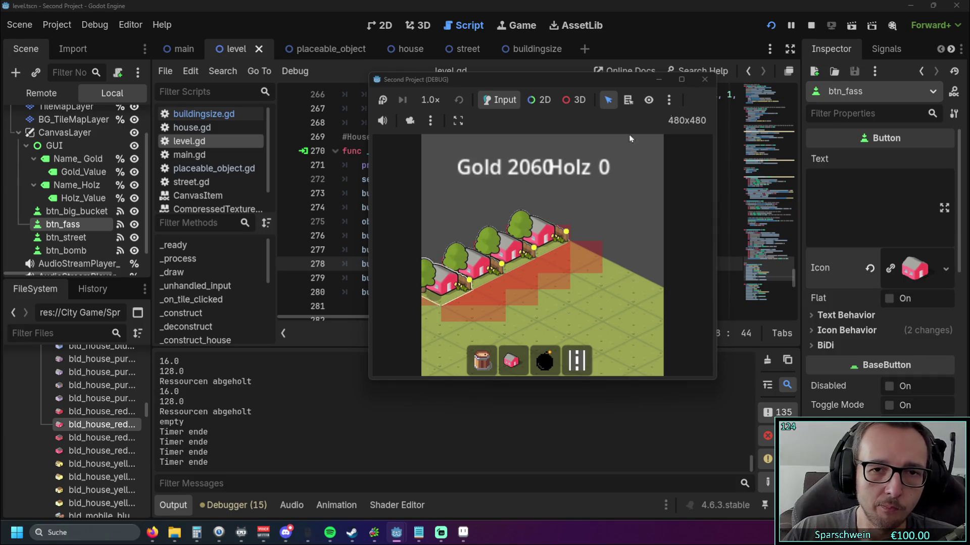
left_click(704, 79)
left_click(16, 28)
left_click(20, 29)
left_click(183, 49)
left_click(72, 110)
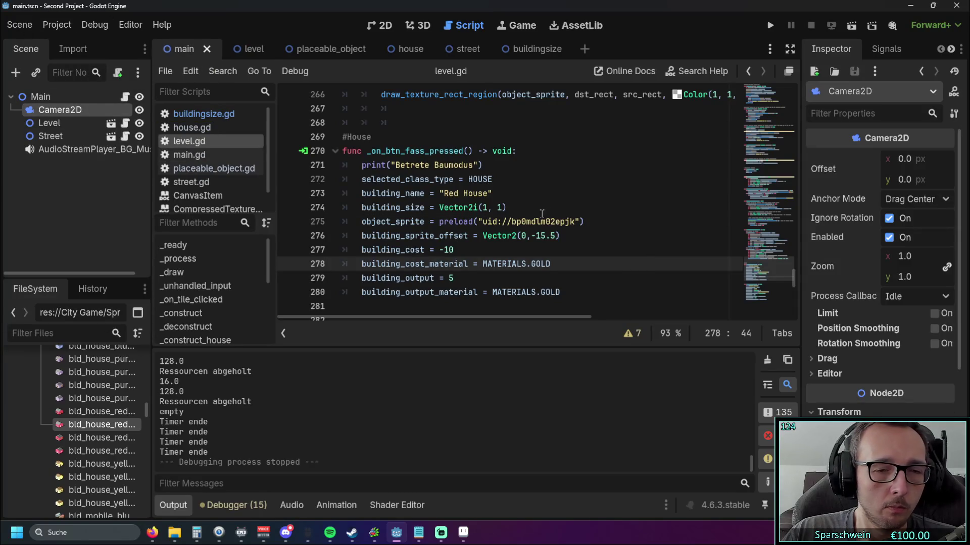
- Review the Camera2D properties, keeping Anchor Mode at Drag Center, and show the main scene in 2D
scroll(566, 219, "down", 1)
scroll(567, 220, "up", 3)
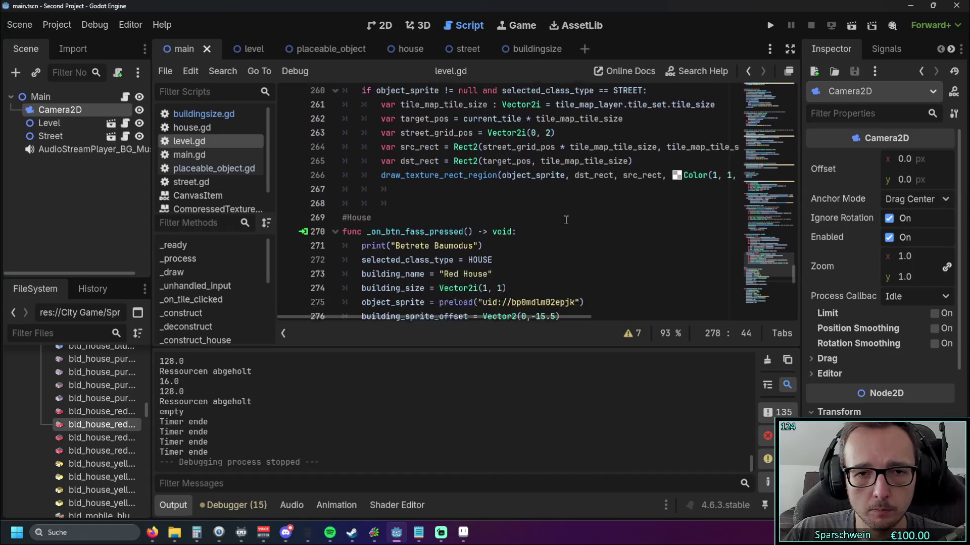
scroll(567, 222, "down", 1)
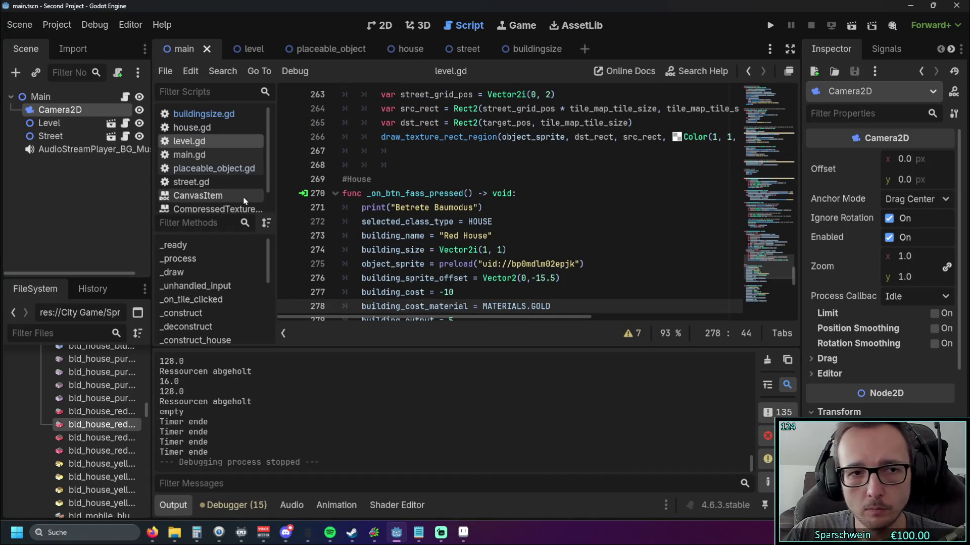
scroll(853, 240, "down", 2)
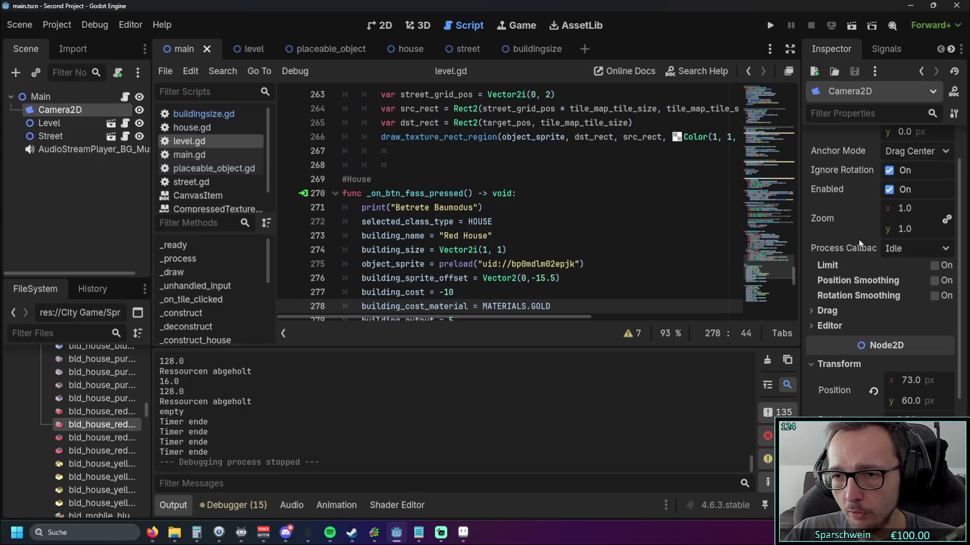
scroll(858, 239, "down", 4)
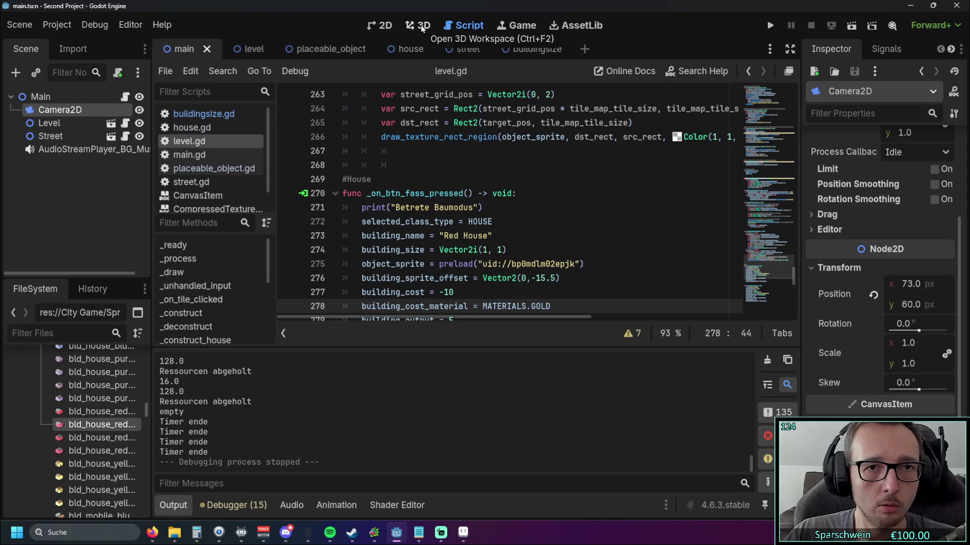
scroll(883, 202, "up", 6)
left_click(932, 200)
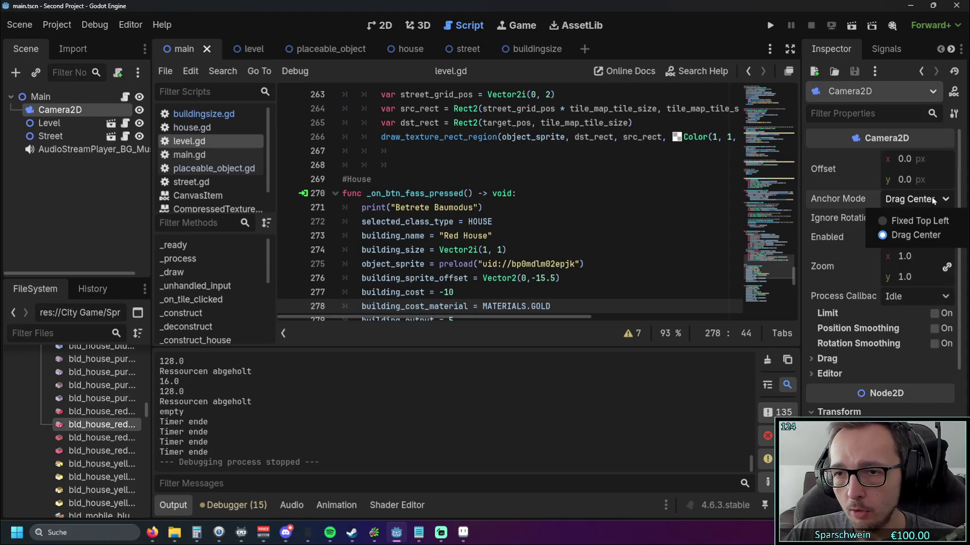
left_click(934, 201)
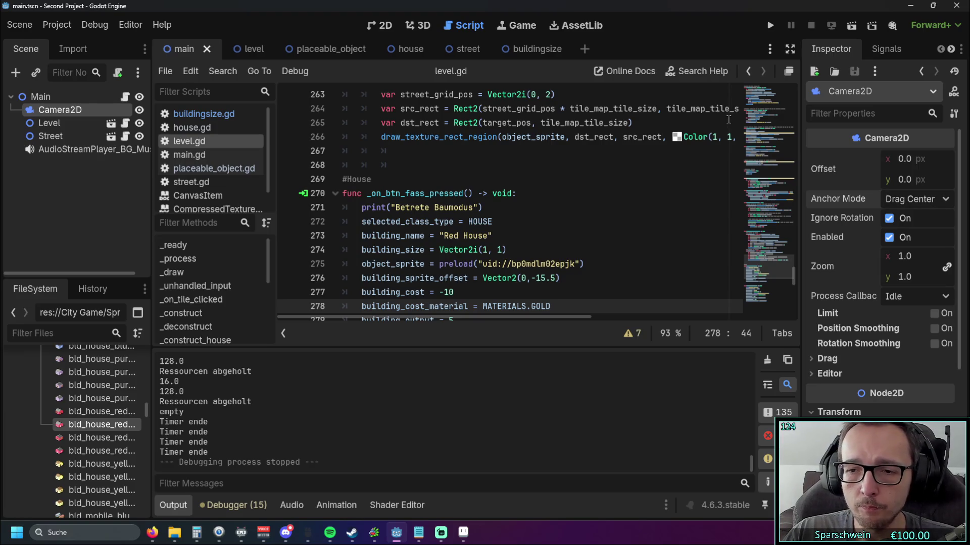
scroll(851, 225, "down", 5)
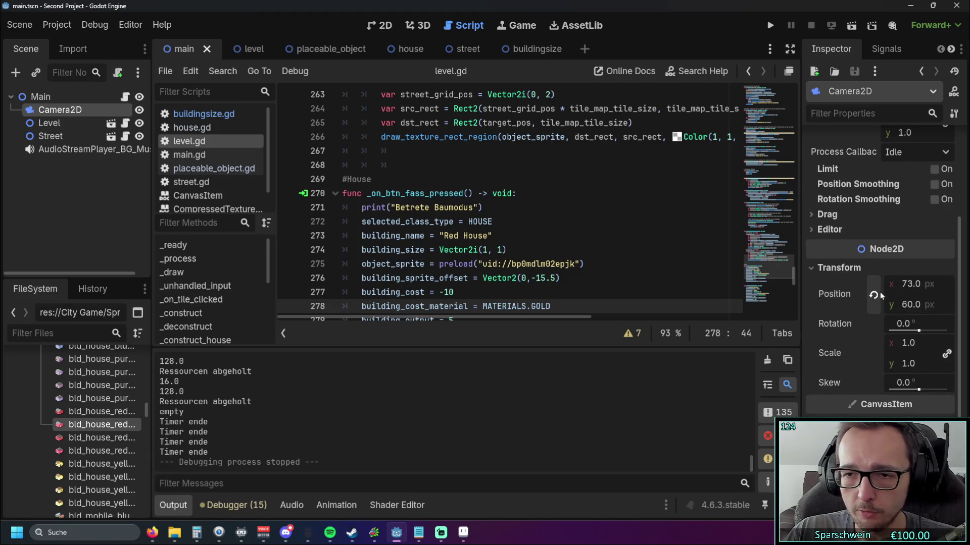
scroll(868, 202, "up", 5)
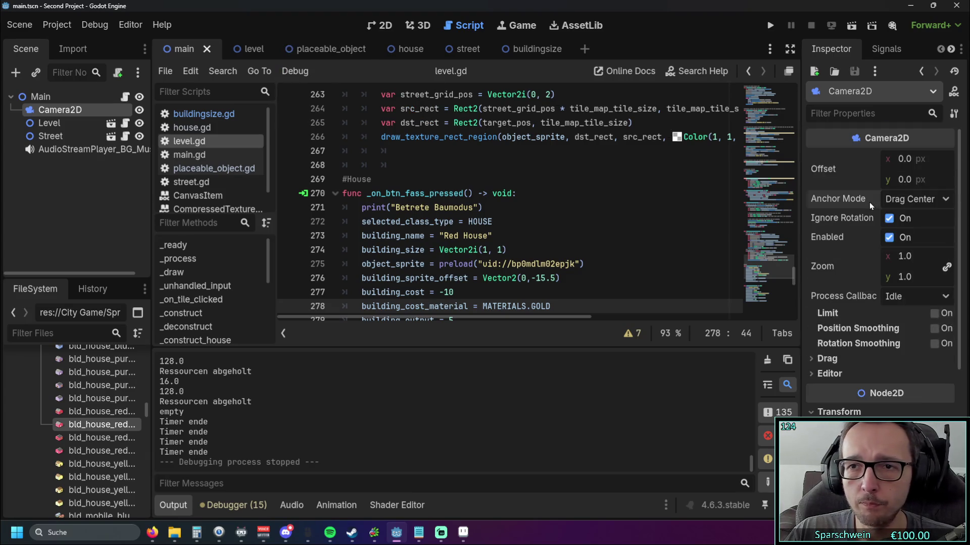
left_click(380, 26)
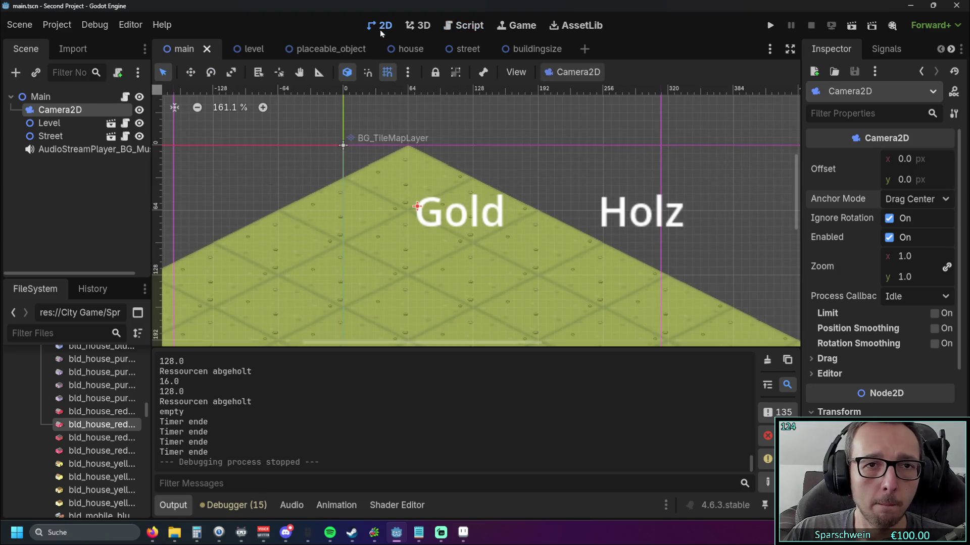
- Revert the Camera2D position in the Inspector to the origin (0, 0)
scroll(472, 225, "down", 2)
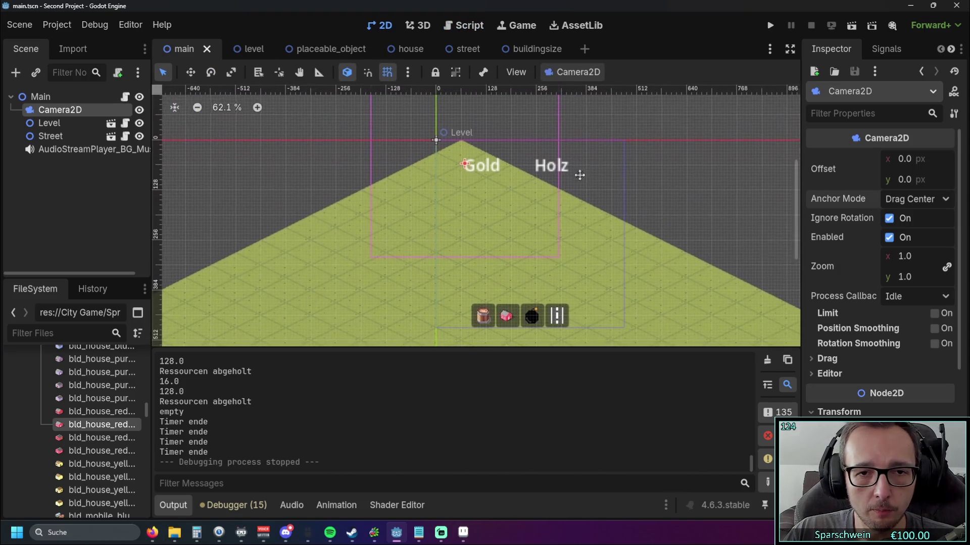
scroll(873, 356, "down", 3)
scroll(872, 334, "up", 1)
scroll(871, 330, "up", 2)
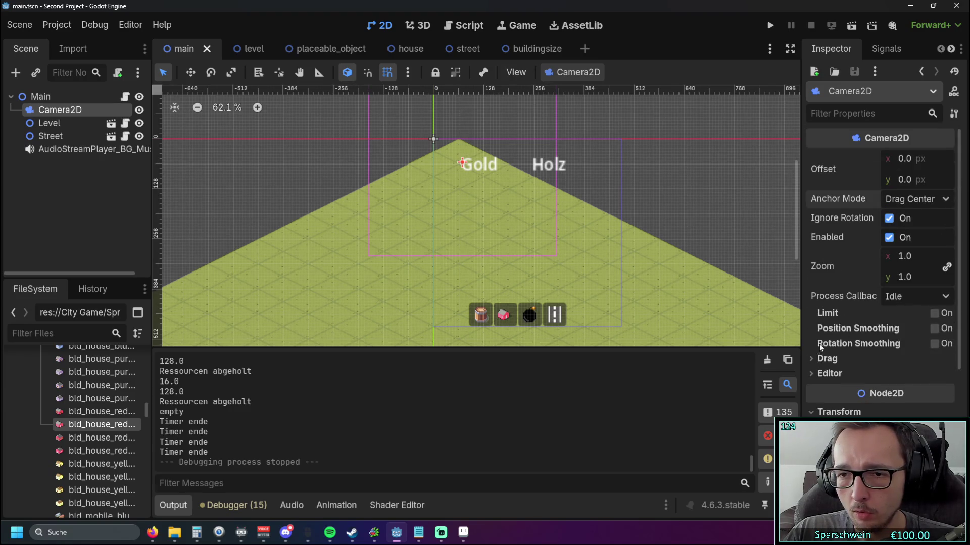
scroll(833, 343, "down", 4)
scroll(837, 337, "up", 2)
left_click_drag(906, 293, 904, 293)
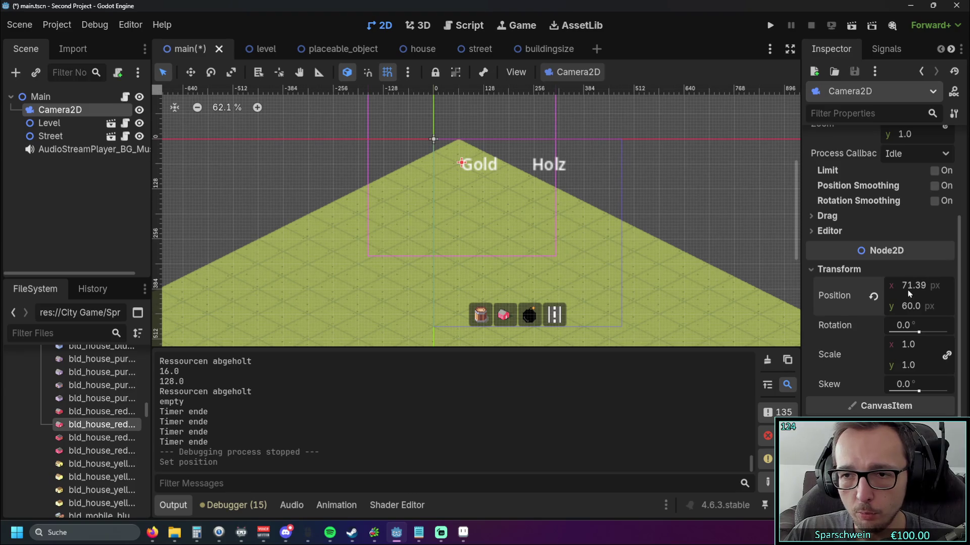
scroll(848, 317, "up", 3)
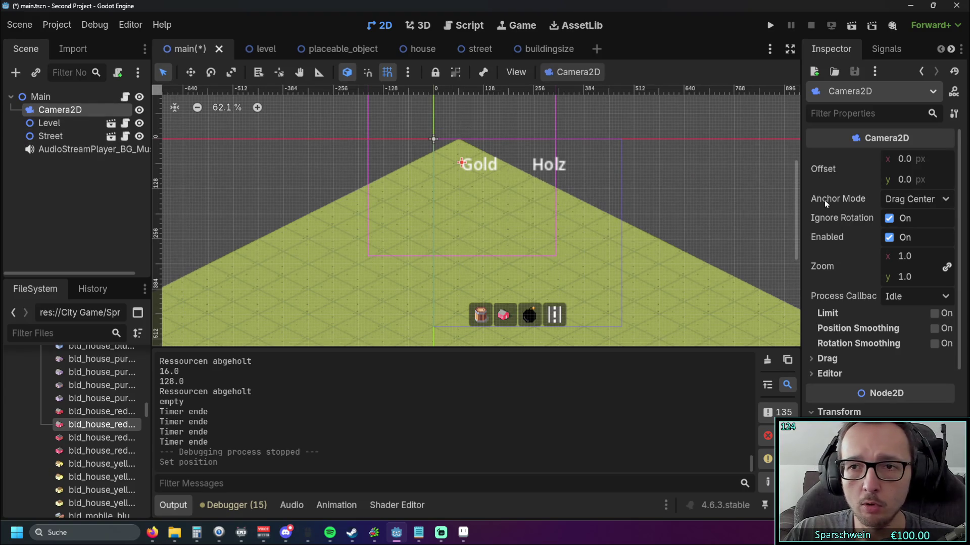
scroll(862, 276, "down", 4)
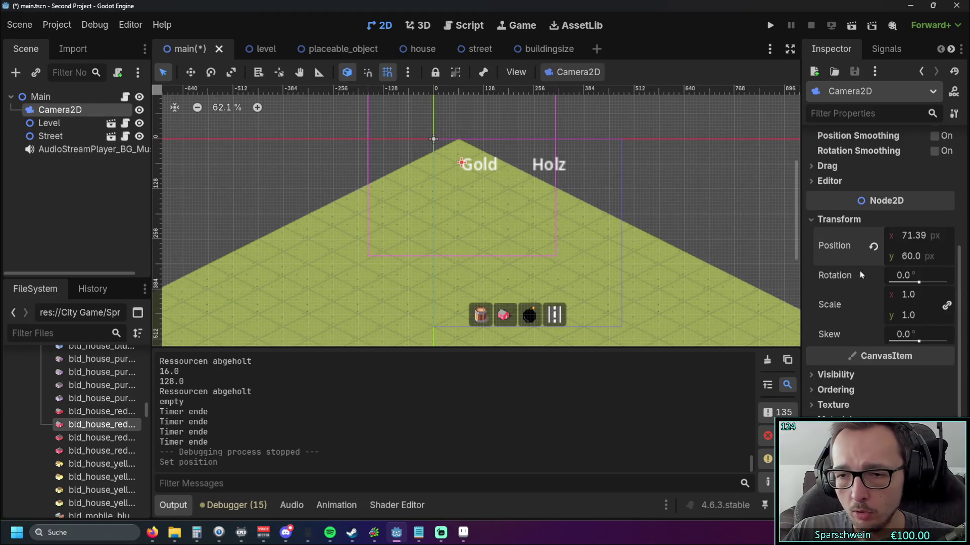
left_click(873, 246)
scroll(546, 210, "down", 3)
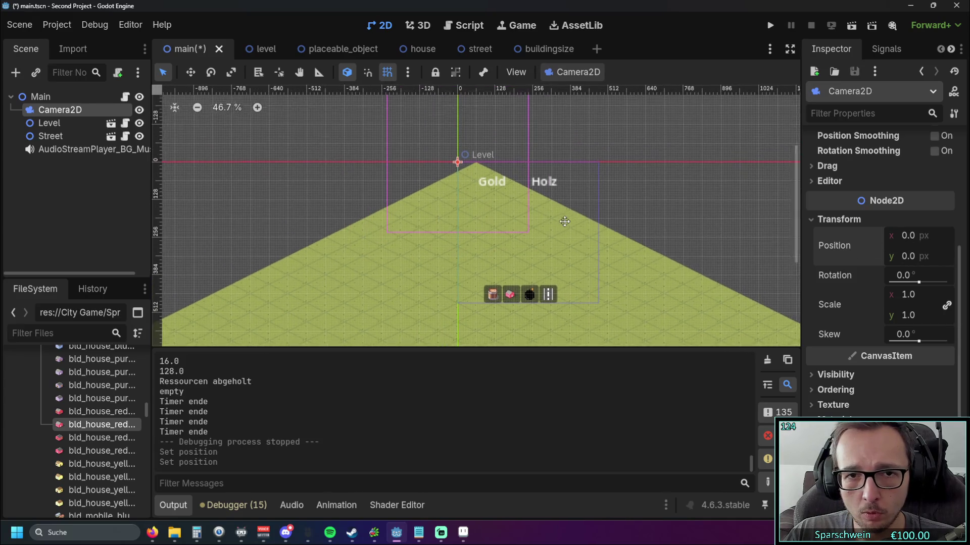
- Reselect Camera2D, try rotating it with the slider, then revert rotation to 0°
left_click(429, 178)
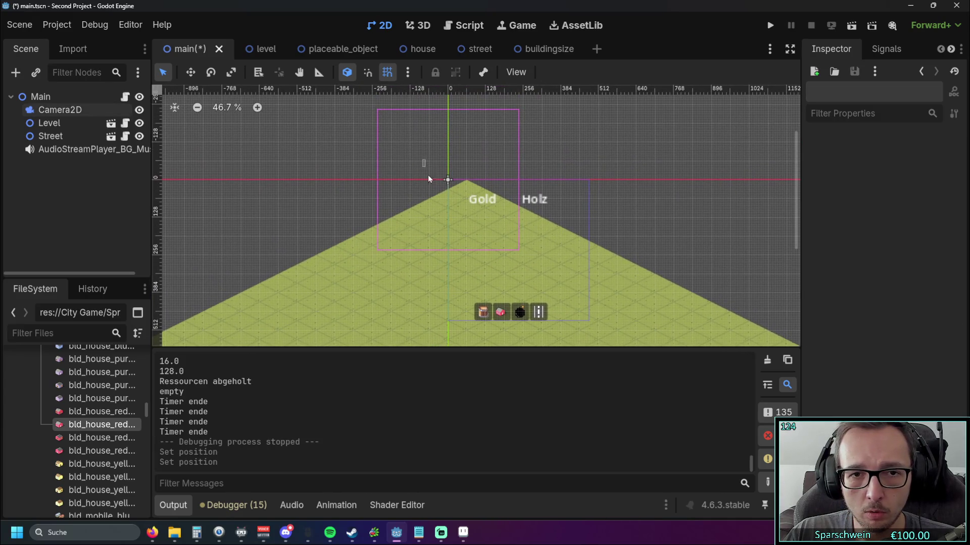
left_click(54, 111)
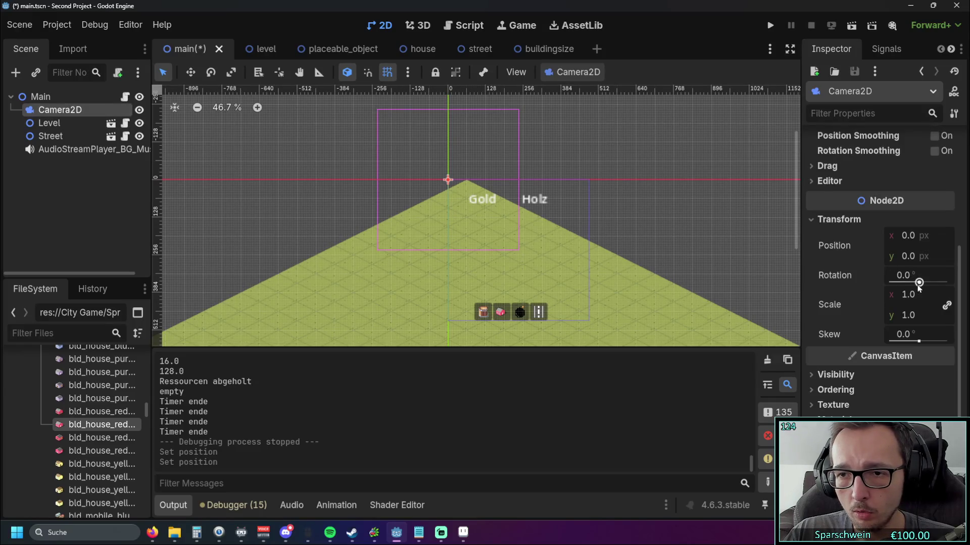
left_click_drag(918, 283, 907, 282)
left_click(874, 275)
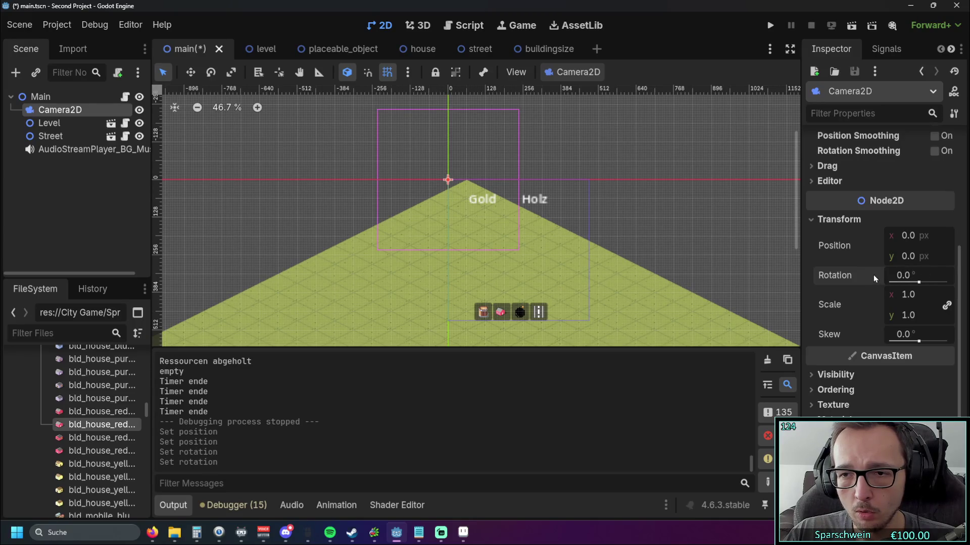
scroll(841, 275, "down", 2)
- Peek at the camera's Visibility and Ordering properties, then deselect it and pan the level view
left_click(813, 329)
left_click(813, 328)
left_click(814, 344)
left_click(814, 344)
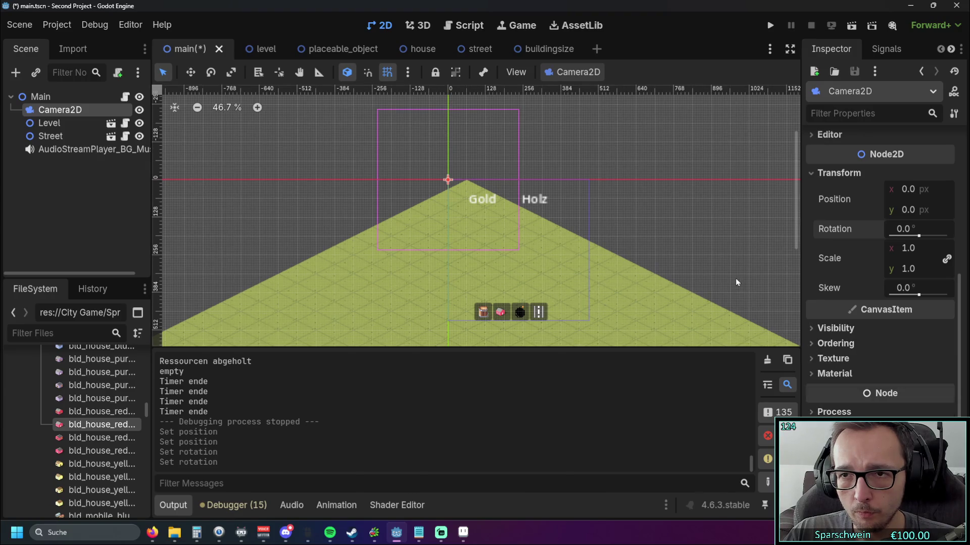
scroll(735, 277, "down", 2)
scroll(723, 278, "up", 1)
left_click(371, 128)
mouse_move(371, 128)
left_mouse_down()
mouse_move(326, 120)
mouse_move(312, 141)
mouse_move(303, 124)
left_mouse_up()
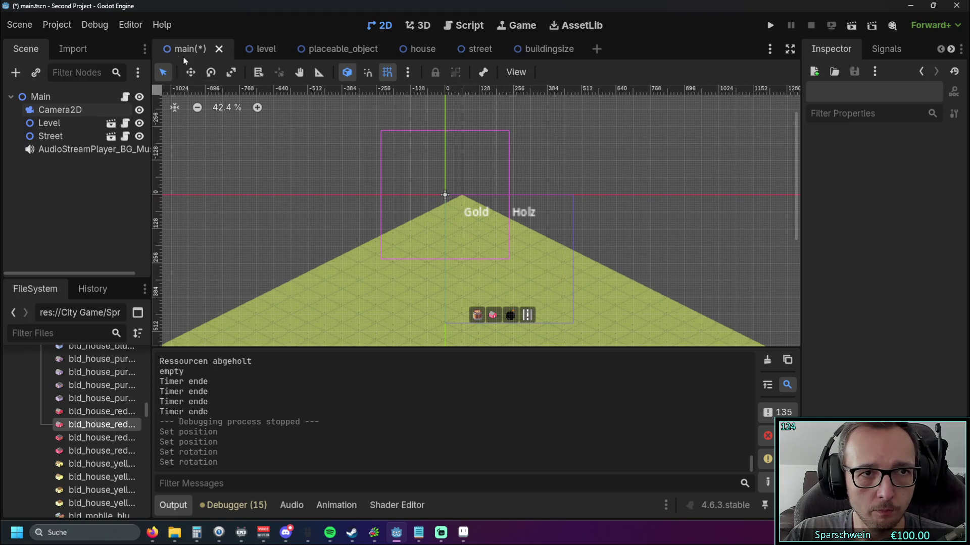
- Open Editor > Editor Settings and close it again
left_click(130, 30)
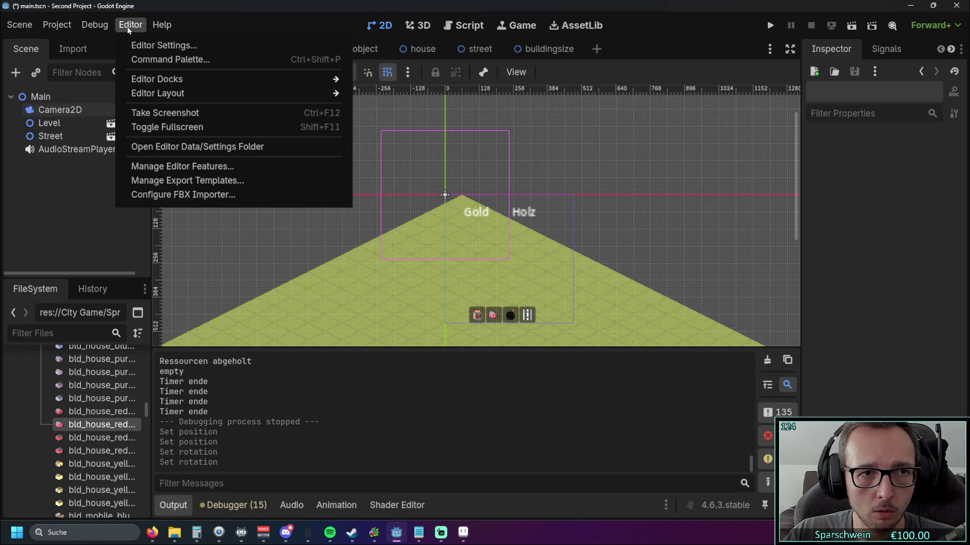
left_click(162, 46)
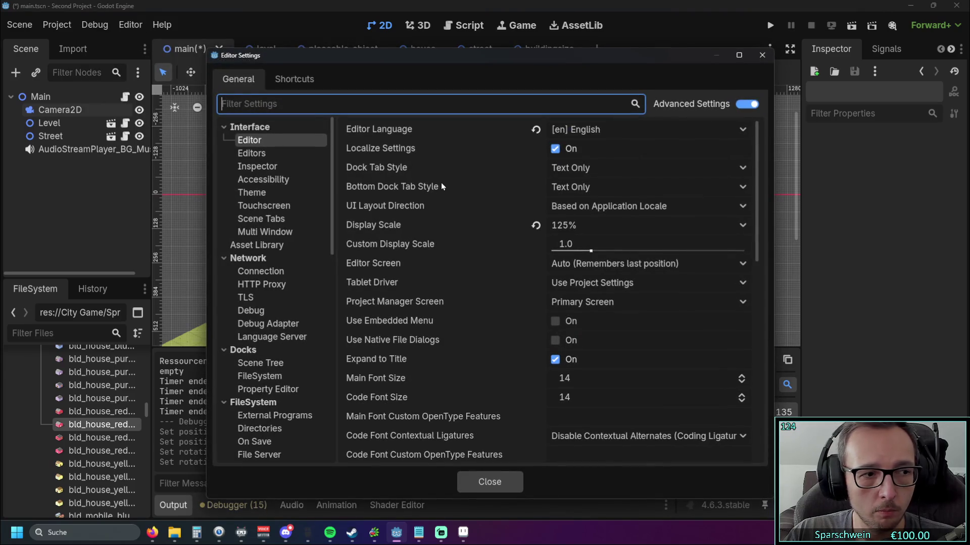
left_click(758, 59)
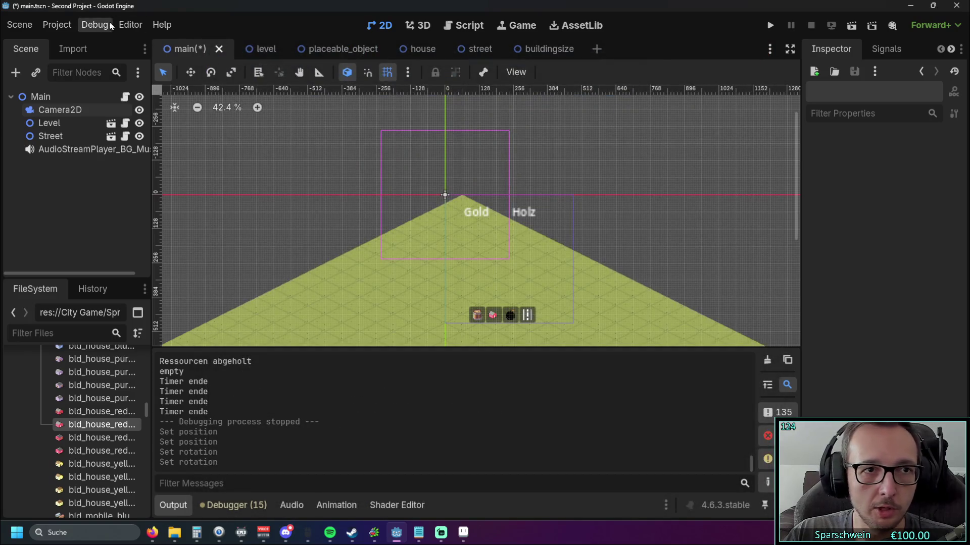
- Select Camera2D in the Scene tree and open the Editor menu again
left_click(58, 113)
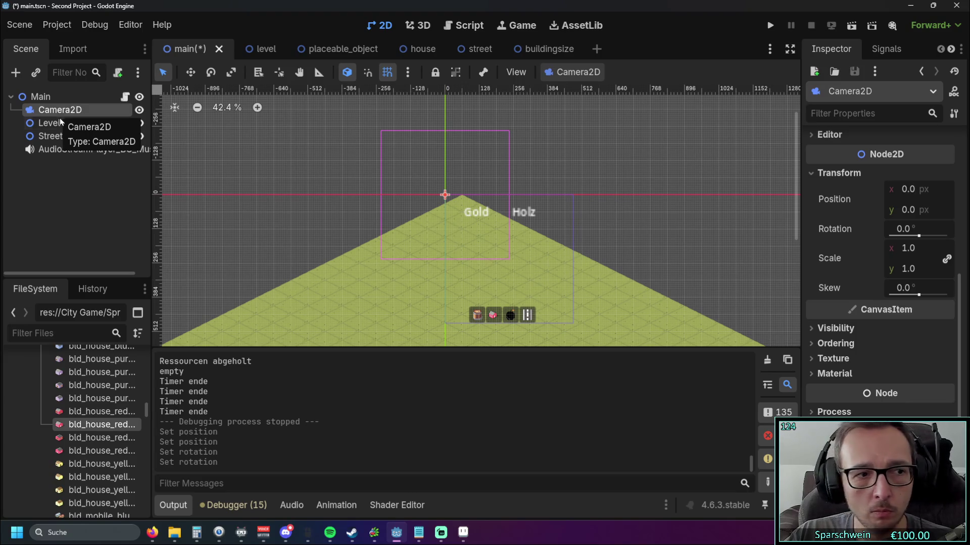
left_click(130, 25)
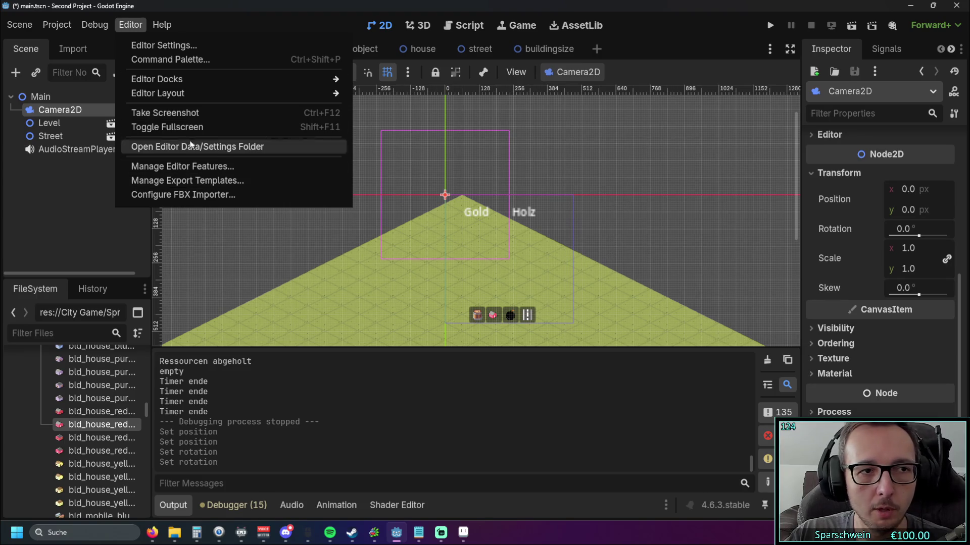
mouse_move(189, 85)
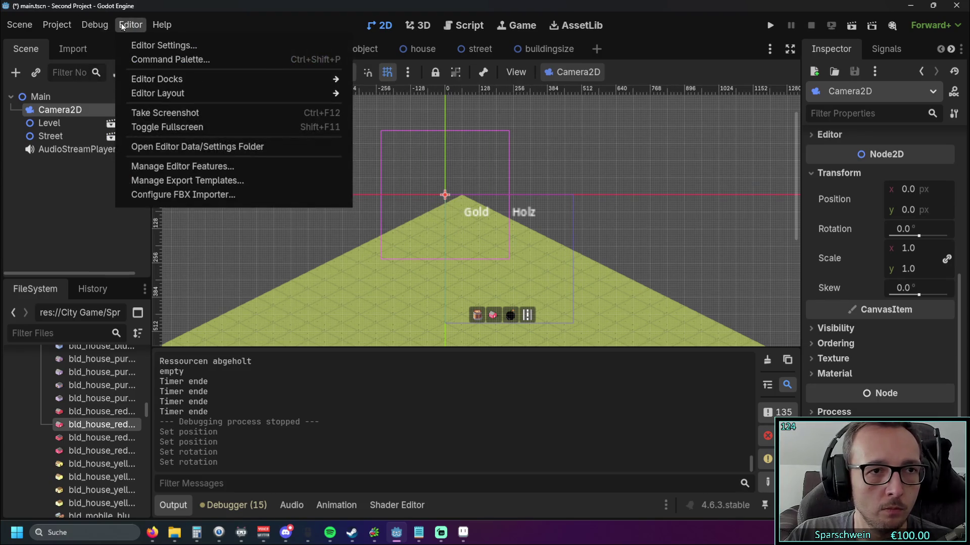
- Open Editor Settings on Run > Window Placement, keeping the run screen as Same as Editor
left_click(134, 46)
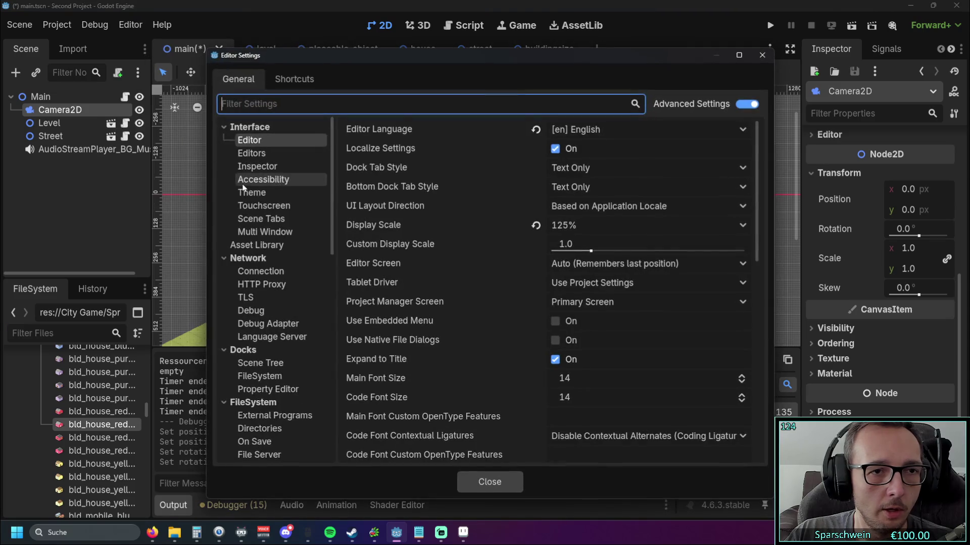
scroll(275, 221, "down", 15)
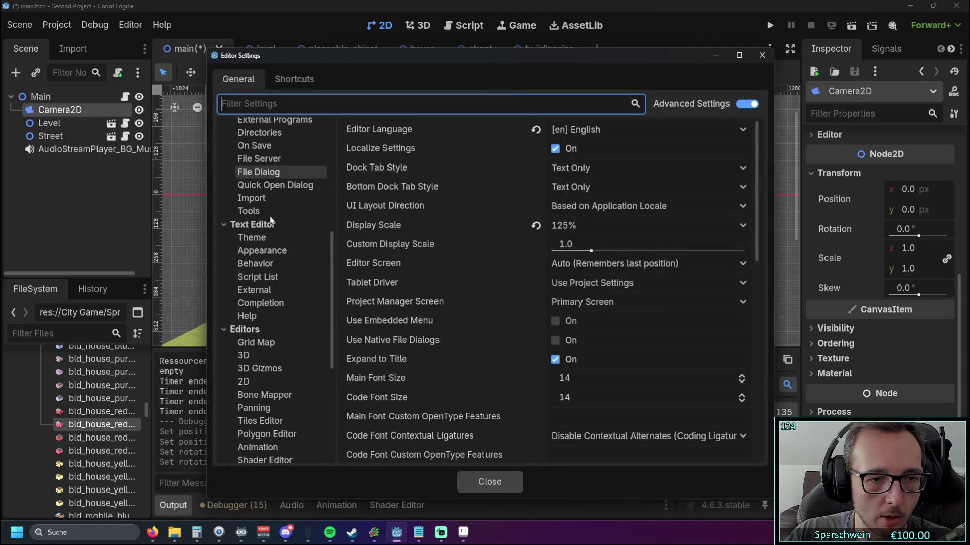
scroll(272, 221, "down", 3)
left_click(290, 336)
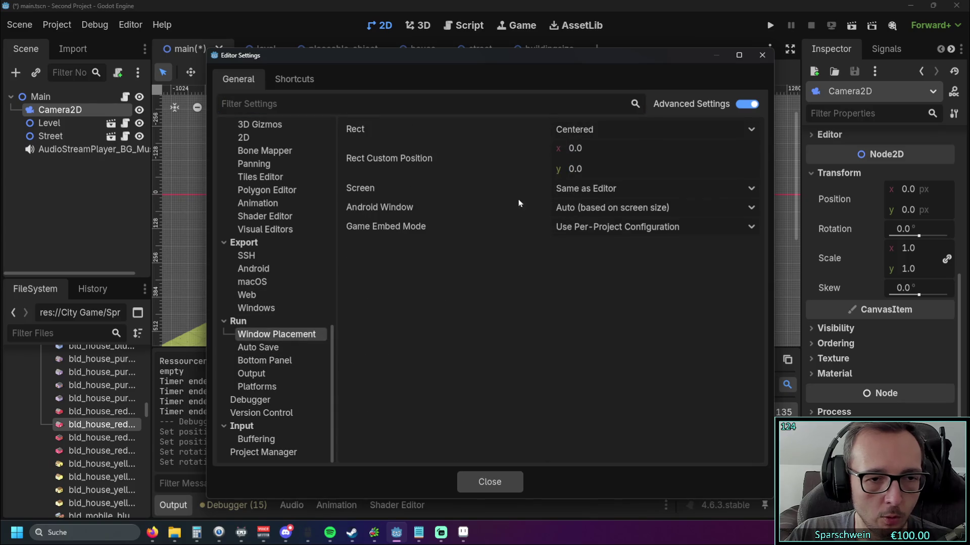
left_click(279, 351)
left_click(280, 335)
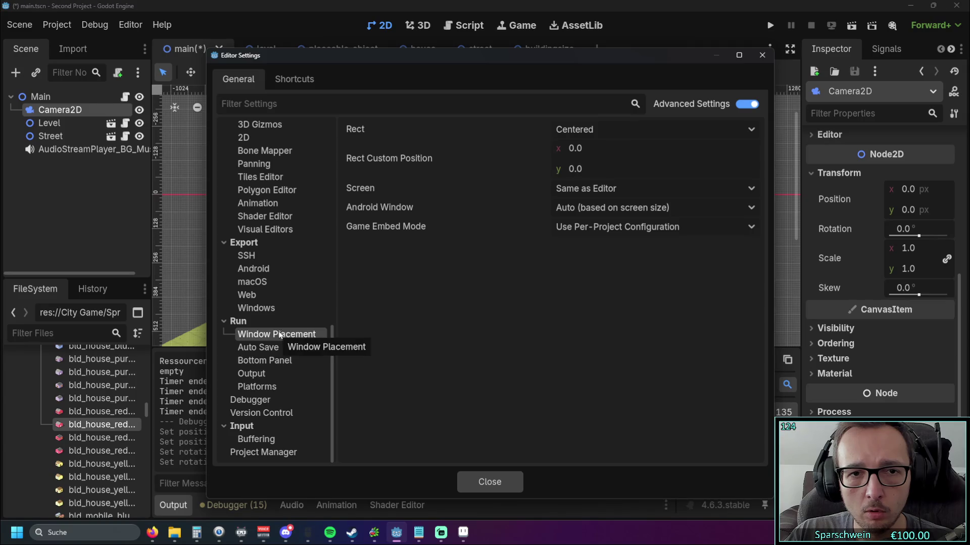
left_click(748, 188)
left_click(749, 189)
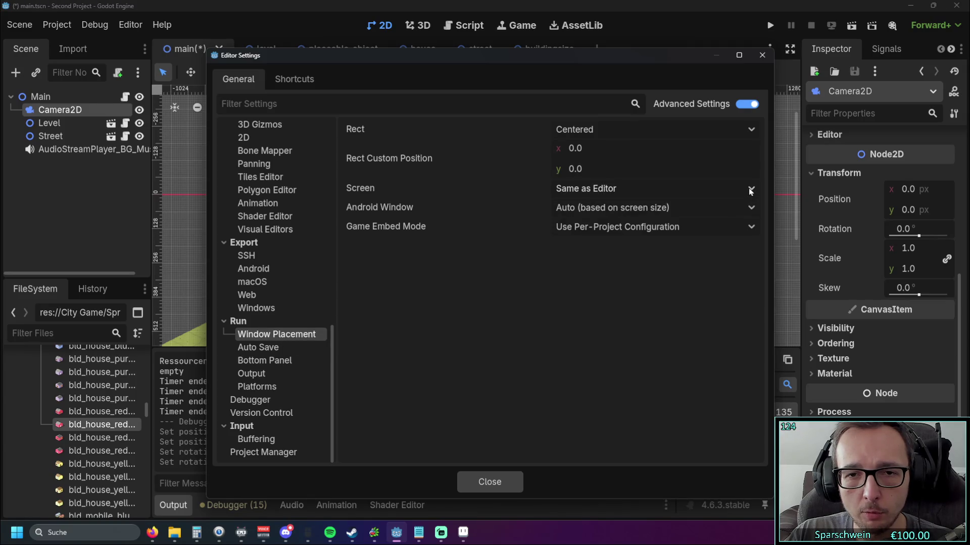
- Browse the Run categories Auto Save, Bottom Panel, Output and Platforms, returning to Window Placement
left_click(249, 347)
left_click(257, 360)
left_click(258, 374)
left_click(260, 388)
left_click(257, 348)
left_click(272, 335)
scroll(247, 387, "up", 3)
left_click(277, 400)
scroll(283, 313, "down", 3)
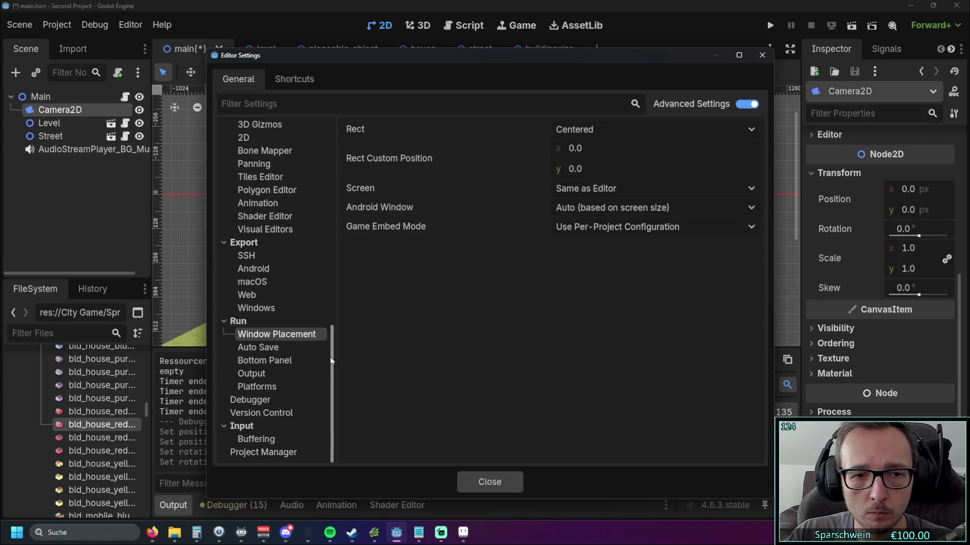
left_click_drag(331, 360, 353, 98)
- Browse Interface Editor and Inspector, then Grid Map, 3D and 3D Gizmos, landing on Editors > 2D
left_click(250, 140)
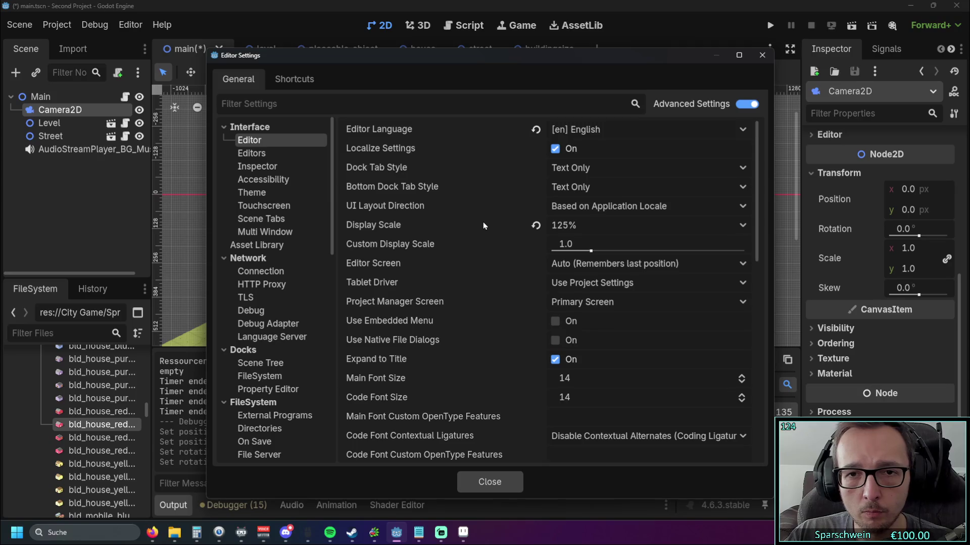
scroll(480, 223, "down", 10)
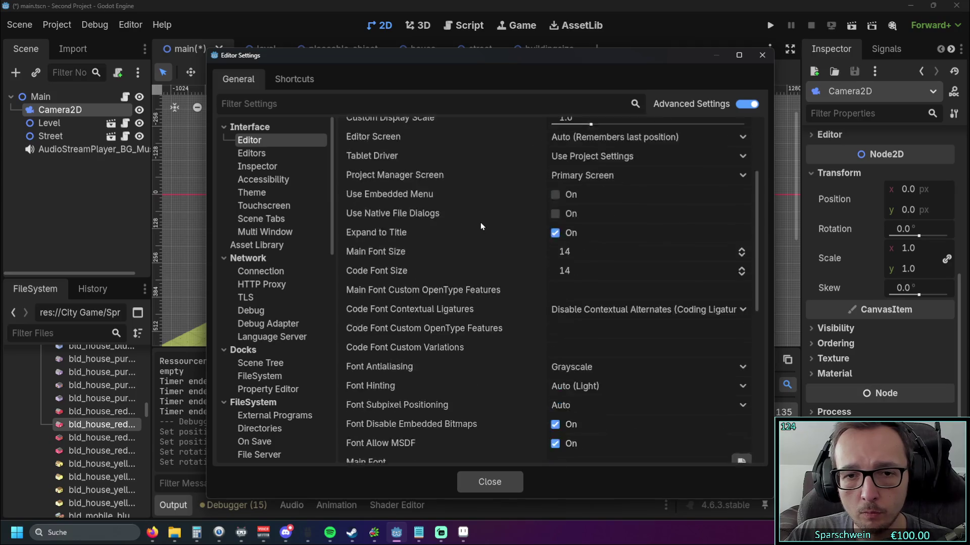
left_click(262, 152)
left_click(259, 166)
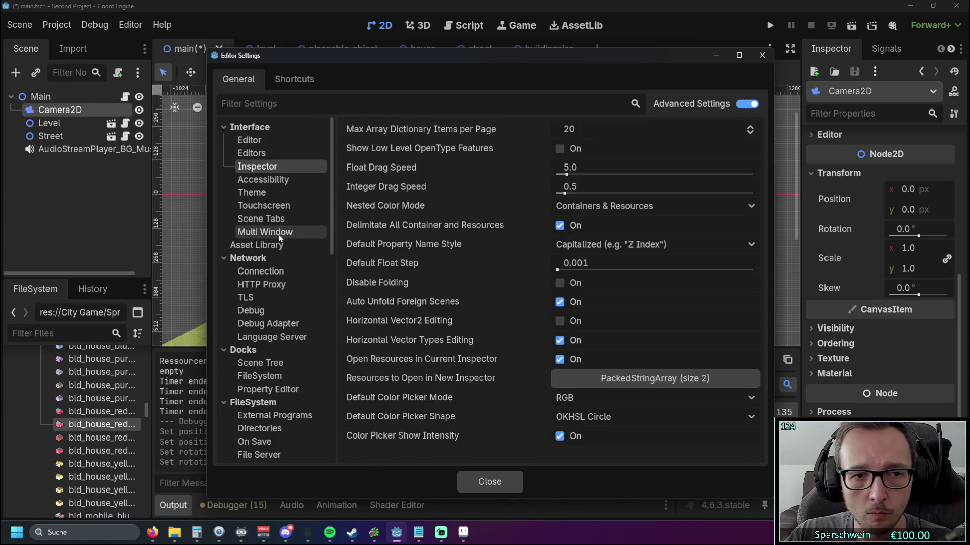
scroll(283, 232, "down", 9)
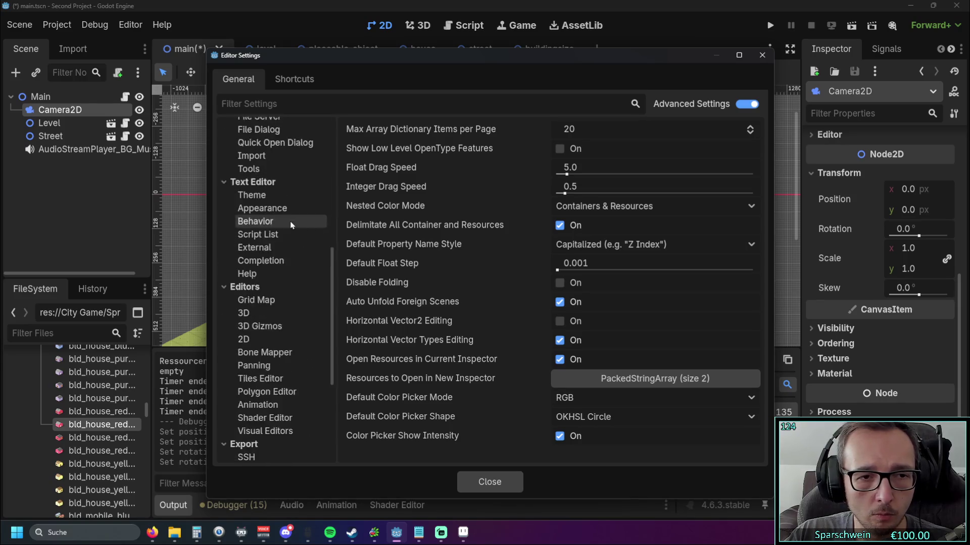
scroll(288, 222, "up", 5)
left_click(268, 173)
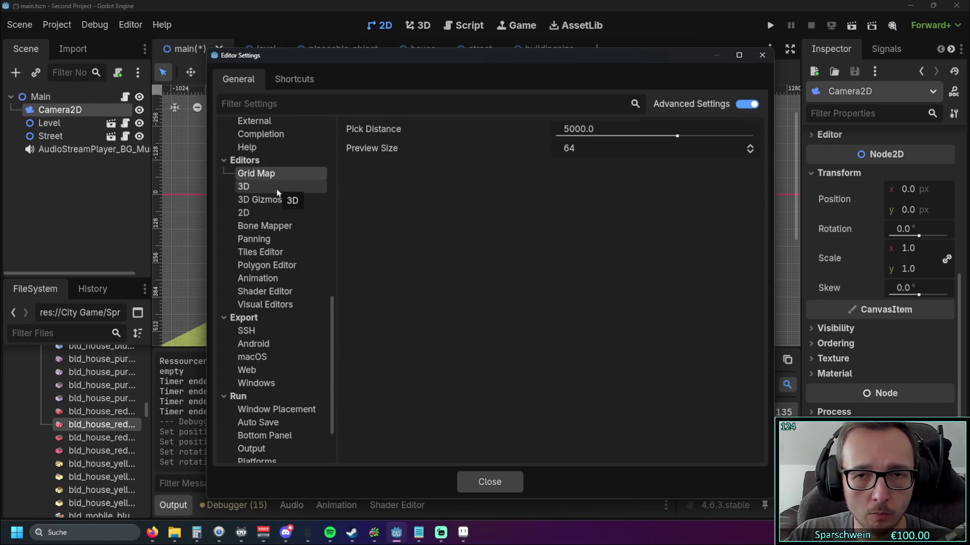
left_click(243, 187)
left_click(281, 200)
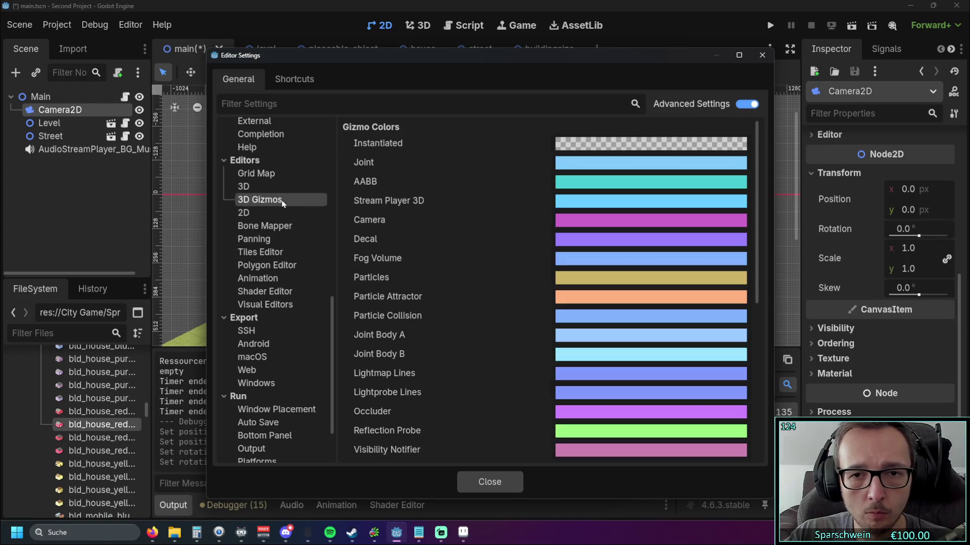
left_click(280, 213)
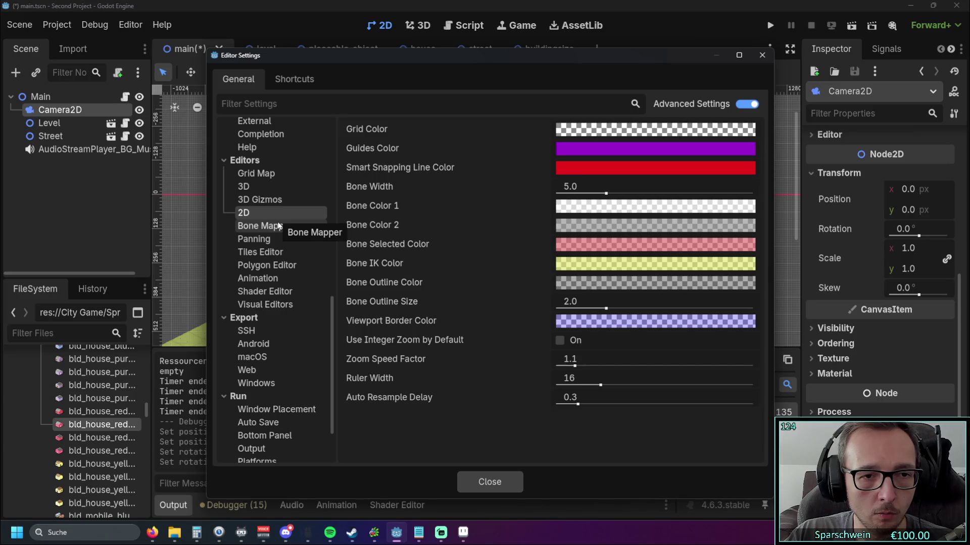
- Browse the Animation, Polygon, Tiles, Panning and Visual Editors categories, then return to 2D
left_click(268, 278)
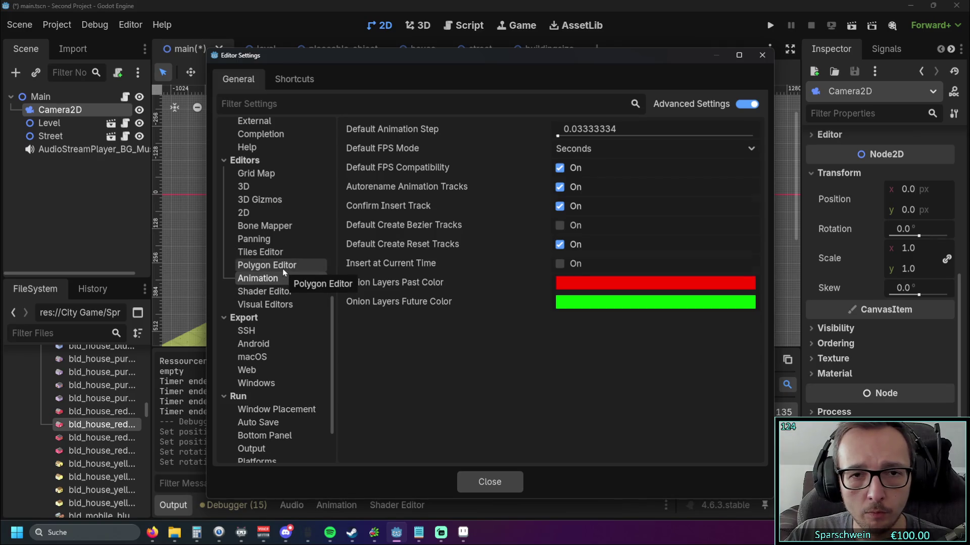
left_click(283, 269)
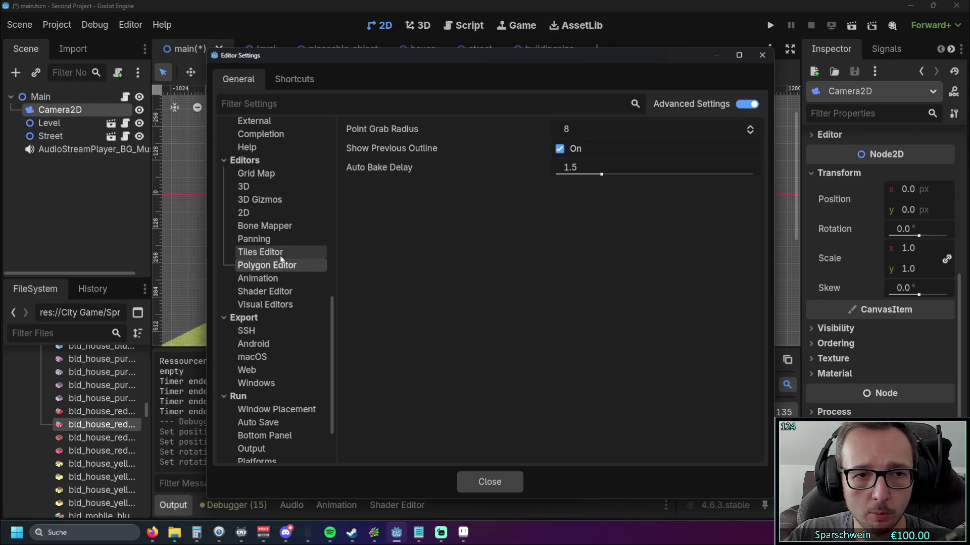
left_click(281, 255)
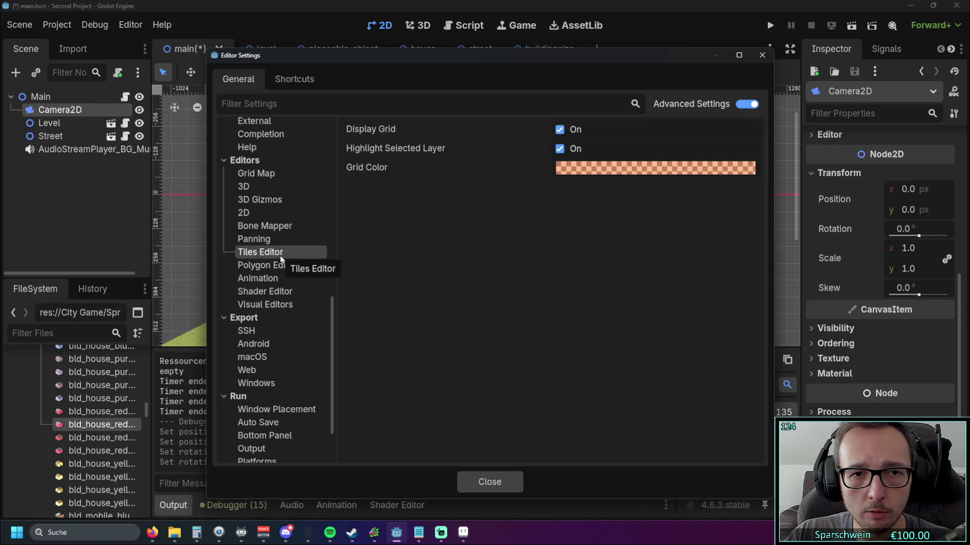
left_click(282, 241)
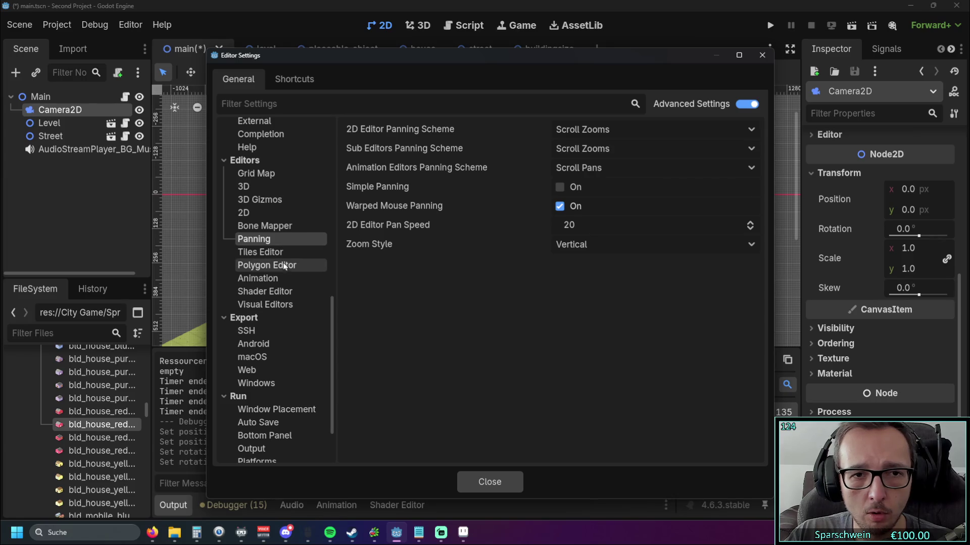
left_click(284, 267)
left_click(286, 292)
left_click(288, 303)
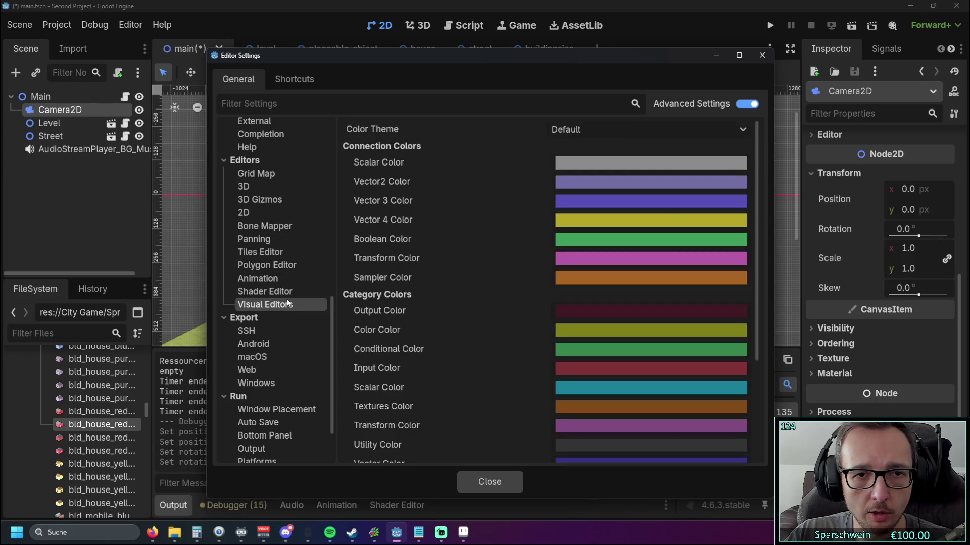
left_click(277, 216)
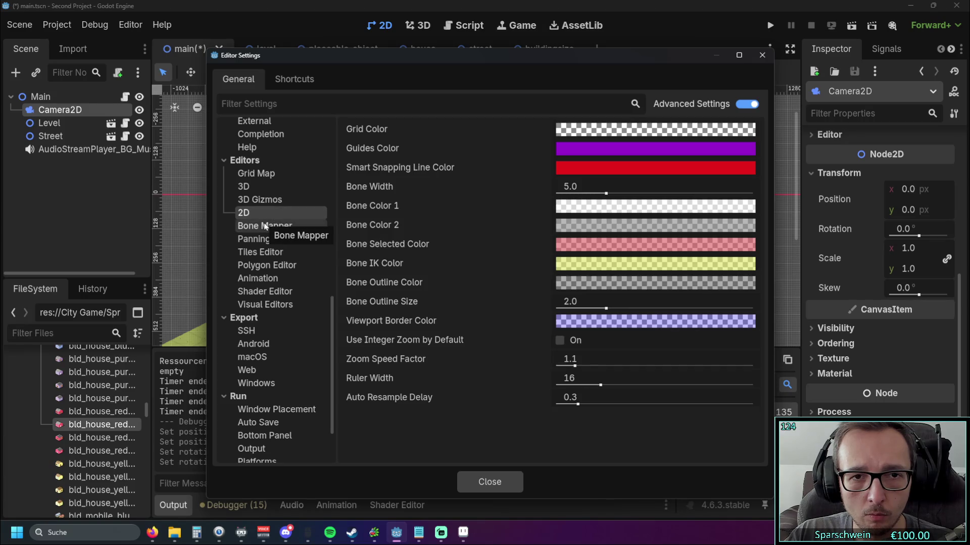
- Revisit Visual Editors, Panning and 2D, view Window Placement, then close Editor Settings
scroll(265, 226, "down", 2)
scroll(273, 252, "down", 2)
left_click(286, 228)
left_click_drag(287, 226, 280, 161)
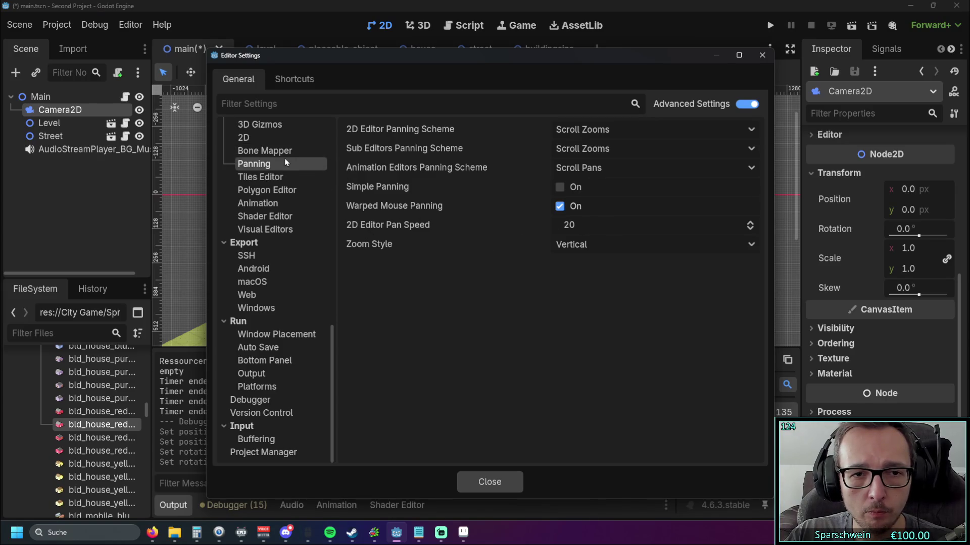
left_click(282, 151)
left_click(280, 141)
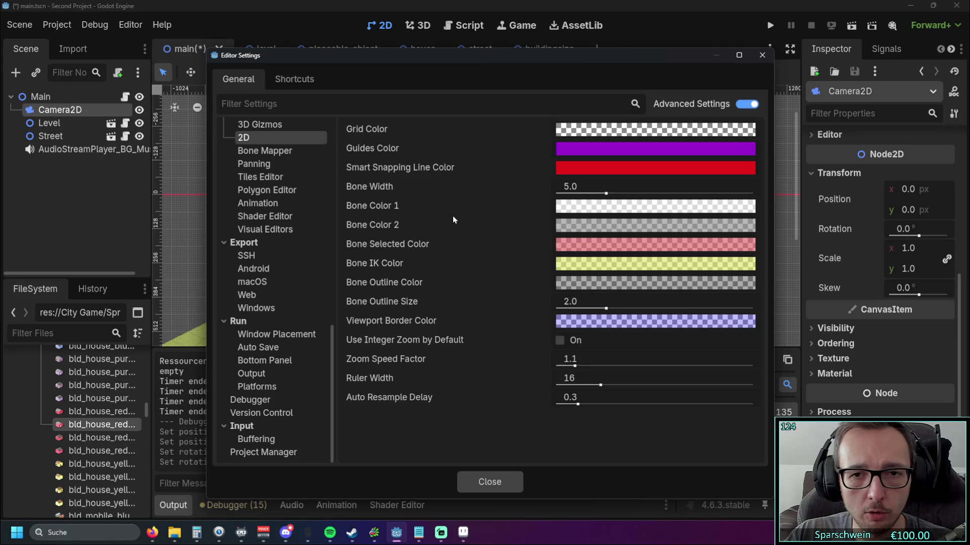
left_click(277, 334)
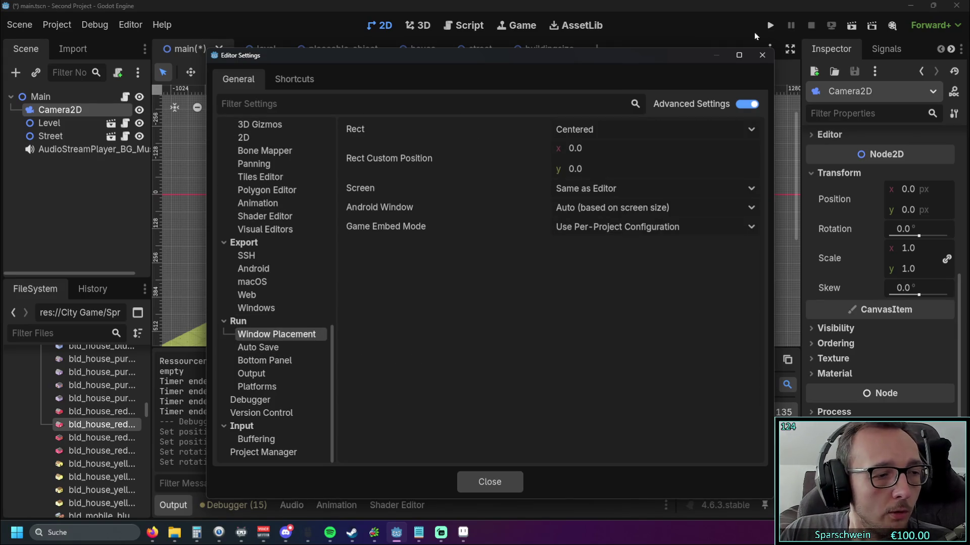
left_click(754, 57)
left_click(131, 25)
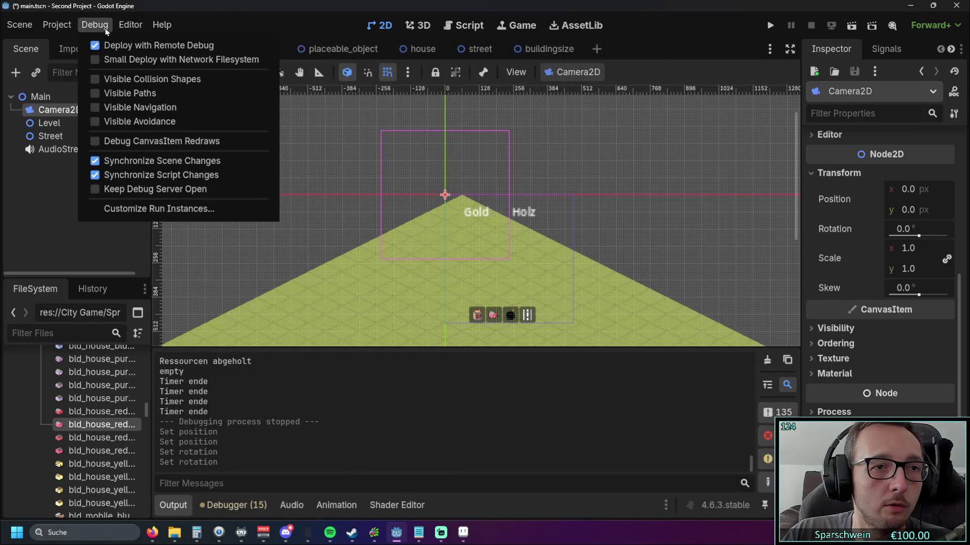
- Open Project Settings and look through the Input Map, Autoload, Plugins and Import Defaults tabs
left_click(75, 47)
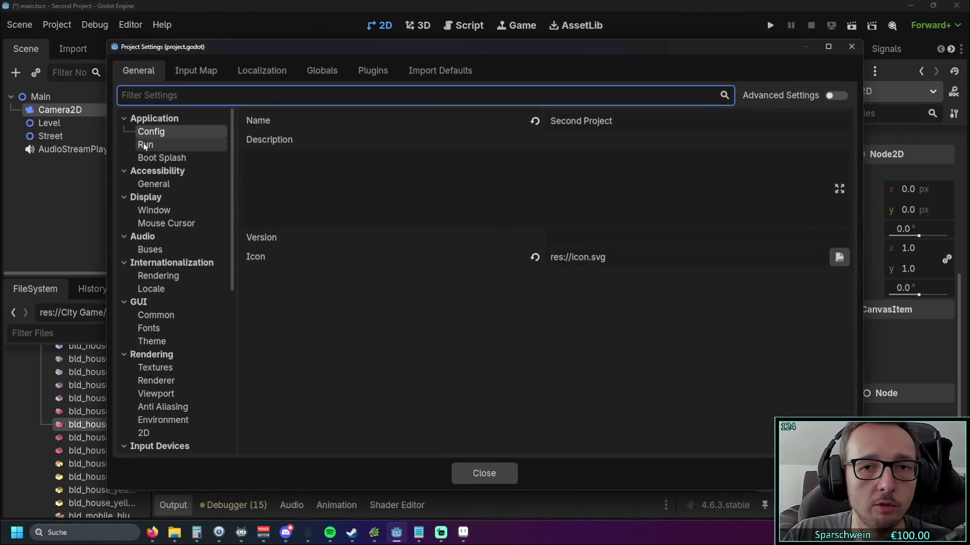
left_click(171, 147)
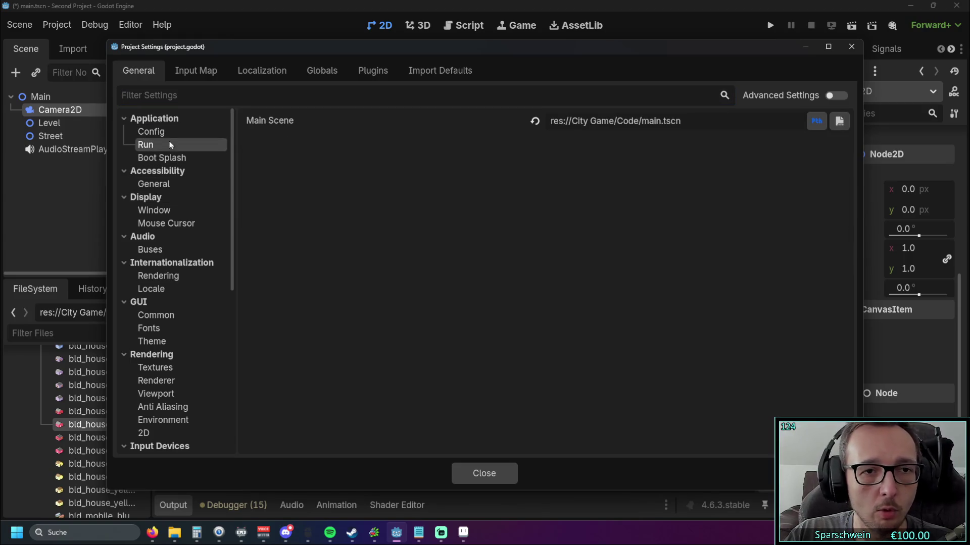
left_click(172, 133)
left_click(200, 71)
left_click(310, 73)
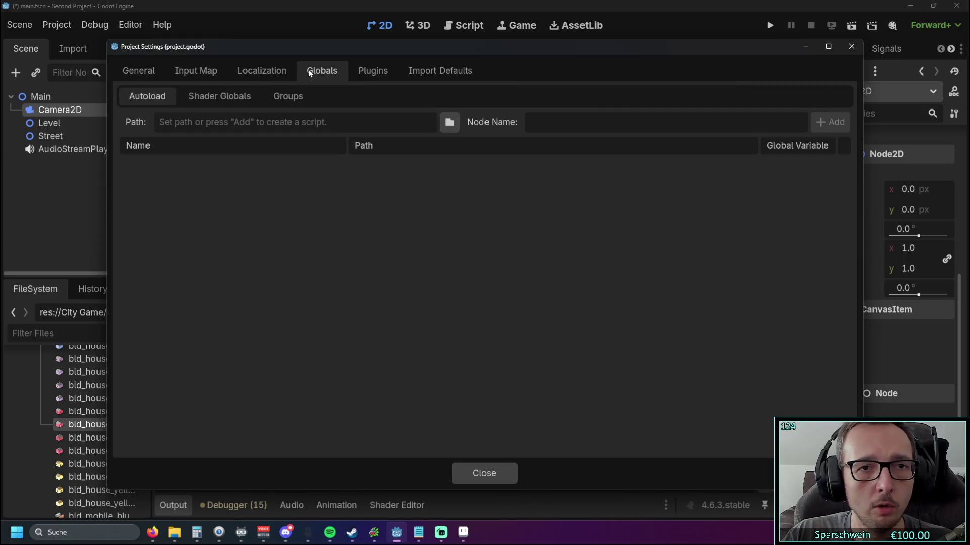
left_click(379, 71)
left_click(423, 73)
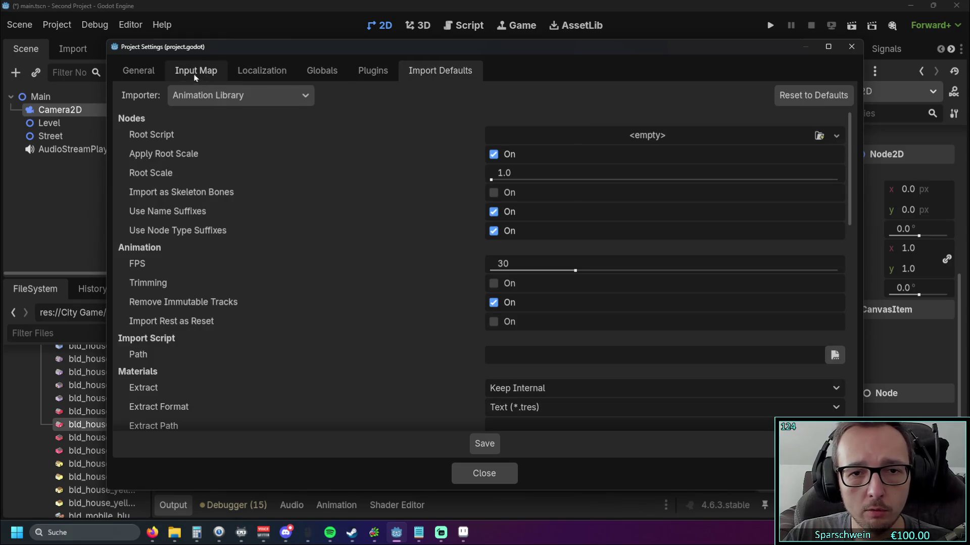
left_click(139, 71)
- Go to Display > Window and drag the Viewport Width value up from 480
scroll(186, 187, "down", 5)
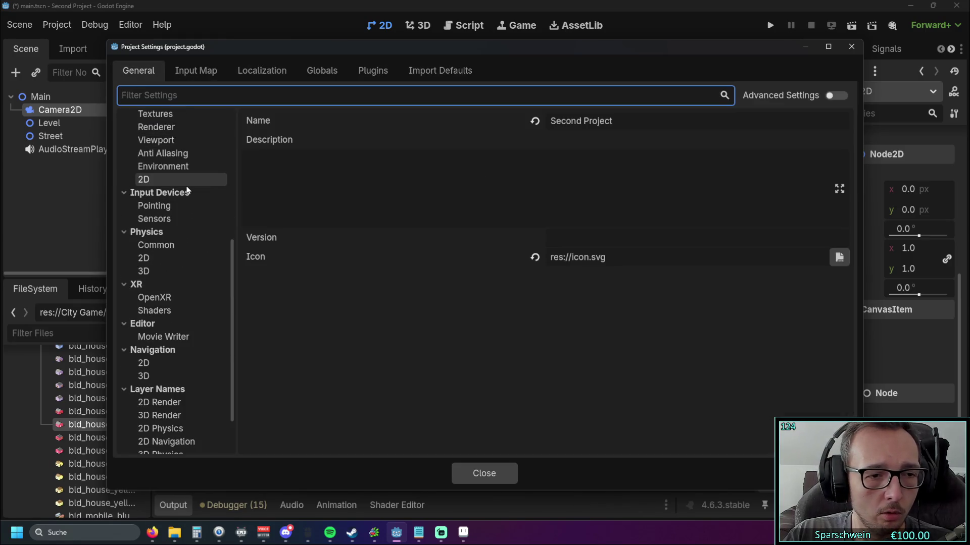
scroll(187, 190, "down", 3)
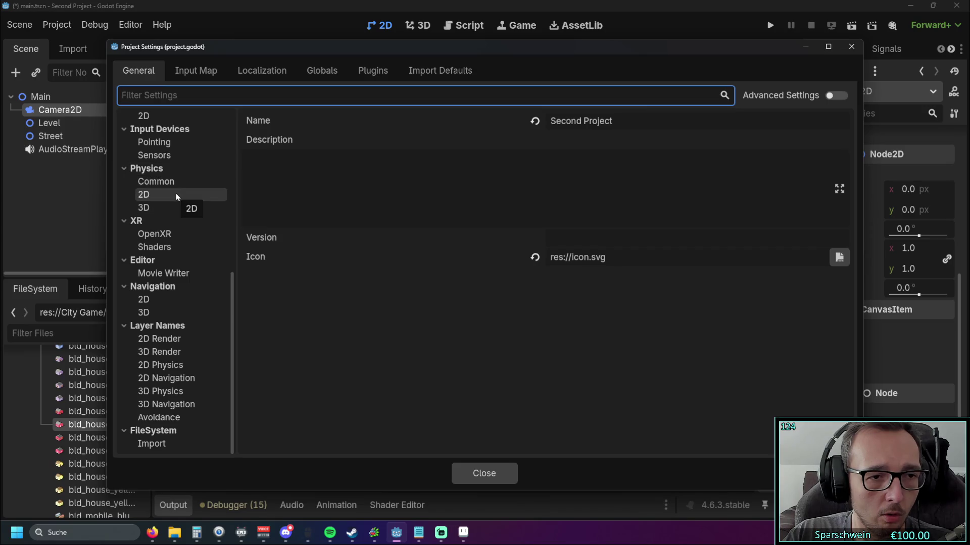
scroll(186, 196, "up", 3)
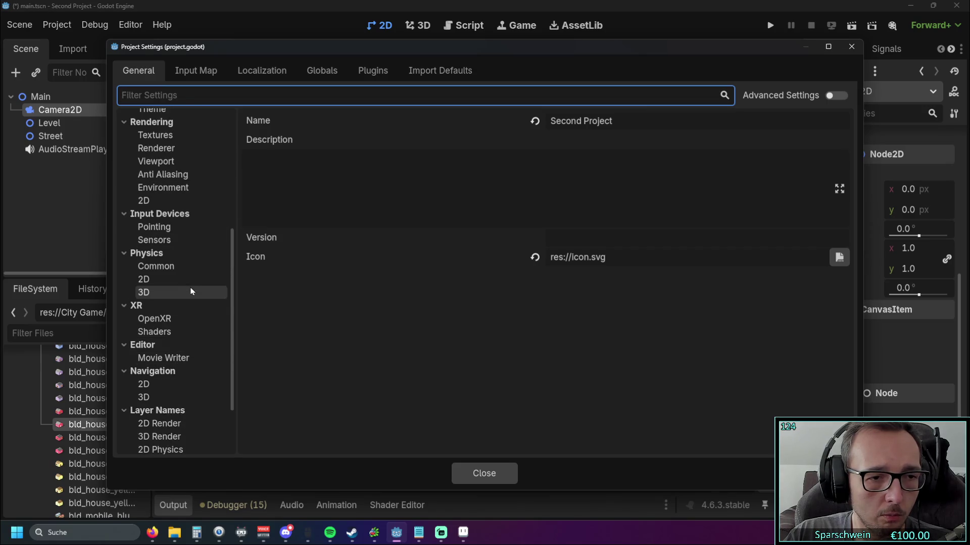
scroll(191, 291, "up", 5)
left_click(204, 327)
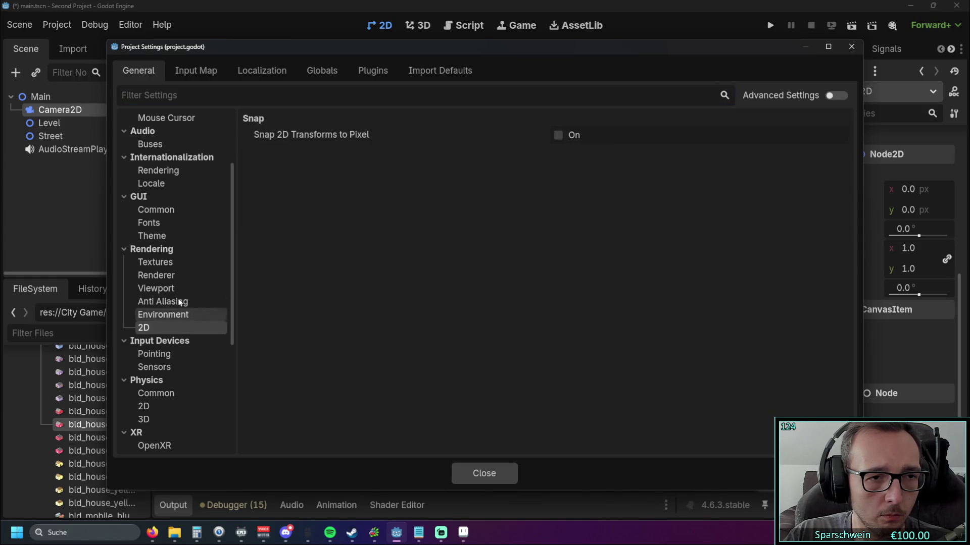
scroll(179, 302, "up", 3)
left_click(172, 215)
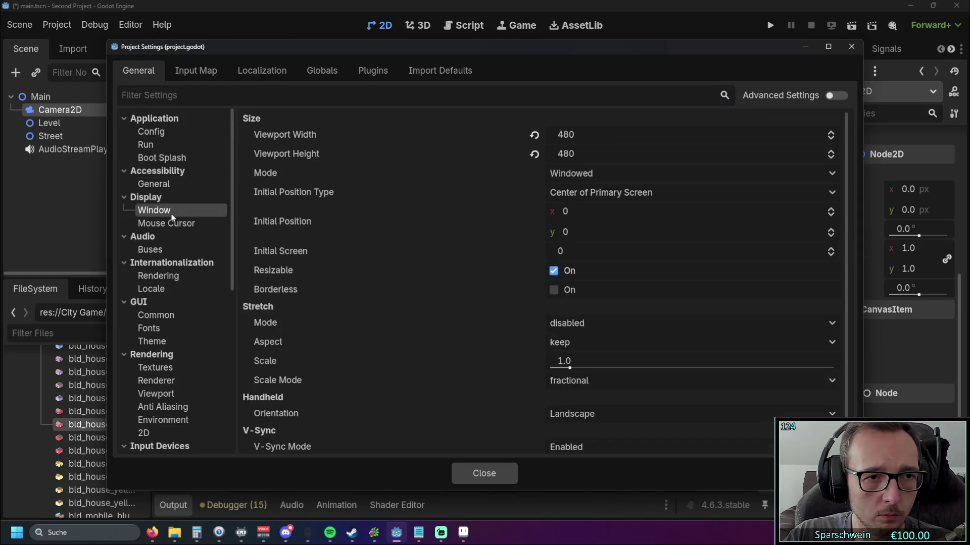
mouse_move(581, 141)
left_mouse_down()
mouse_move(561, 141)
mouse_move(581, 141)
left_mouse_up()
- Revert the viewport size, enter width 1920 and height 1080, close Project Settings and run the game
left_click(535, 135)
left_click(534, 154)
left_click(586, 137)
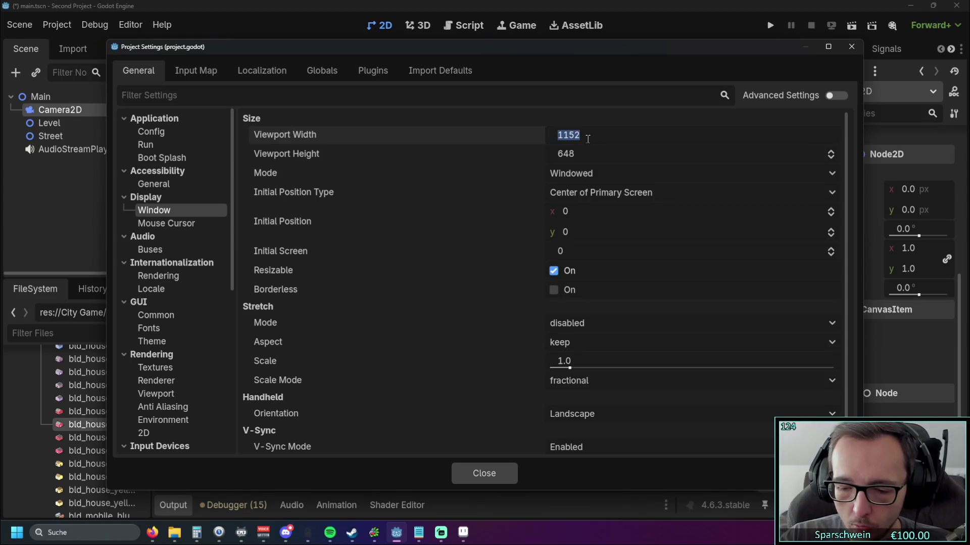
type("1920")
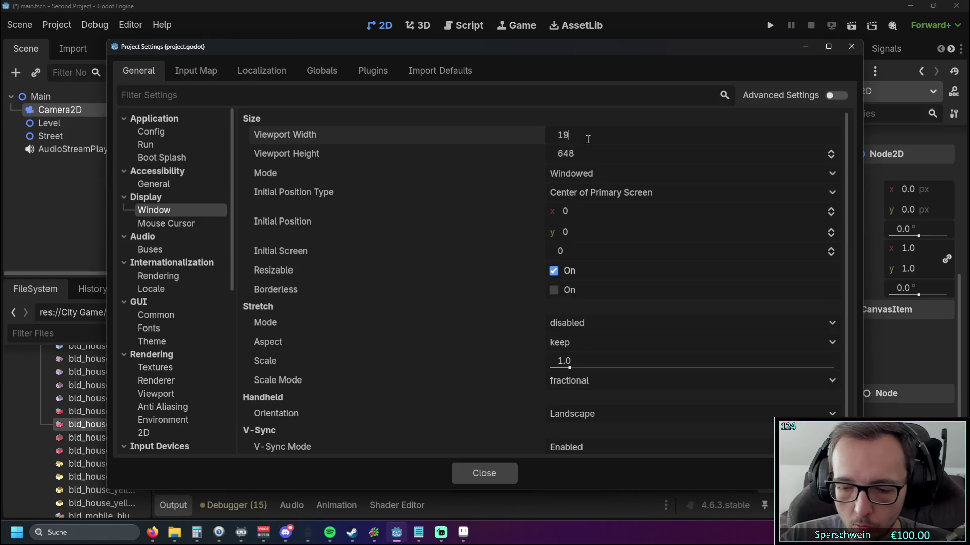
left_click(589, 154)
type("180")
key("BackSpace")
key("BackSpace")
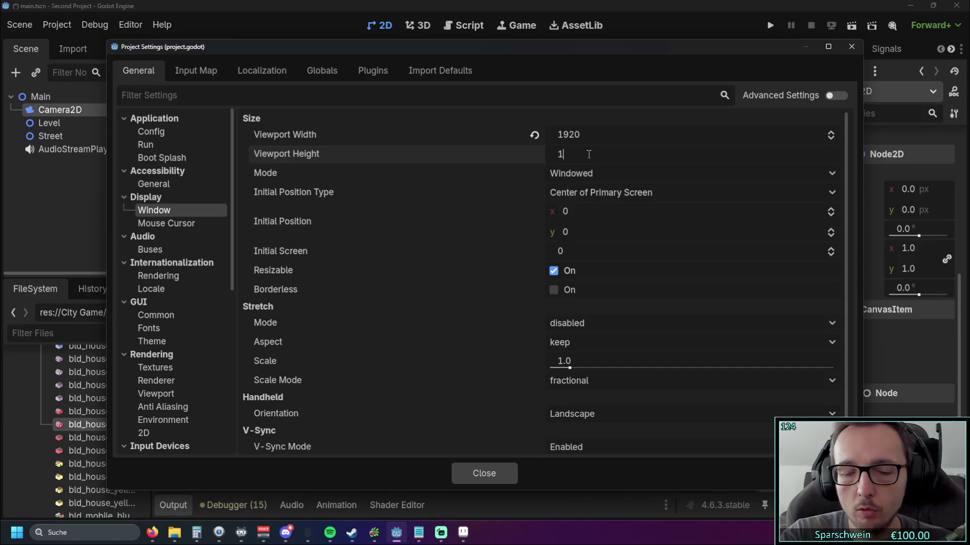
type("080")
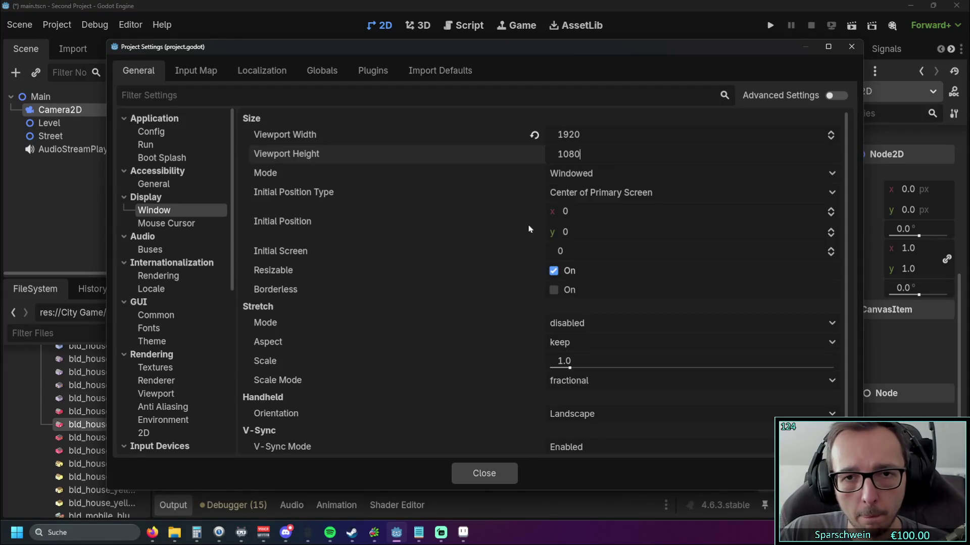
left_click(488, 471)
left_click(770, 25)
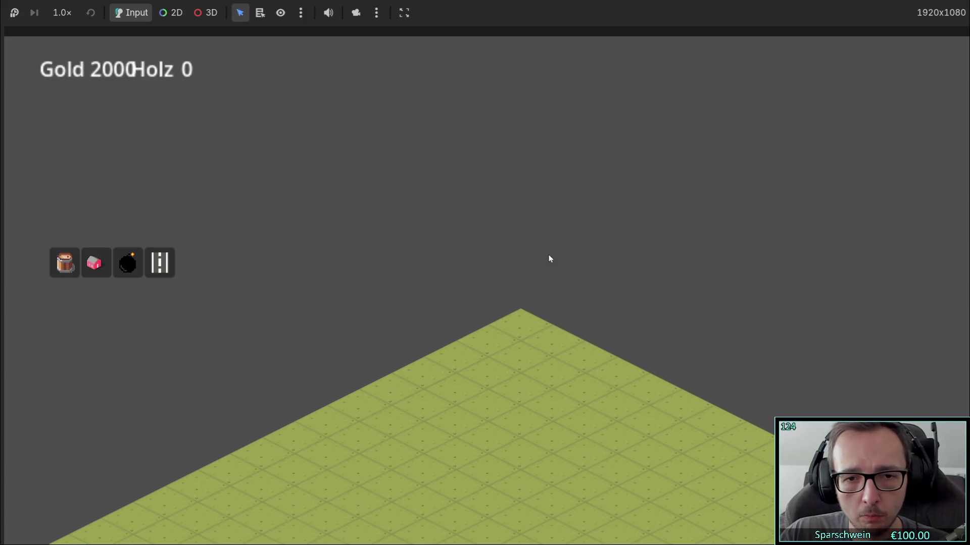
- Pick the house, place one on the top tile and a row down-left, then cancel the preview
left_click(94, 262)
left_click(530, 319)
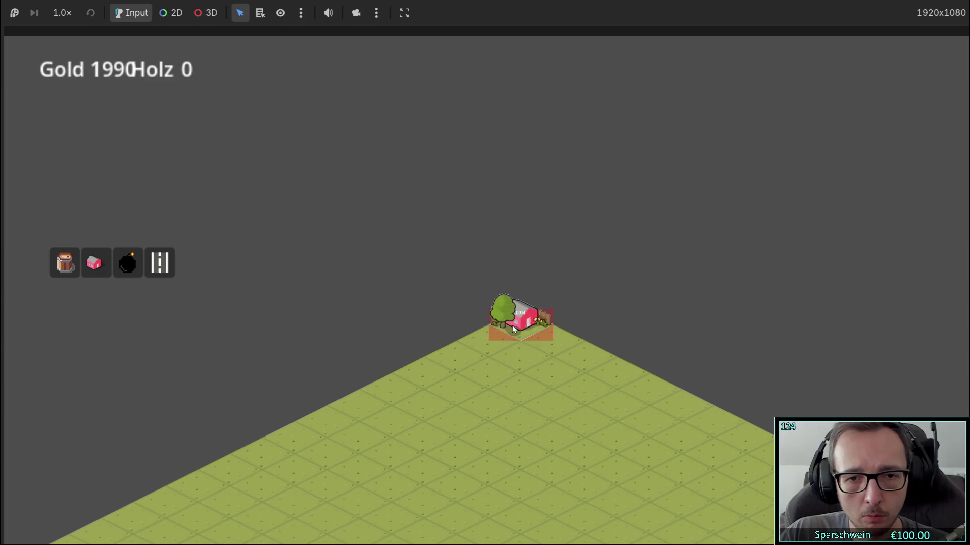
mouse_move(480, 338)
left_mouse_down()
mouse_move(381, 393)
mouse_move(352, 357)
left_mouse_up()
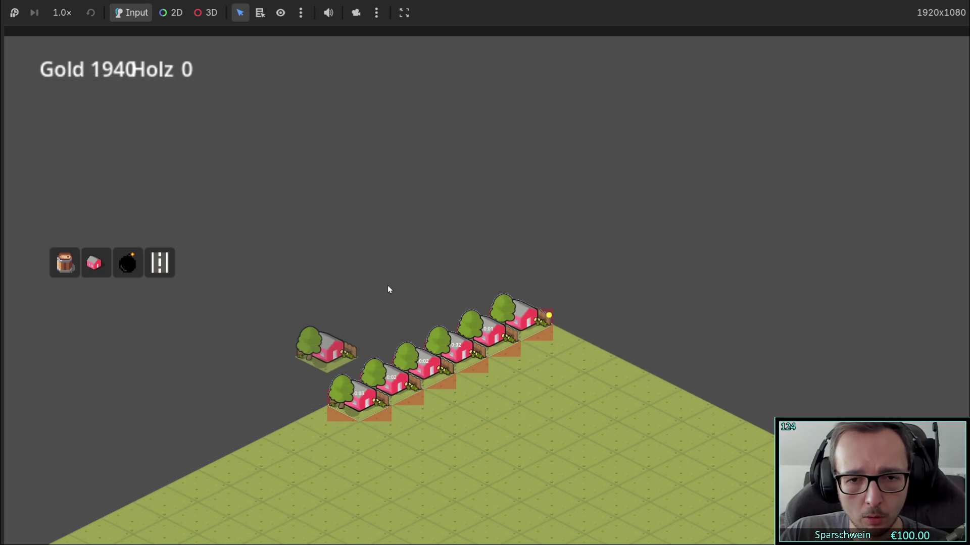
right_click(366, 284)
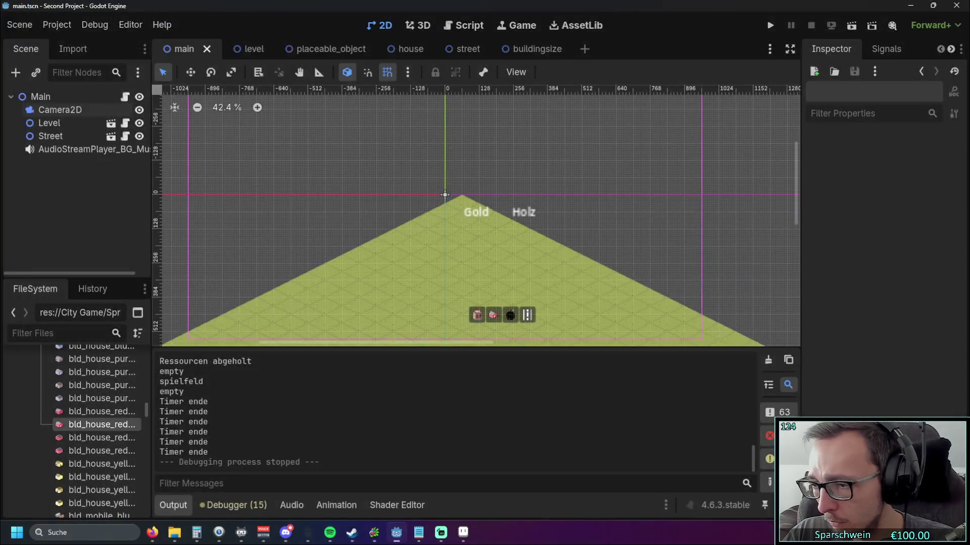
- Stop the game and change the viewport size to 1280 × 720 in Project Settings
key("F8")
left_click(137, 25)
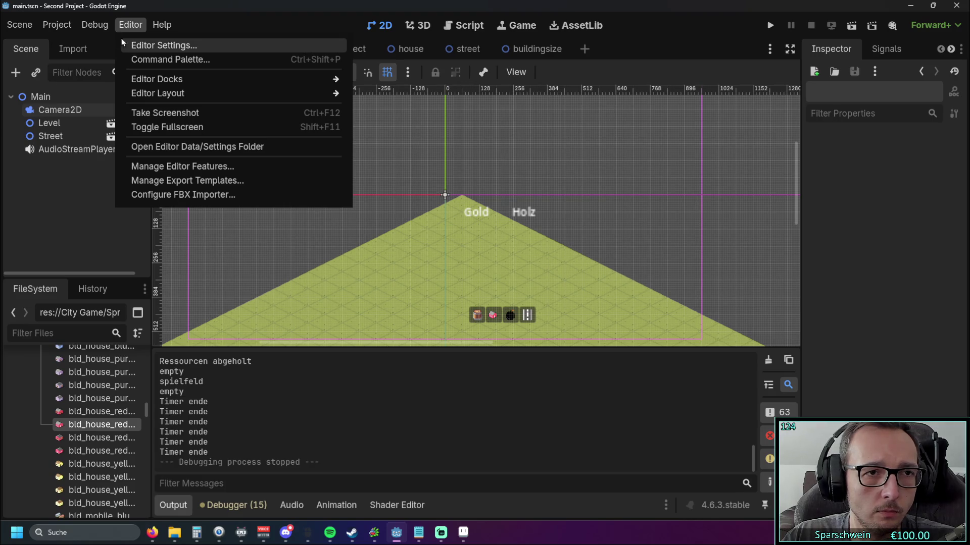
mouse_move(56, 25)
left_click(73, 44)
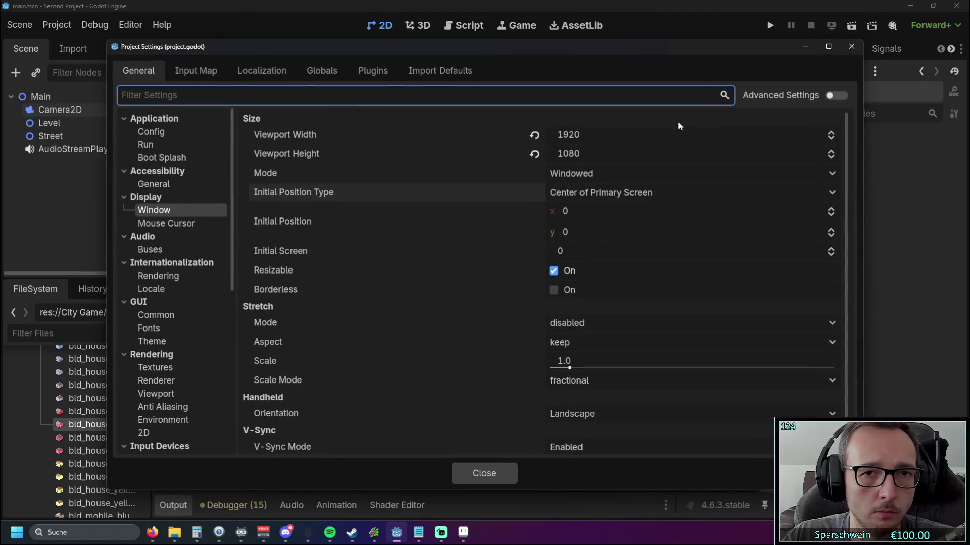
left_click(577, 135)
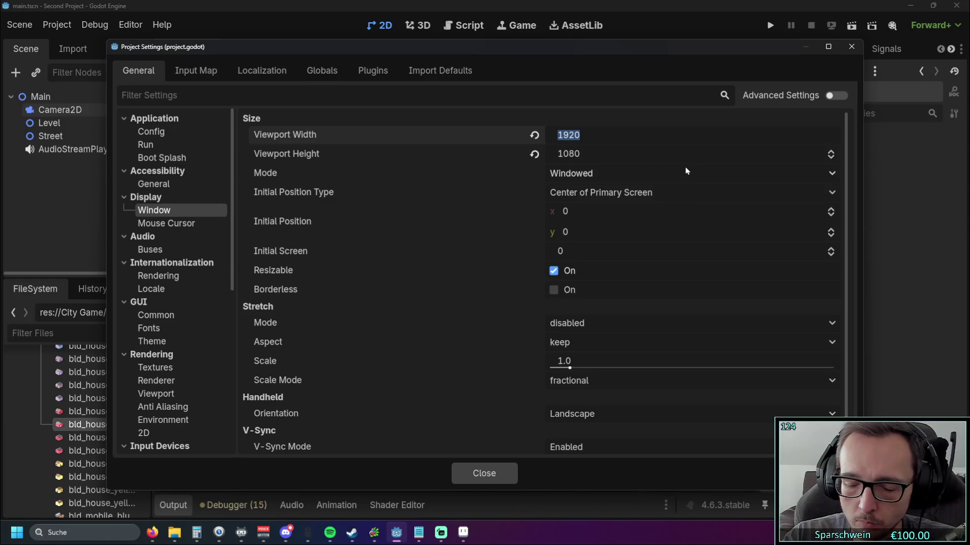
type("1280")
left_click(588, 153)
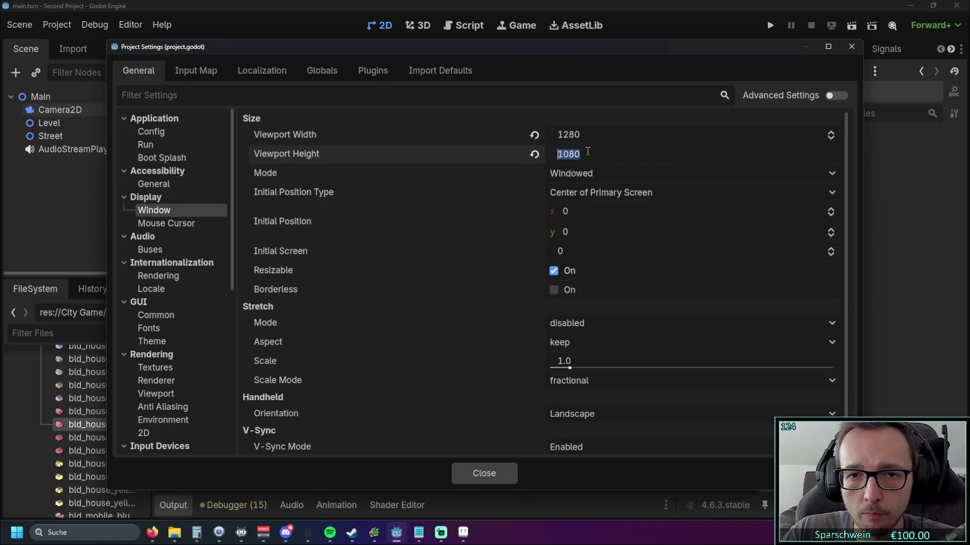
type("720")
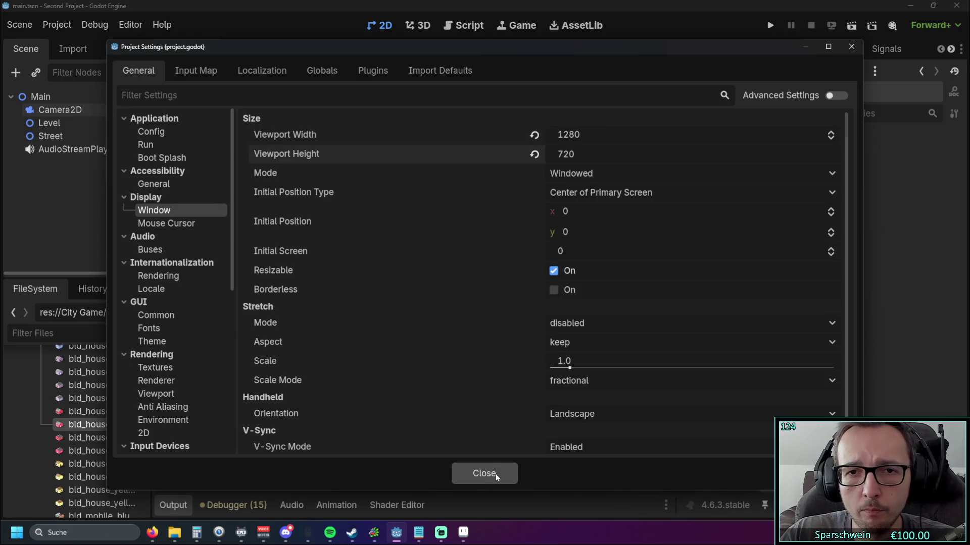
left_click_drag(581, 154, 554, 154)
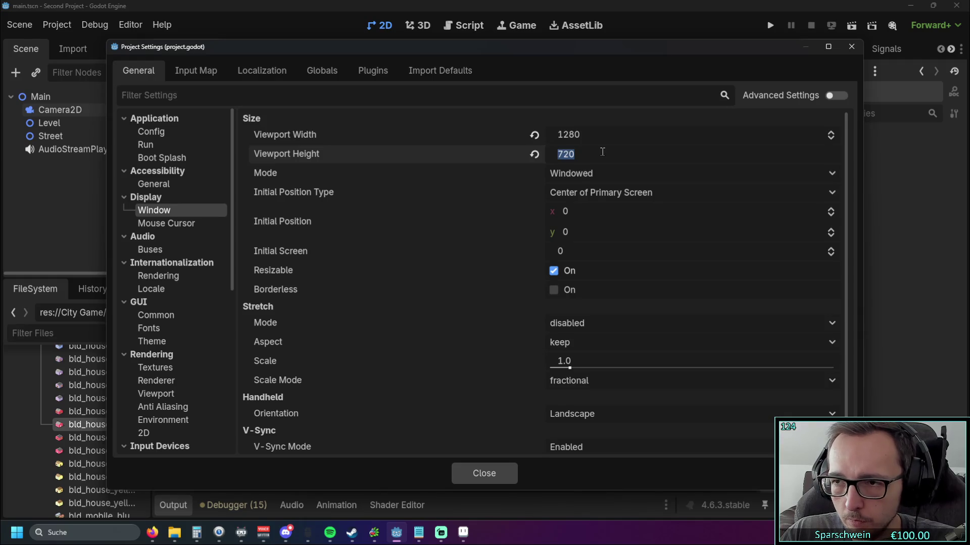
left_click(484, 473)
- Test-run the project at 1280 × 720, close it, and select Camera2D
key("F5")
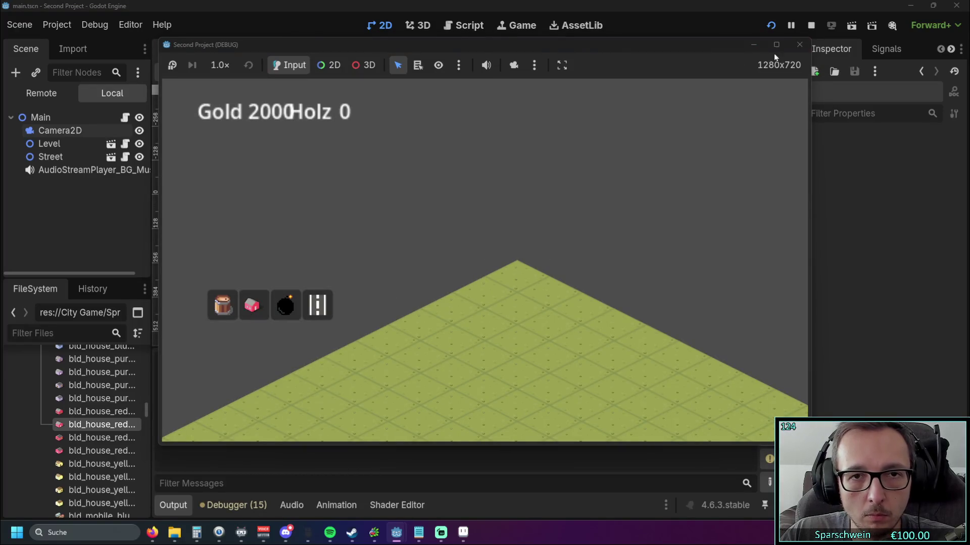
left_click(799, 45)
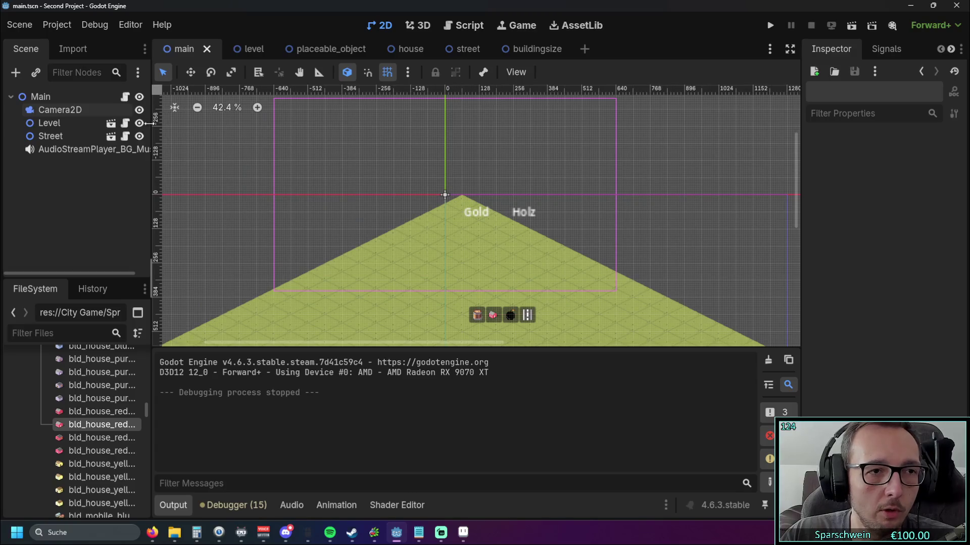
left_click(60, 110)
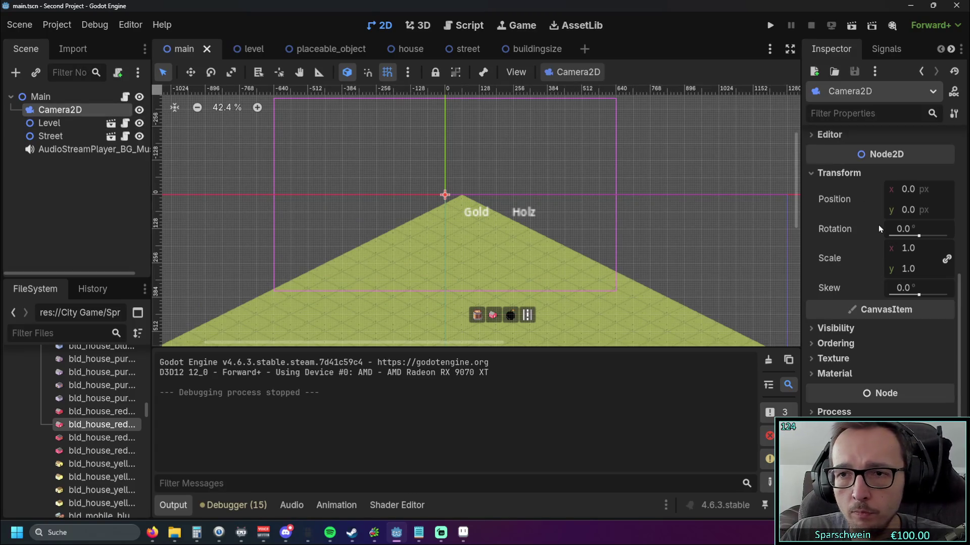
- Try a Camera2D rotation of 45°, then revert it to 0°
left_click_drag(919, 236, 922, 237)
left_click(906, 231)
type("45")
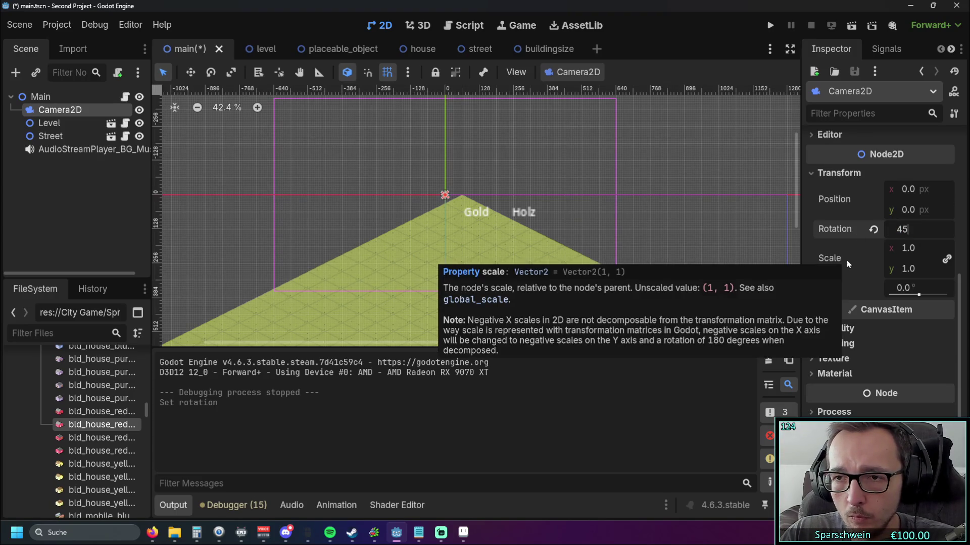
left_click(873, 230)
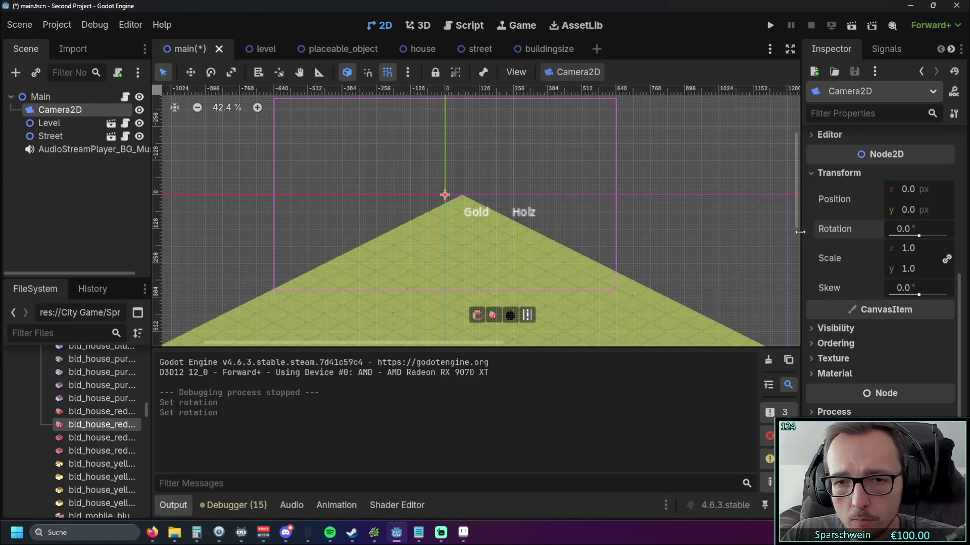
scroll(698, 238, "down", 2)
scroll(651, 226, "up", 10)
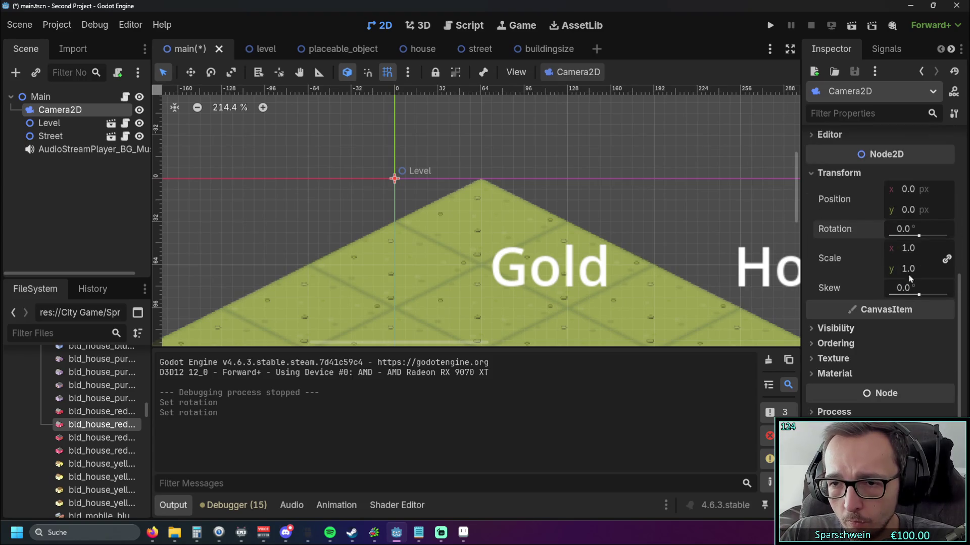
- Move Camera2D to (48, 72) and drag the Level node down to (32, 152)
left_click_drag(909, 189, 912, 189)
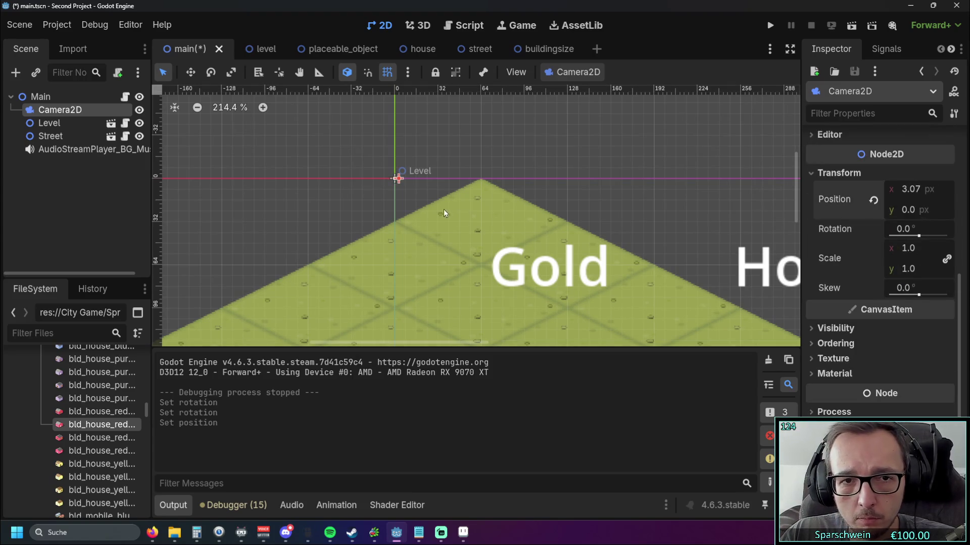
left_click_drag(420, 207, 479, 305)
scroll(529, 281, "down", 7)
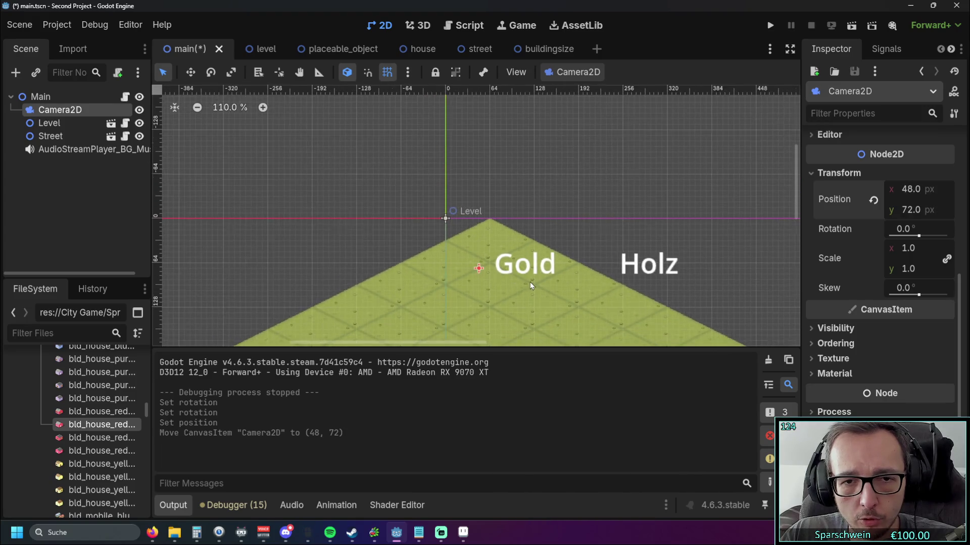
mouse_move(489, 144)
left_mouse_down()
mouse_move(499, 202)
mouse_move(464, 159)
mouse_move(496, 190)
left_mouse_up()
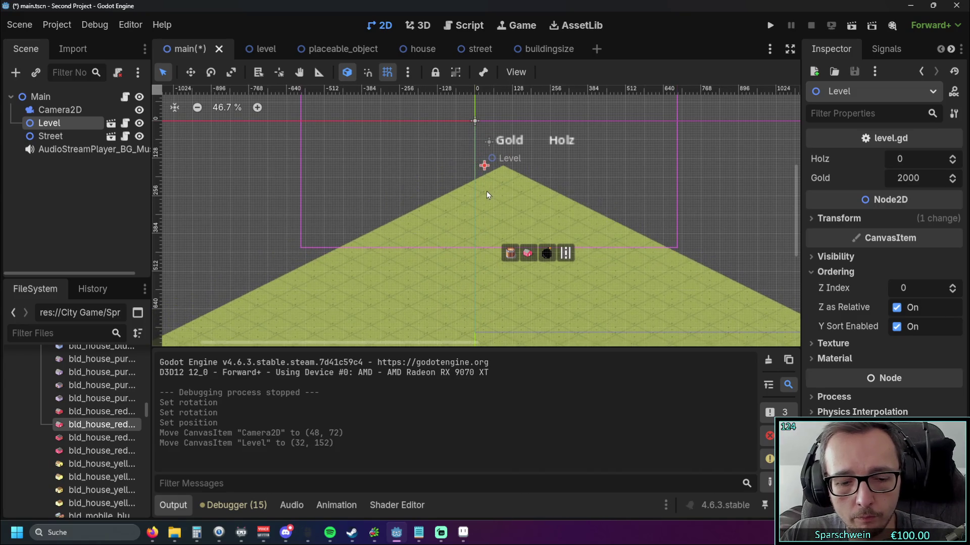
- Try moving the Level node lower several times, undoing each move so it stays at the origin
key("ctrl+z")
left_click_drag(487, 141, 492, 165)
key("ctrl+z")
left_click(491, 144)
key("ctrl+z")
scroll(490, 143, "up", 6)
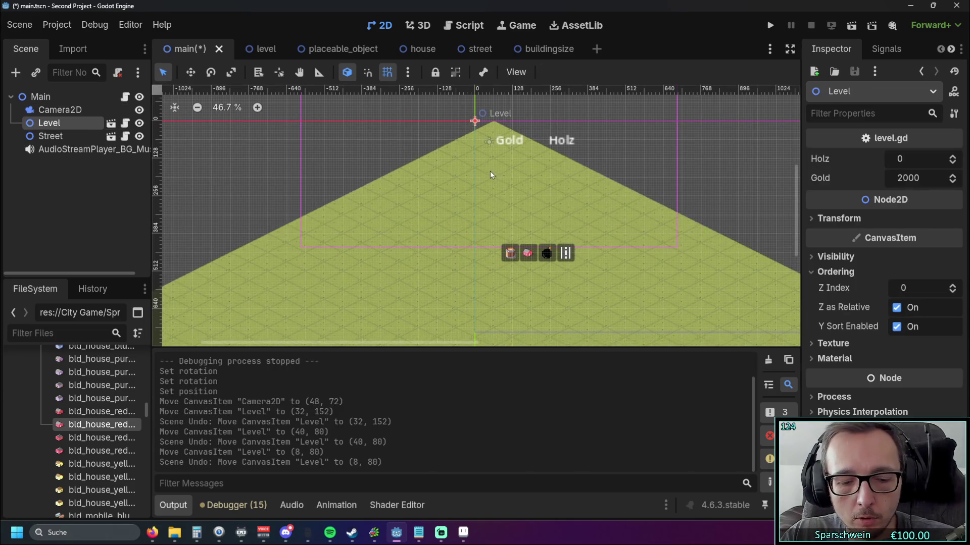
left_click_drag(484, 135, 487, 148)
key("ctrl+z")
scroll(537, 216, "down", 3)
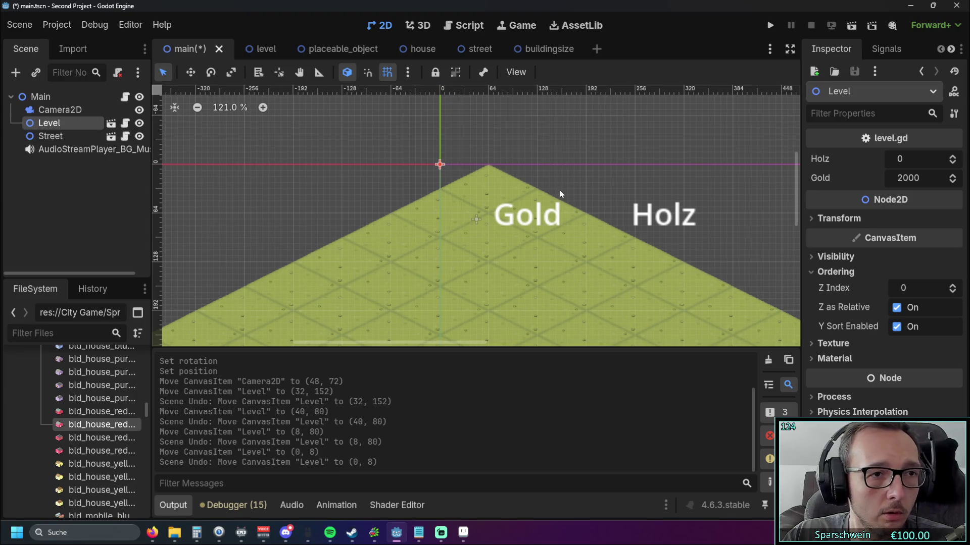
- Undo and redo the Camera2D move so it stays at 48, 72, then reselect Camera2D
left_click(473, 220)
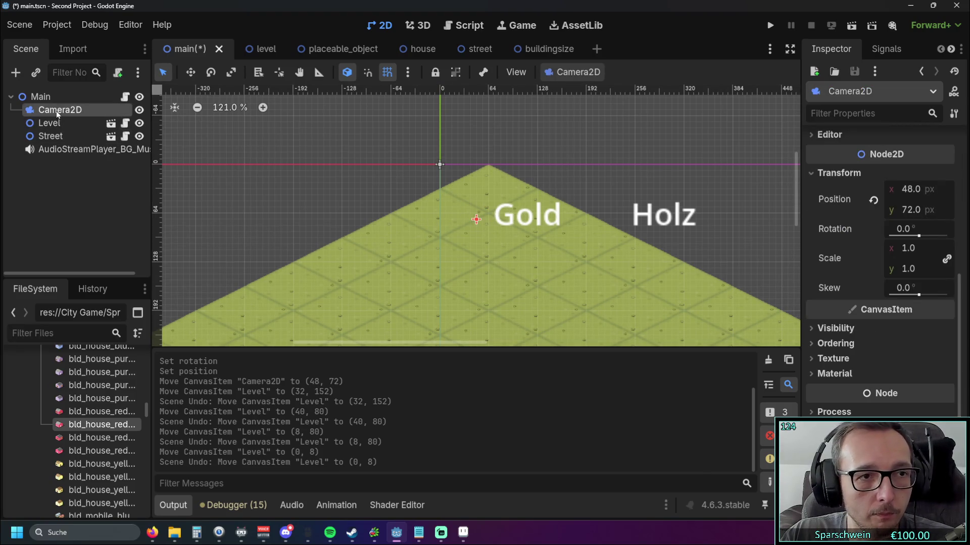
scroll(474, 221, "up", 3)
scroll(474, 220, "up", 6)
mouse_move(483, 211)
left_mouse_down()
mouse_move(483, 231)
mouse_move(485, 223)
left_mouse_up()
scroll(486, 223, "down", 7)
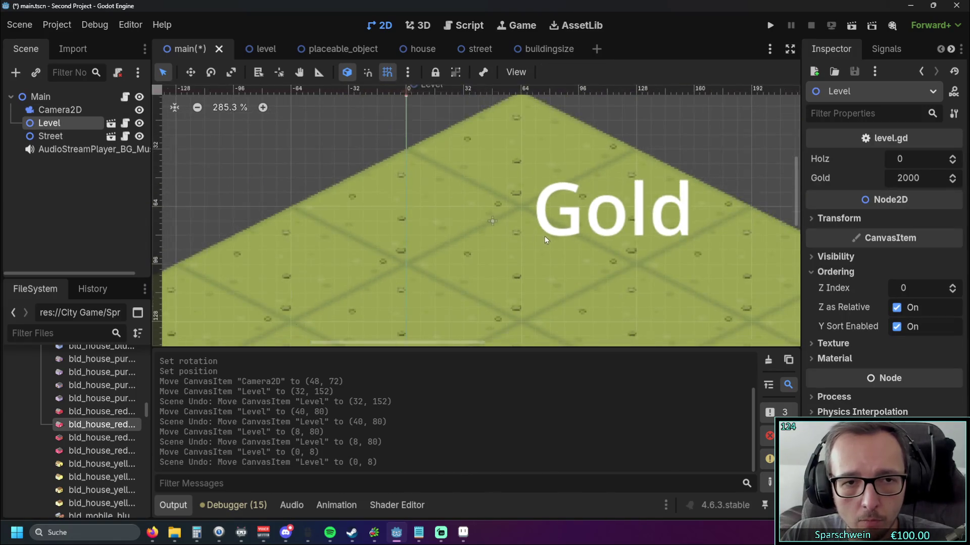
key("ctrl+z")
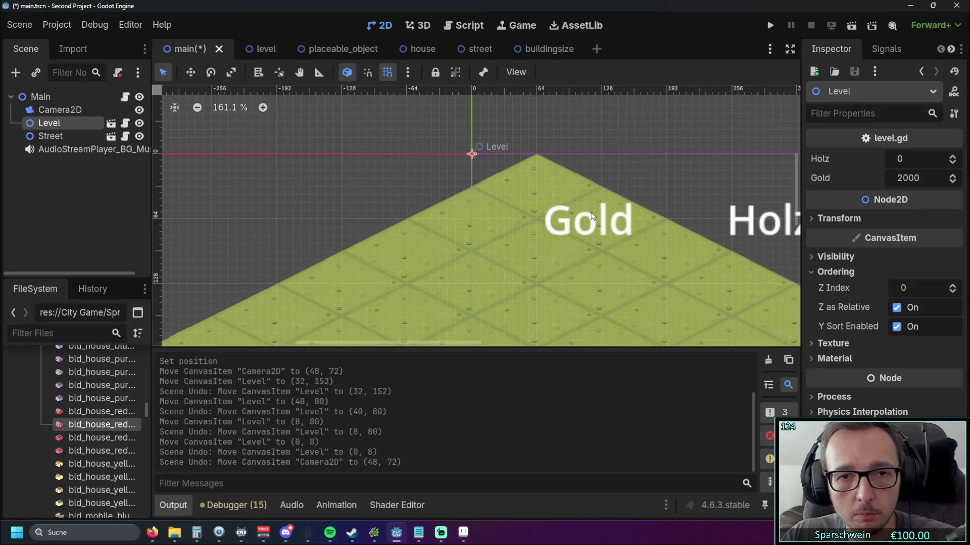
key("ctrl+shift+z")
scroll(512, 233, "down", 3)
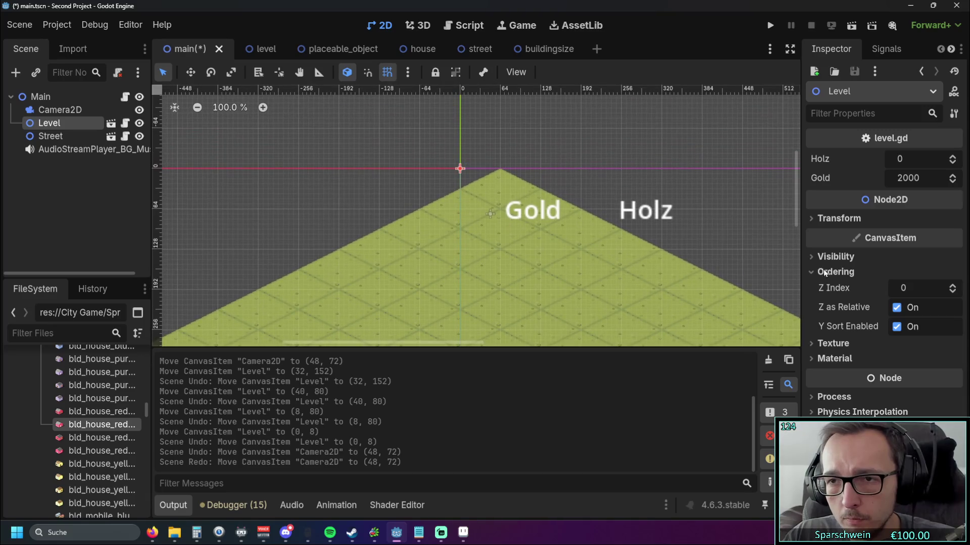
left_click(74, 114)
scroll(347, 209, "down", 4)
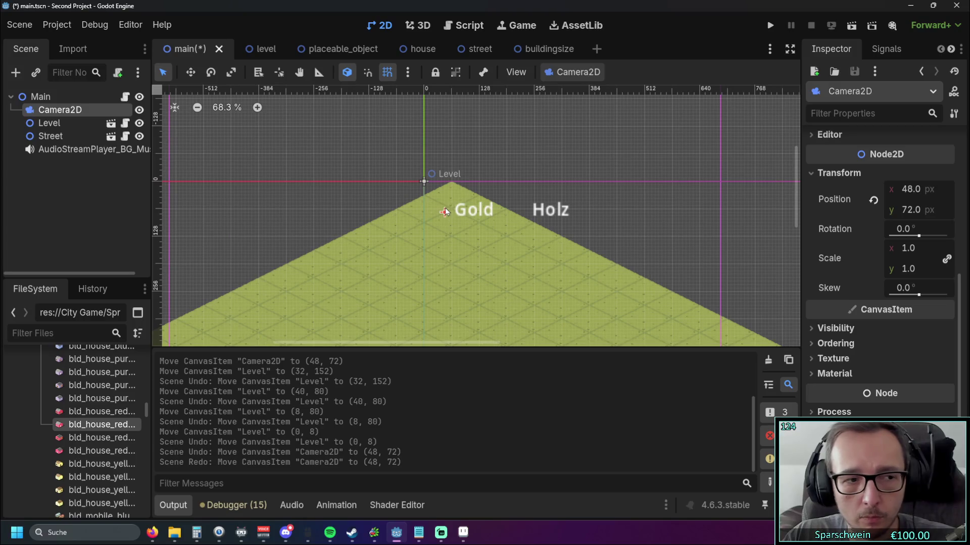
- Hide the Level tile map, move Camera2D to (0, 272) and test-run the view
left_click(140, 123)
mouse_move(445, 213)
left_mouse_down()
mouse_move(437, 325)
mouse_move(466, 308)
mouse_move(430, 305)
mouse_move(428, 289)
mouse_move(424, 298)
left_mouse_up()
left_click(770, 25)
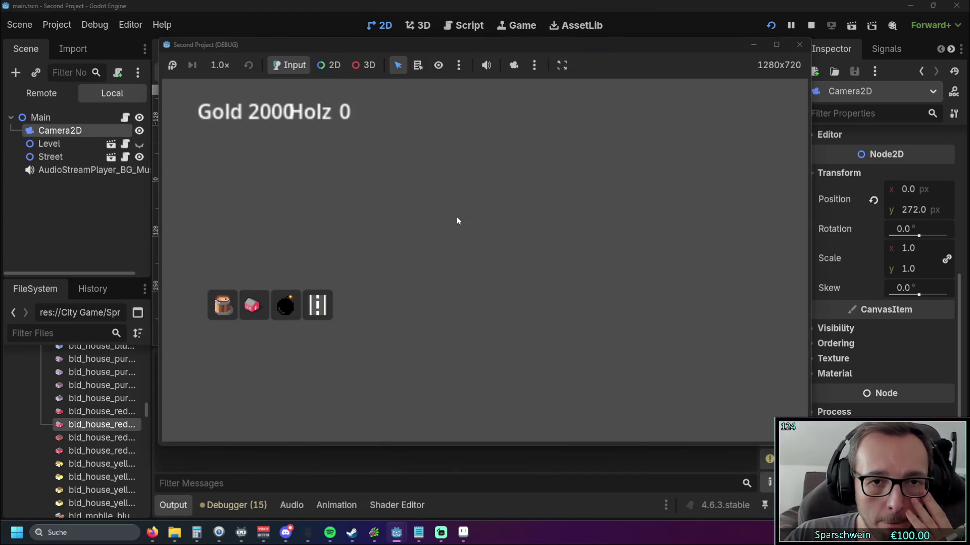
left_click(800, 45)
- Show the Level tile map again, run the game and place five red houses
left_click(140, 124)
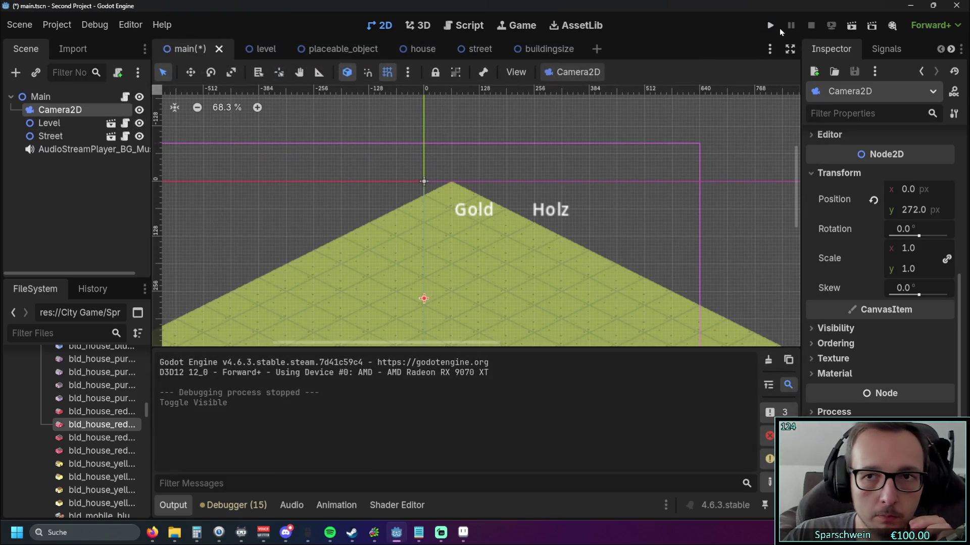
left_click(770, 26)
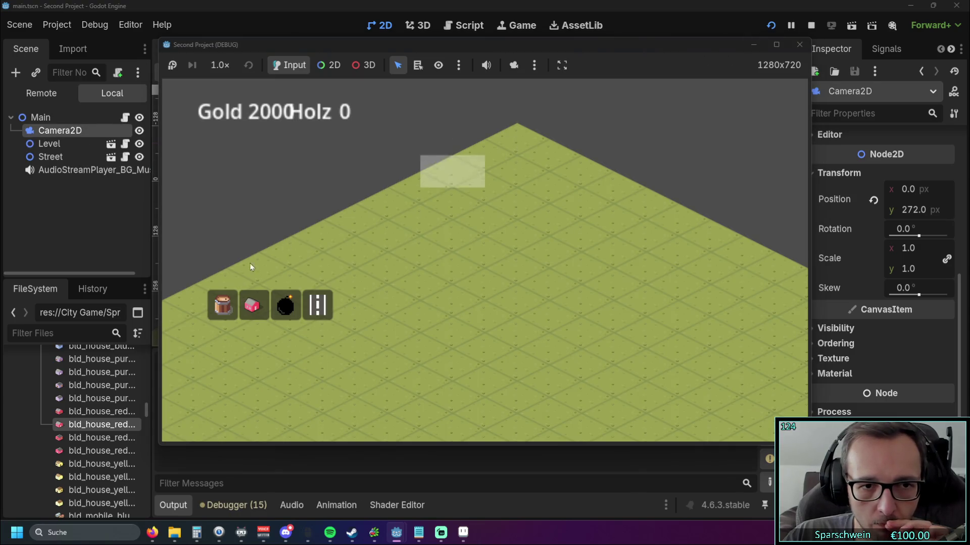
left_click(252, 306)
left_click(517, 141)
left_click(485, 152)
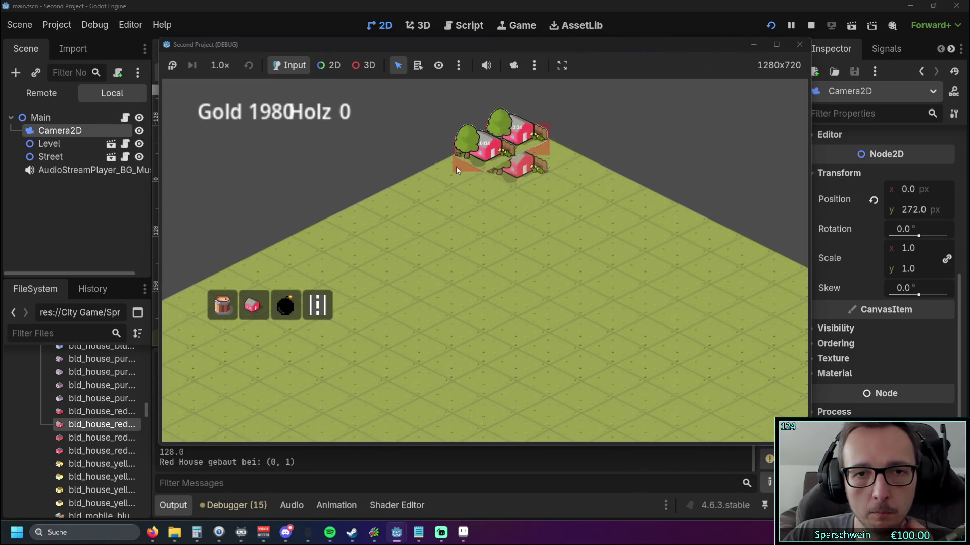
left_click(453, 167)
left_click(422, 182)
left_click(377, 198)
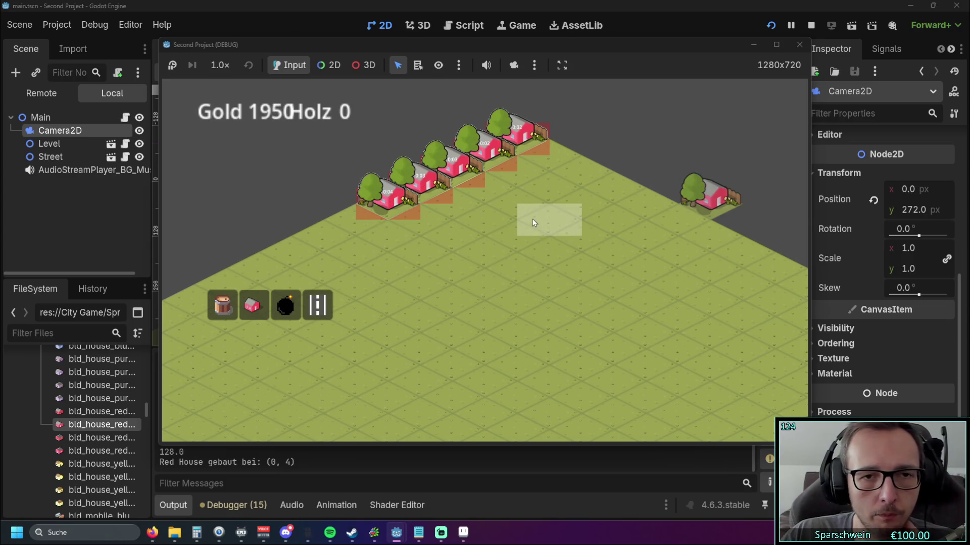
- Collect resources from all five red houses
left_click(520, 132)
left_click(487, 147)
left_click(454, 163)
left_click(421, 178)
left_click(388, 194)
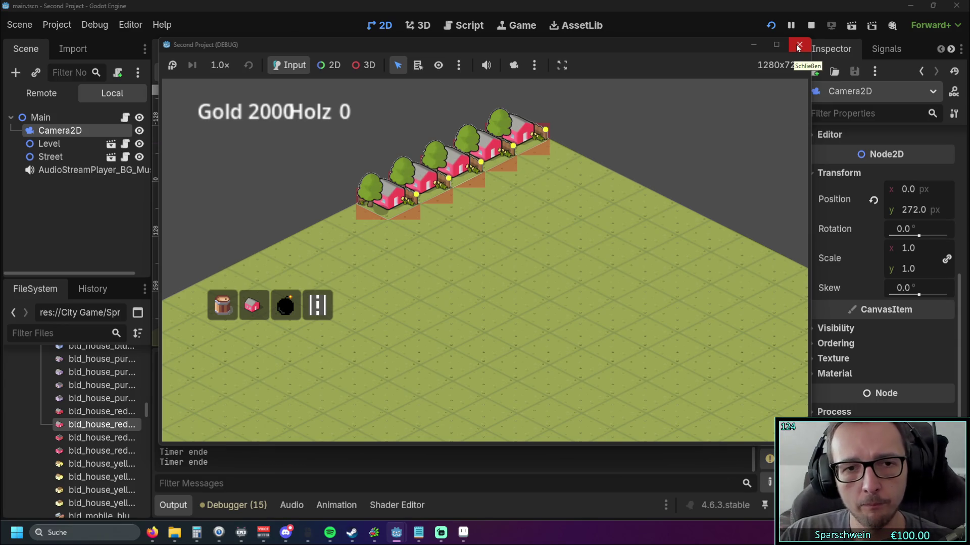
- Demolish two red houses, leave build mode and close the game window
left_click(285, 305)
left_click(507, 250)
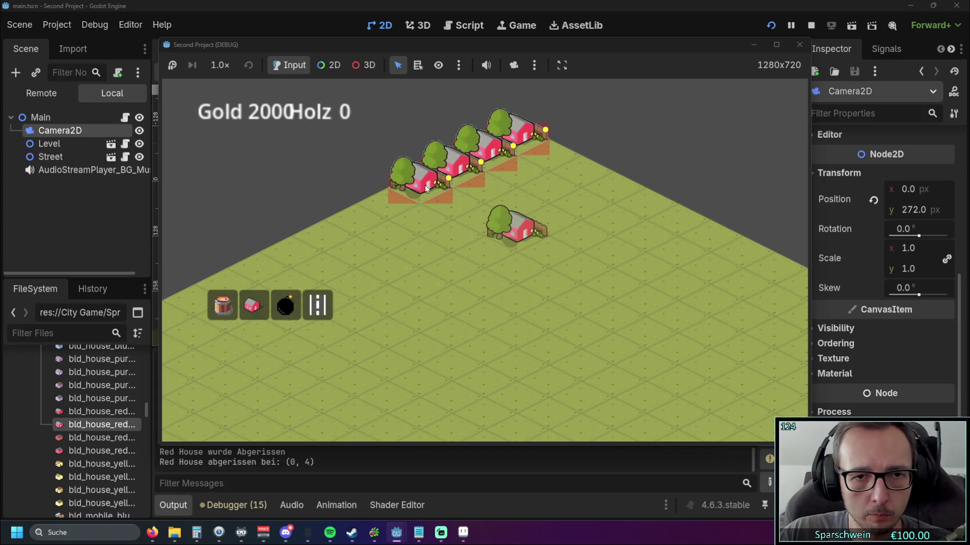
left_click(422, 182)
left_click(627, 103)
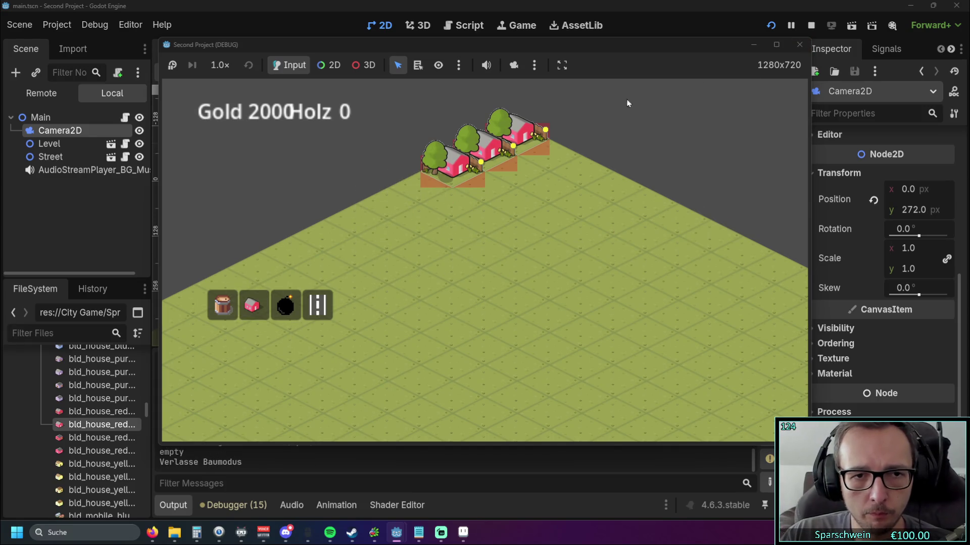
left_click(799, 46)
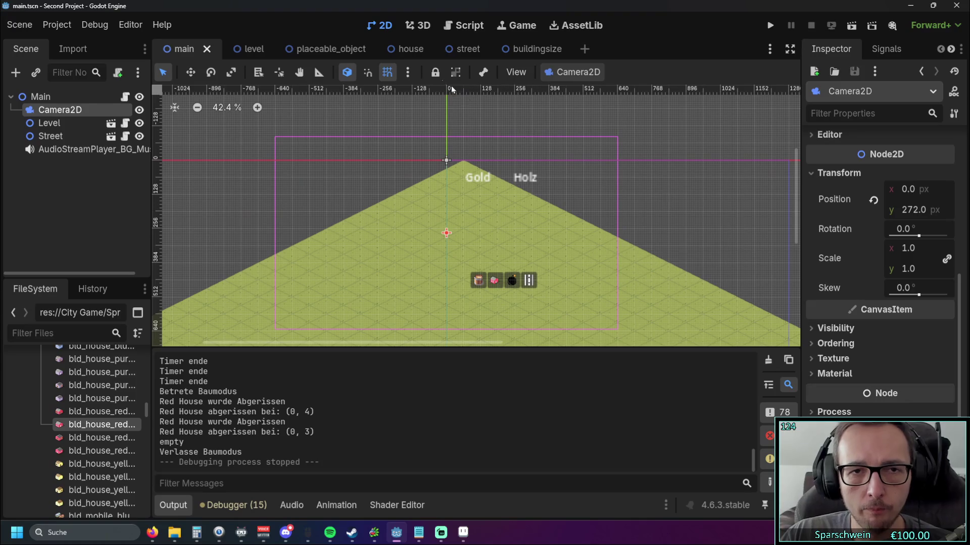
- Switch back to the level scene's 2D view and pan it slightly
left_click(333, 50)
left_click(188, 50)
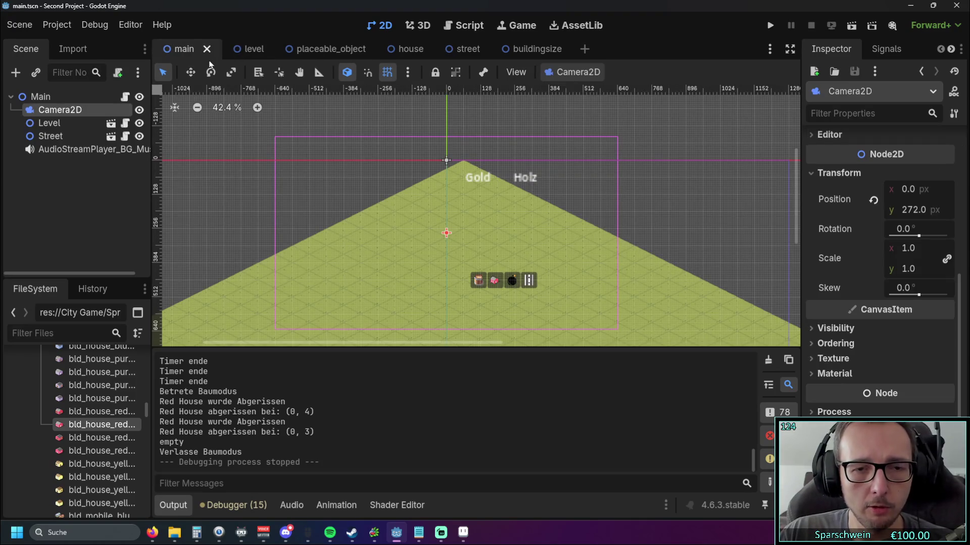
left_click(237, 51)
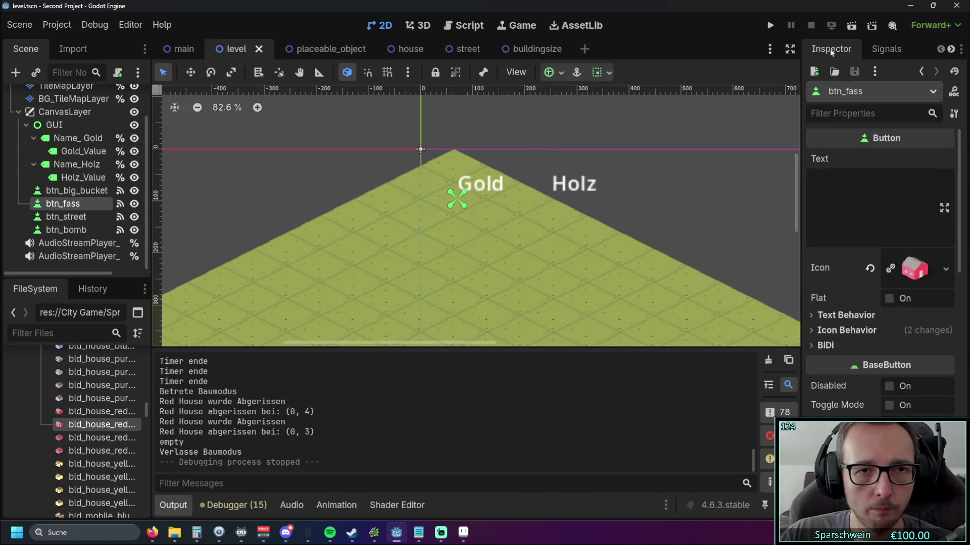
left_click(451, 31)
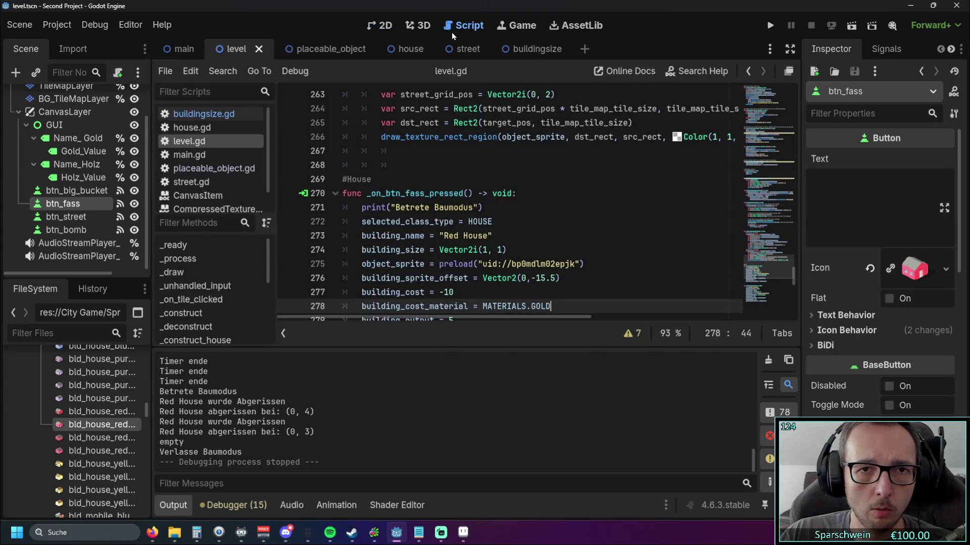
left_click(383, 28)
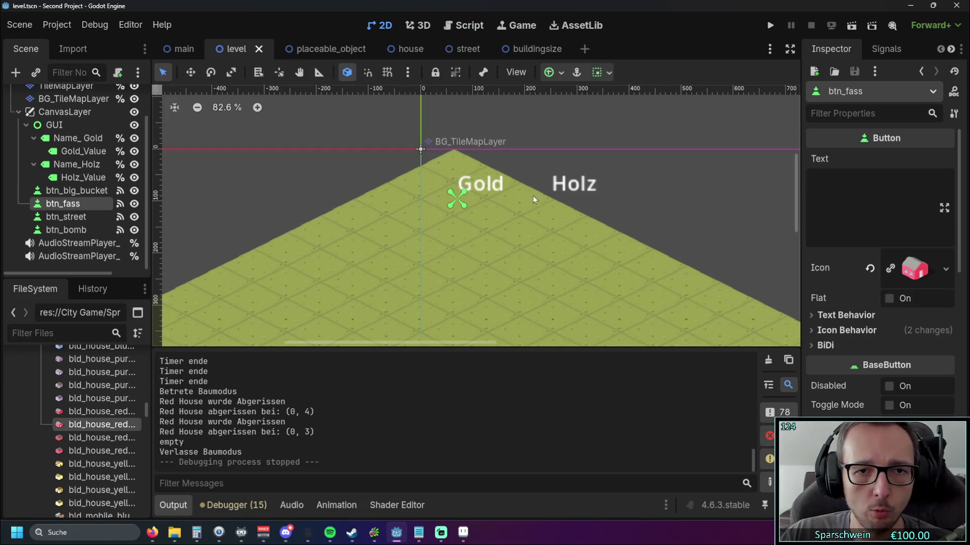
left_click_drag(498, 186, 533, 203)
scroll(522, 204, "down", 1)
scroll(500, 207, "up", 1)
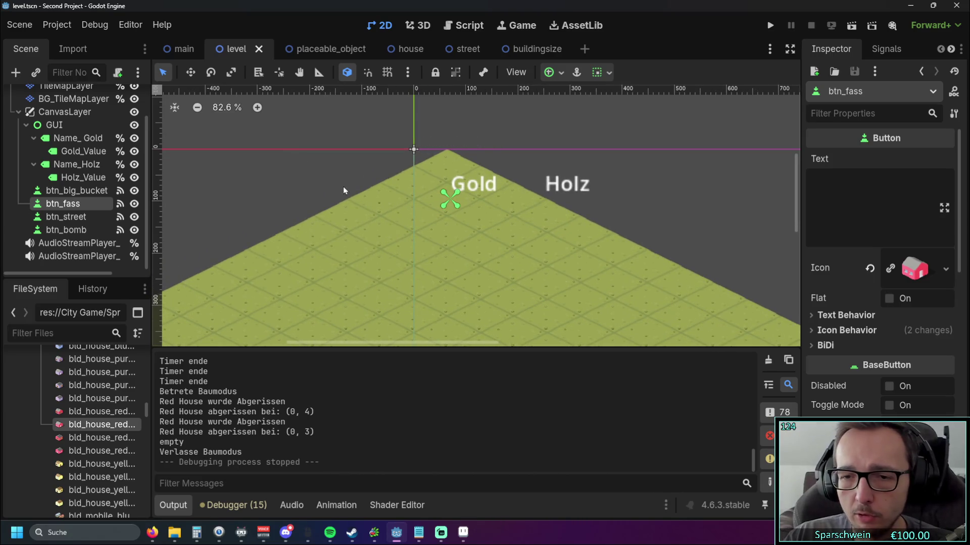
- Run the game, preview red house placement, then stop it with F8
left_click(772, 30)
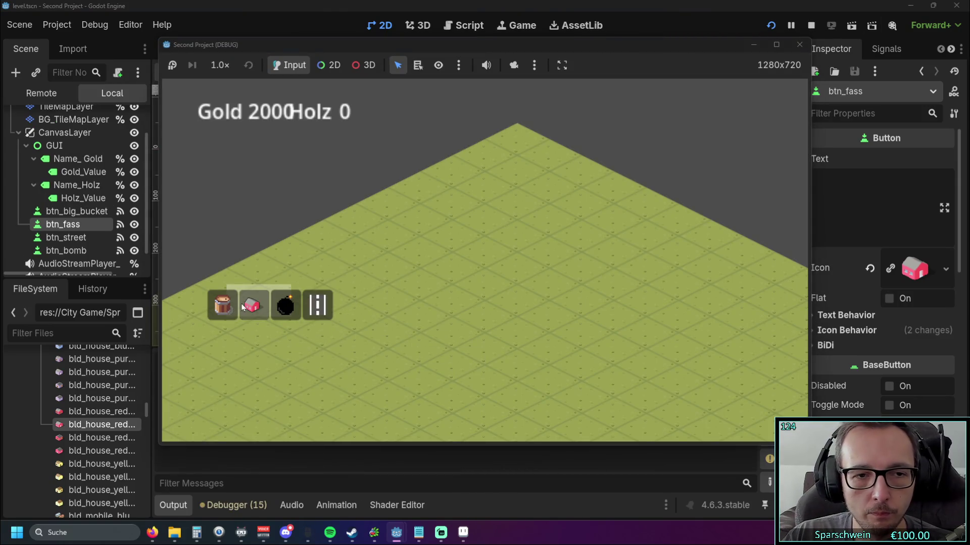
left_click(243, 307)
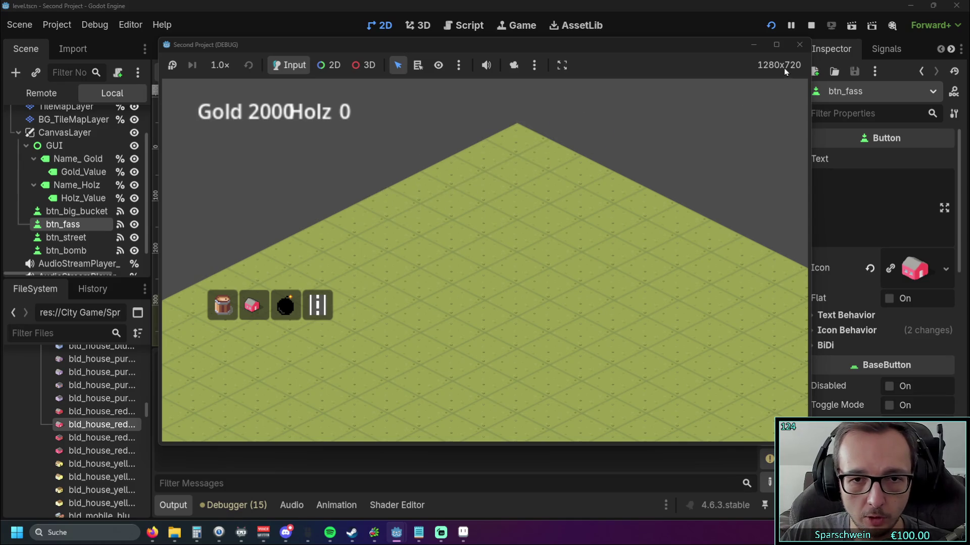
key("F8")
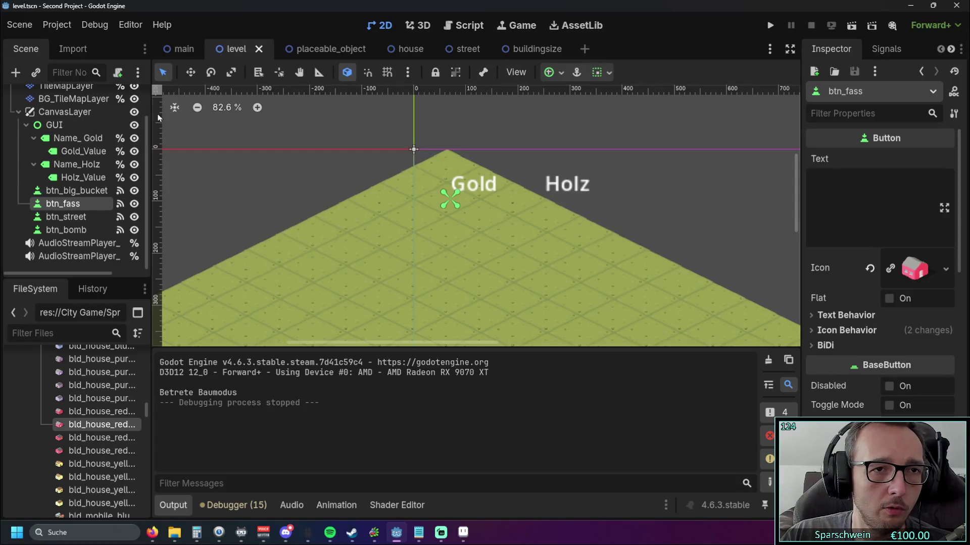
- In level.gd, hide the Output panel and change the preview colour alpha from 0.8 to 0.5 on line 257
left_click(464, 26)
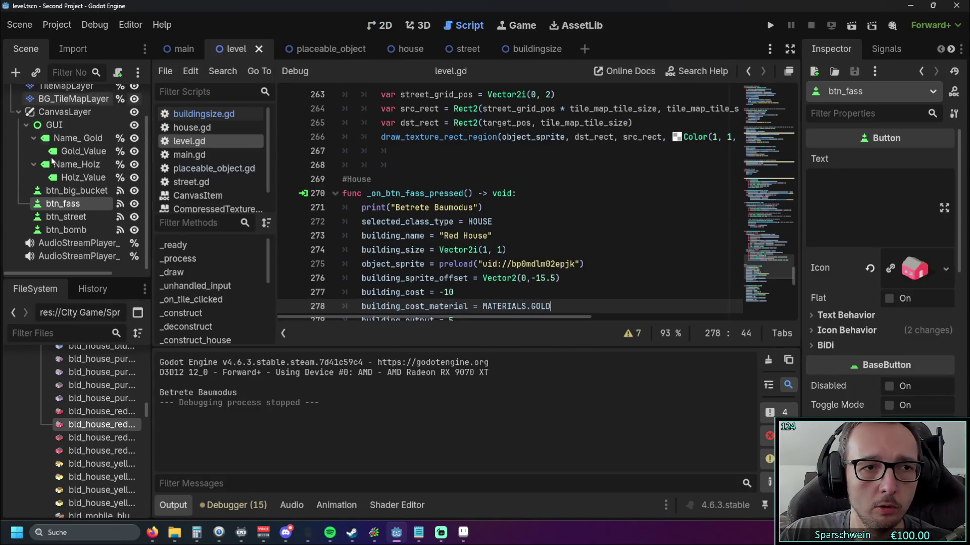
scroll(76, 178, "up", 2)
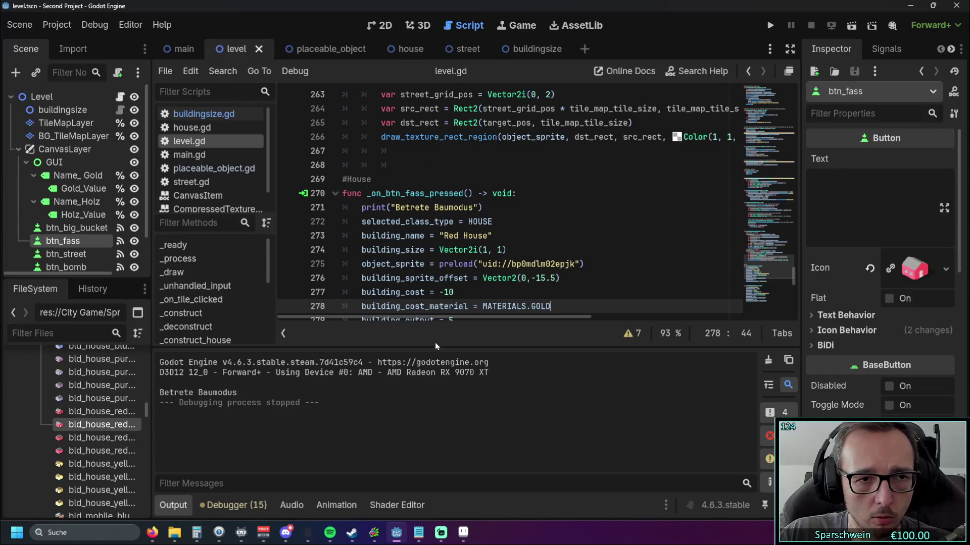
left_click(190, 500)
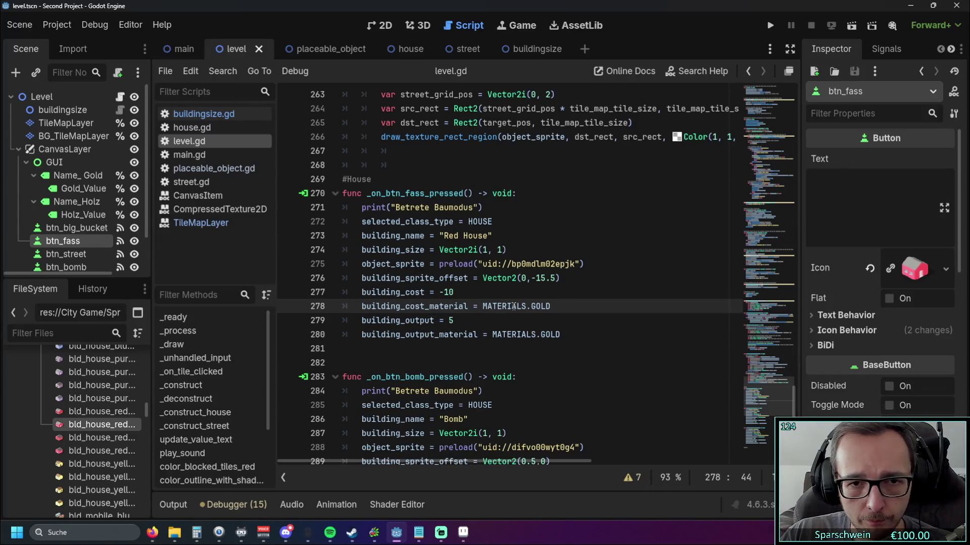
scroll(514, 306, "up", 6)
mouse_move(413, 461)
left_mouse_down()
mouse_move(485, 461)
mouse_move(410, 462)
left_mouse_up()
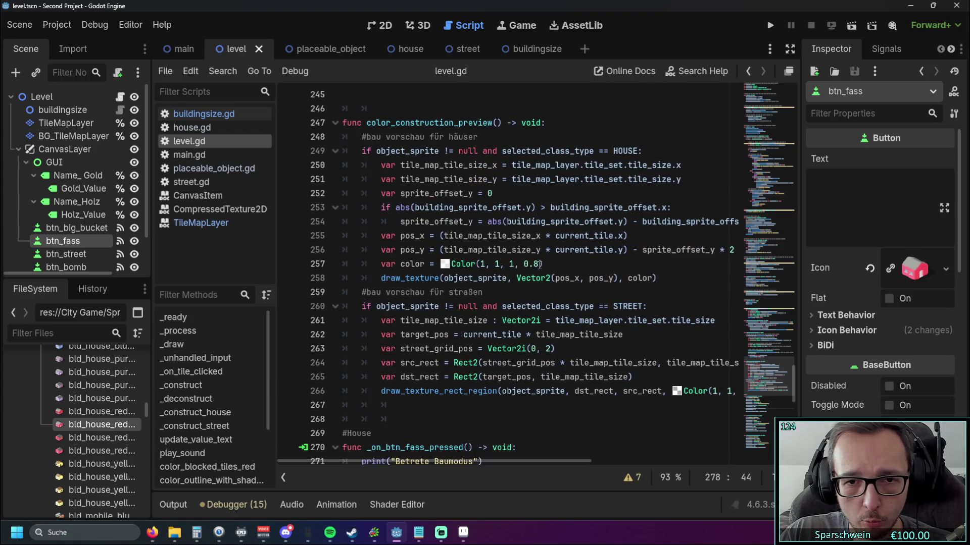
left_click(539, 264)
key("BackSpace")
type("5")
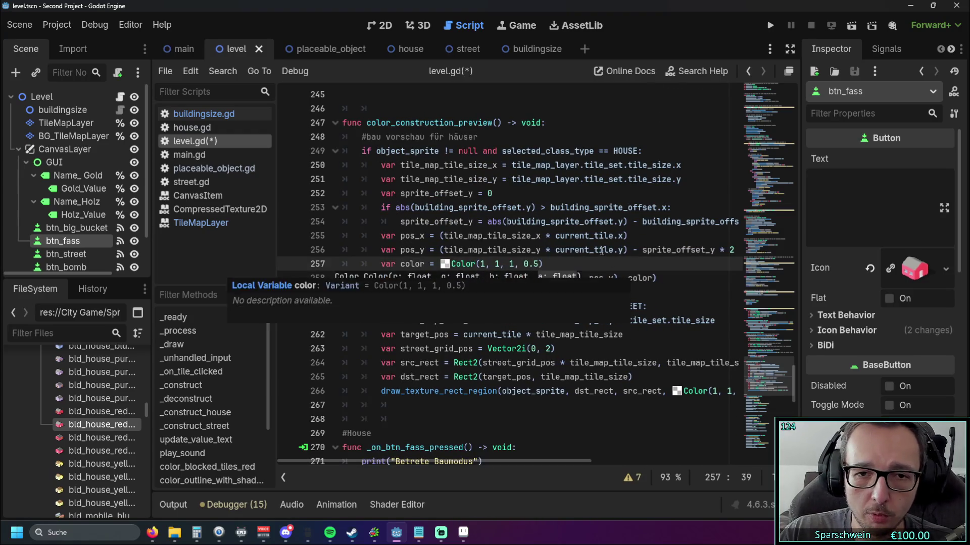
left_click(601, 250)
mouse_move(386, 462)
left_mouse_down()
mouse_move(445, 461)
mouse_move(382, 461)
left_mouse_up()
- Inspect the preview colour in its colour picker without changes, then move to the pos_y line 256
mouse_move(551, 358)
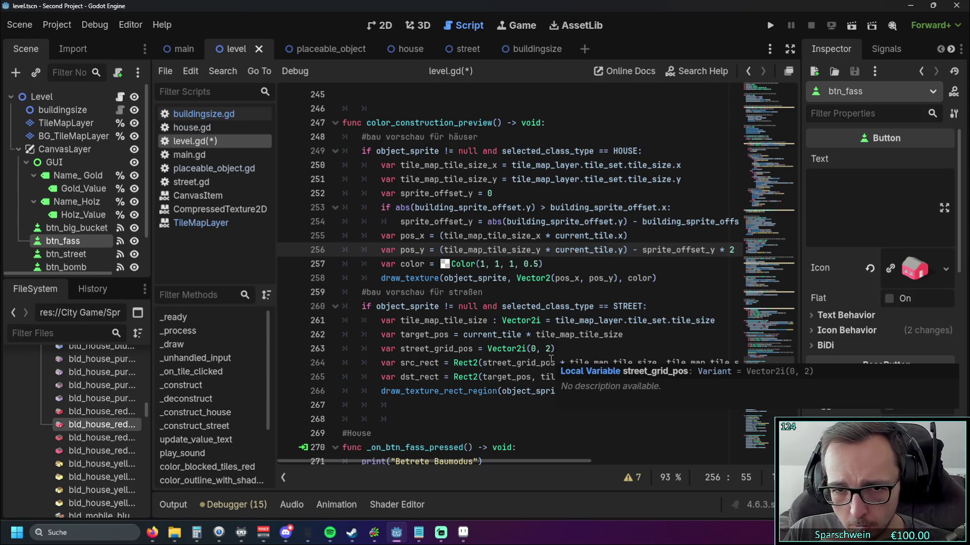
left_click(445, 263)
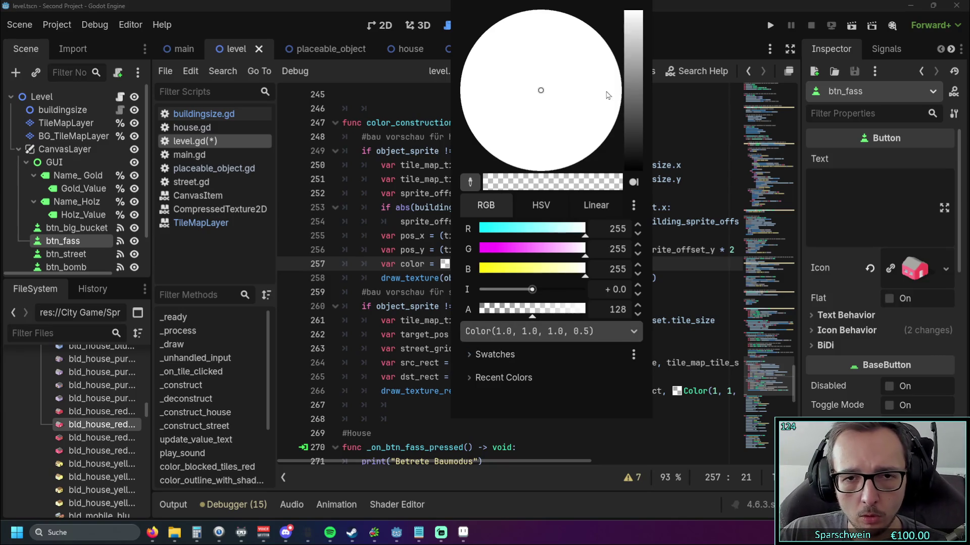
left_click(369, 190)
left_click(589, 289)
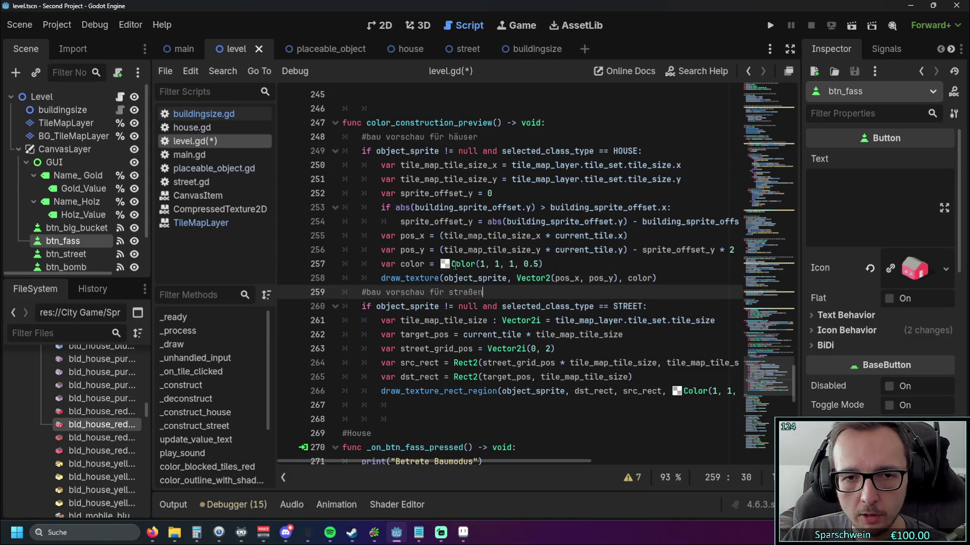
mouse_move(456, 266)
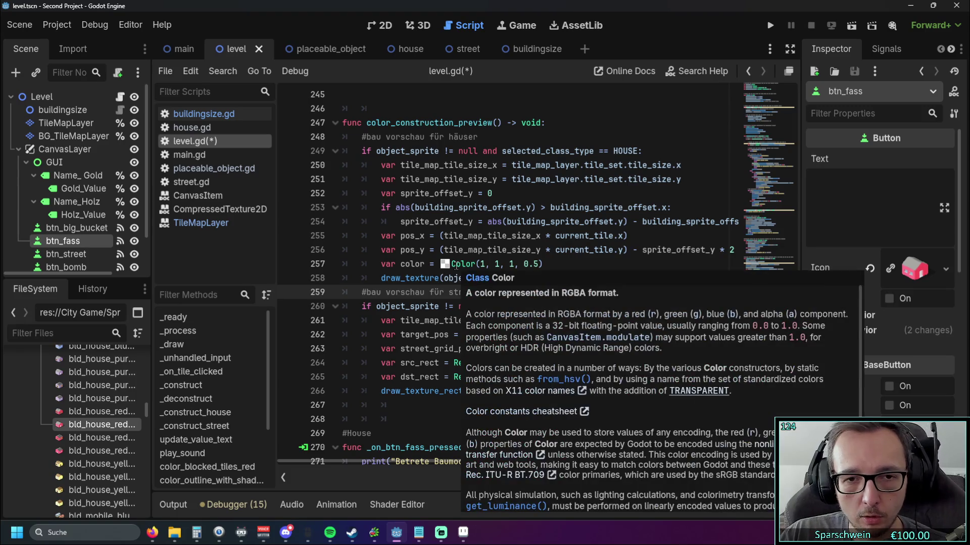
left_click(445, 265)
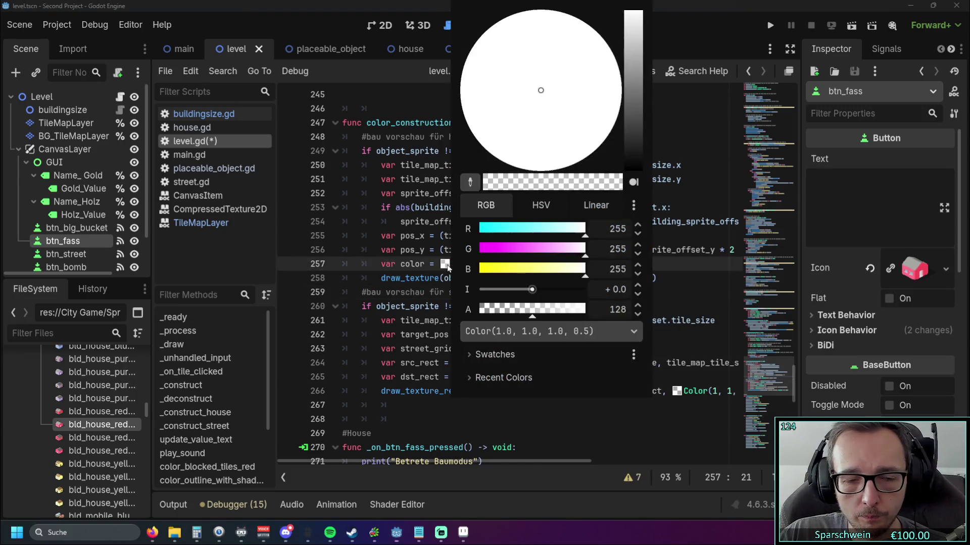
left_click(383, 267)
mouse_move(445, 268)
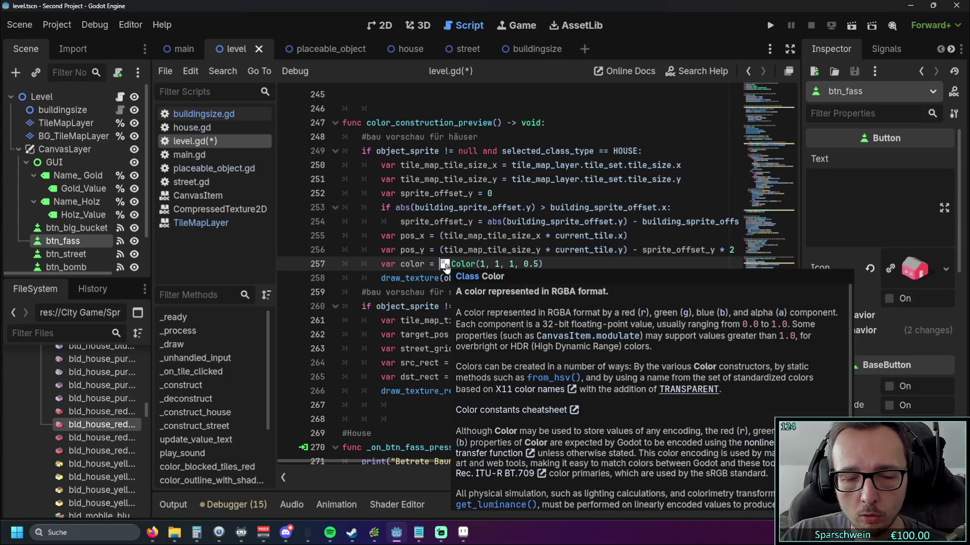
left_click(444, 265)
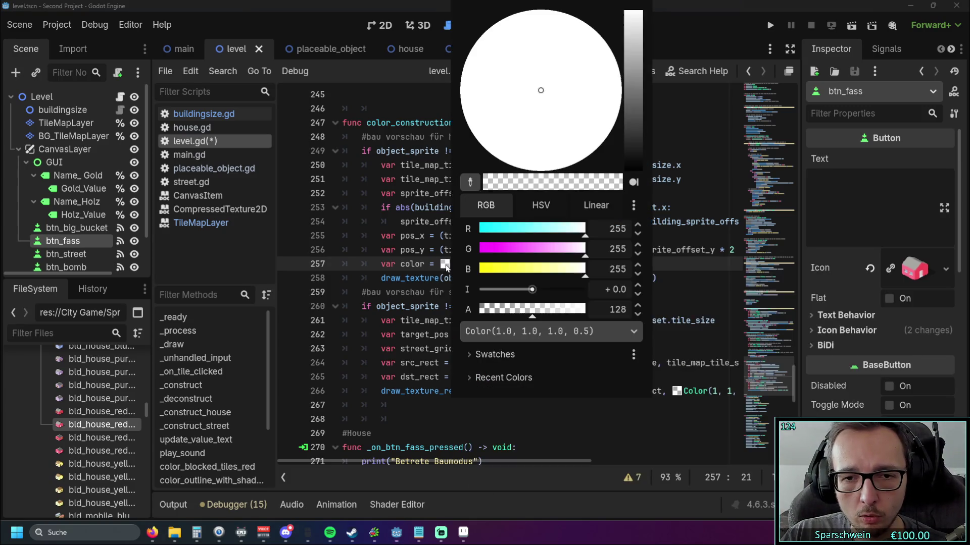
left_click(333, 245)
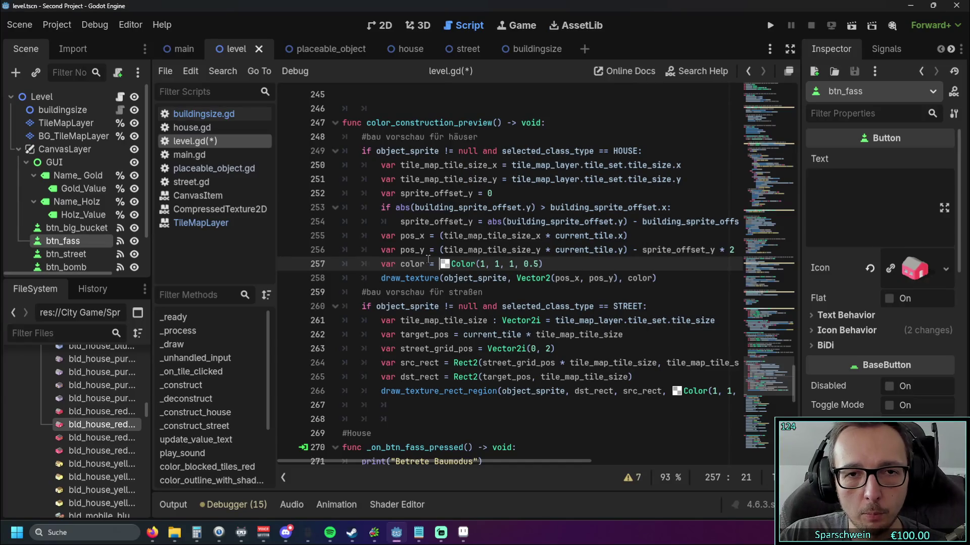
left_click(557, 250)
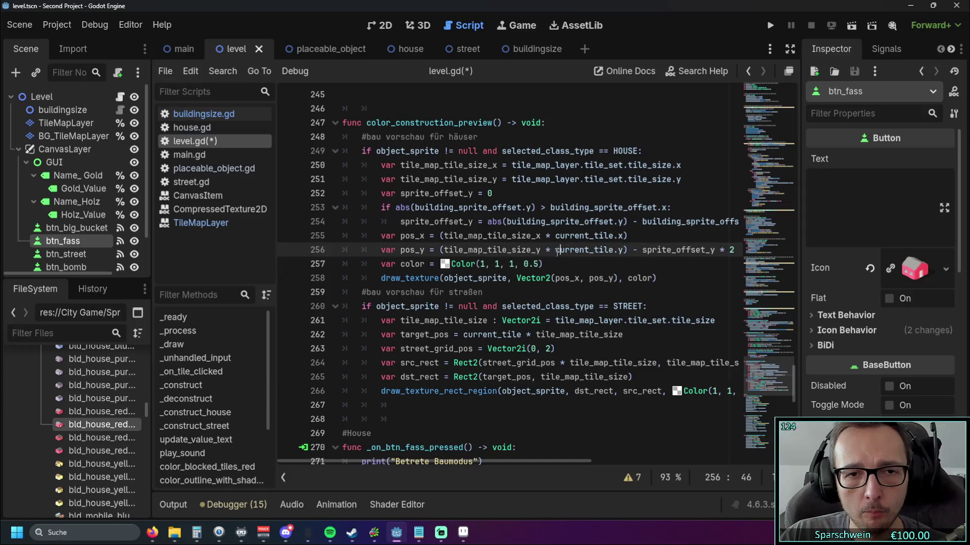
mouse_move(410, 461)
left_mouse_down()
mouse_move(456, 461)
mouse_move(424, 462)
left_mouse_up()
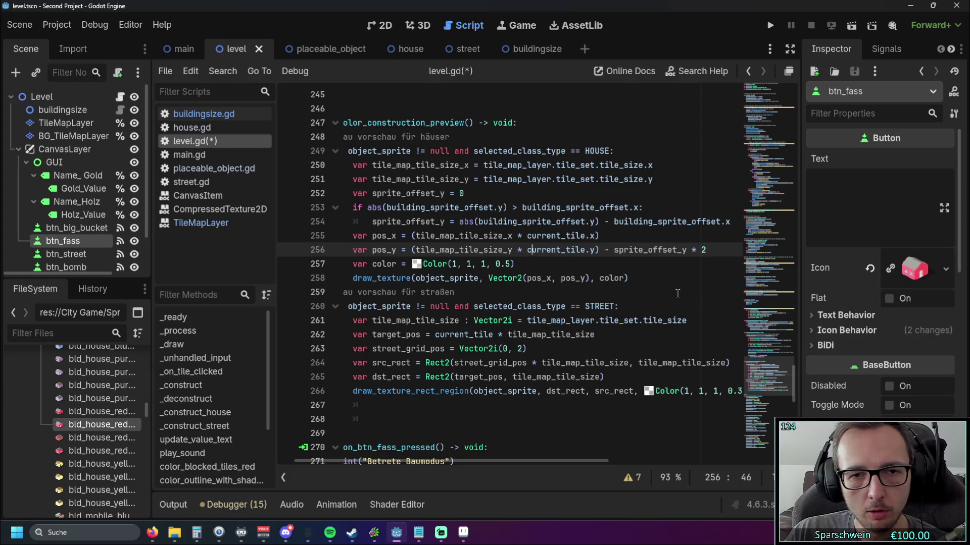
mouse_move(453, 462)
left_mouse_down()
mouse_move(422, 462)
mouse_move(456, 465)
mouse_move(446, 464)
left_mouse_up()
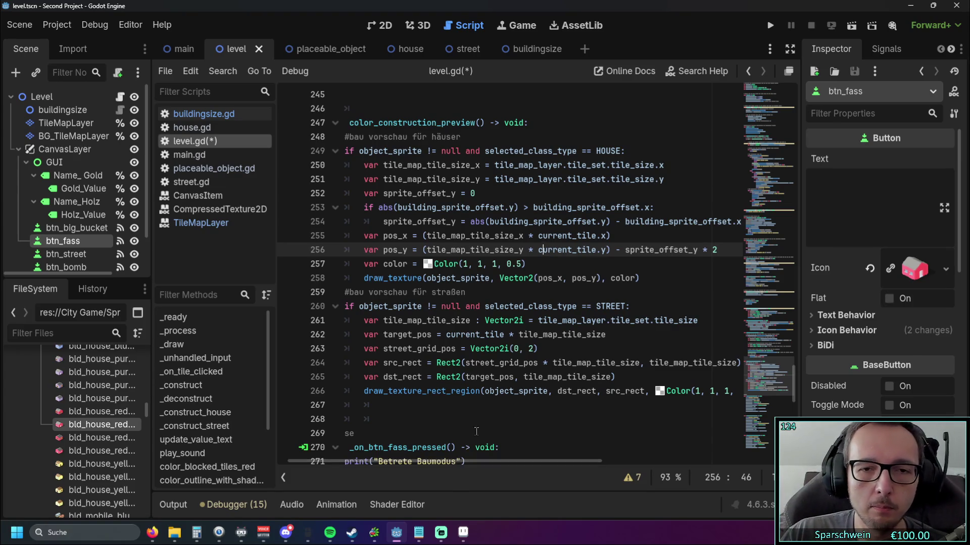
left_click_drag(451, 461, 390, 458)
scroll(799, 210, "up", 20)
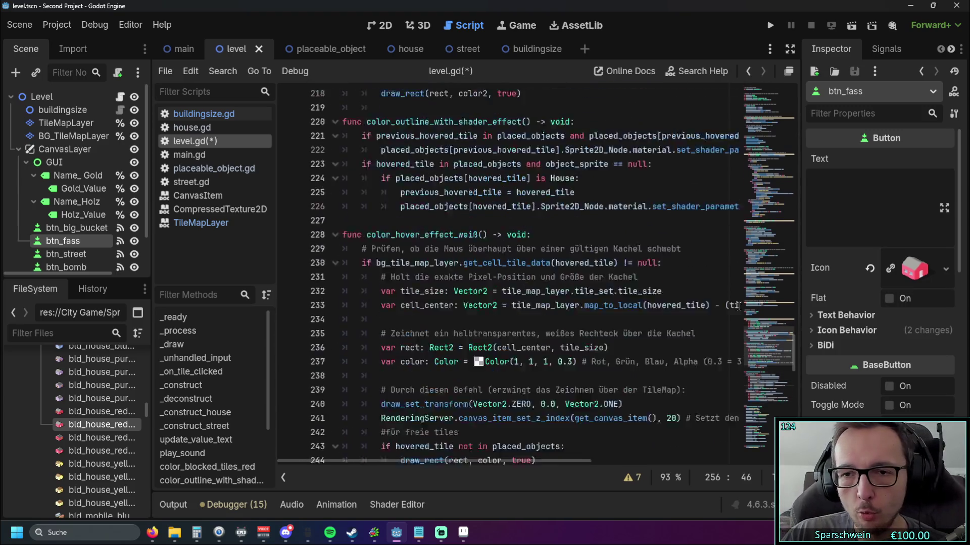
mouse_move(799, 210)
left_mouse_down()
mouse_move(804, 169)
mouse_move(793, 202)
left_mouse_up()
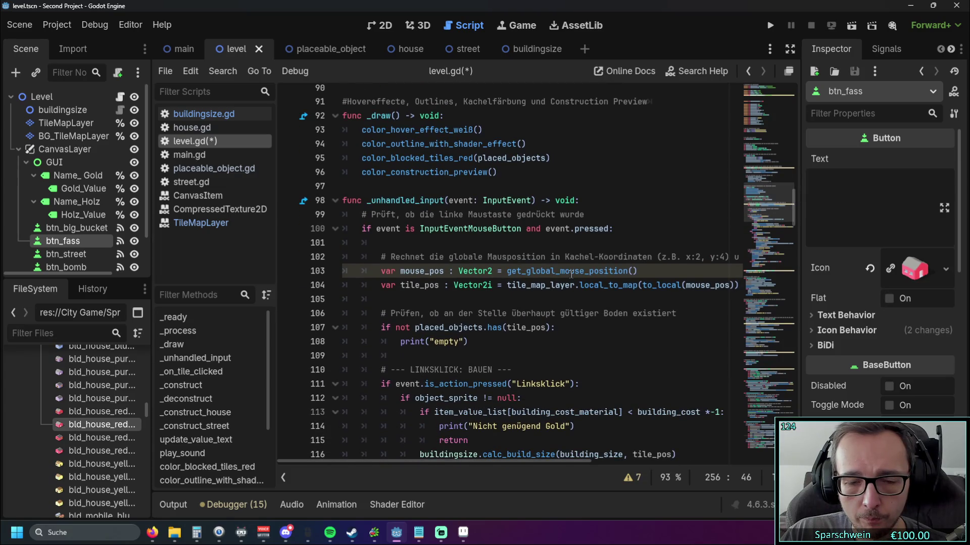
mouse_move(571, 274)
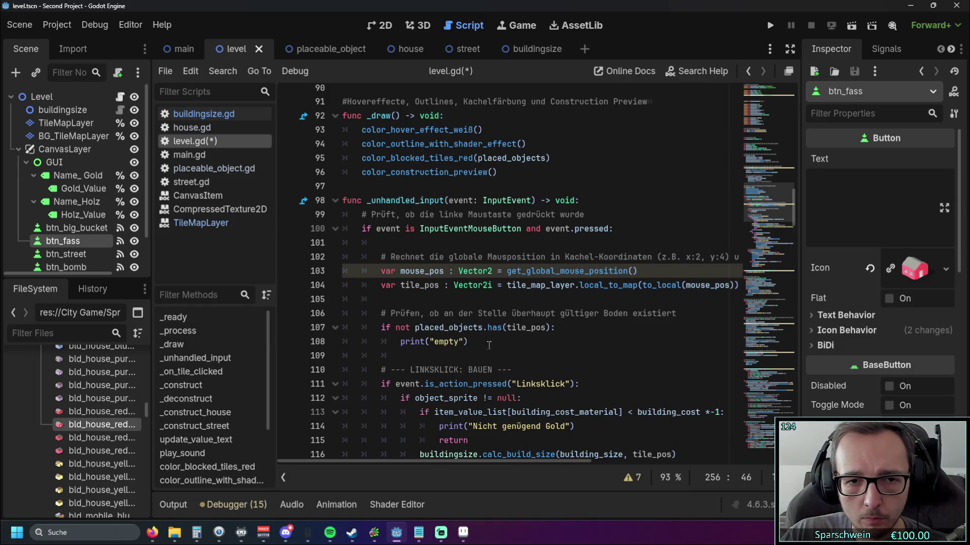
scroll(489, 345, "down", 1)
scroll(488, 345, "up", 8)
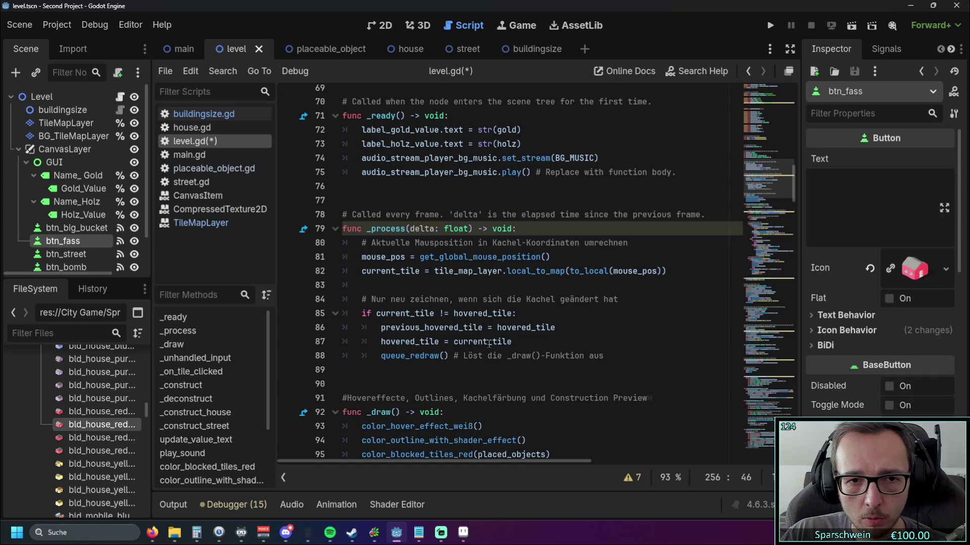
scroll(489, 344, "up", 1)
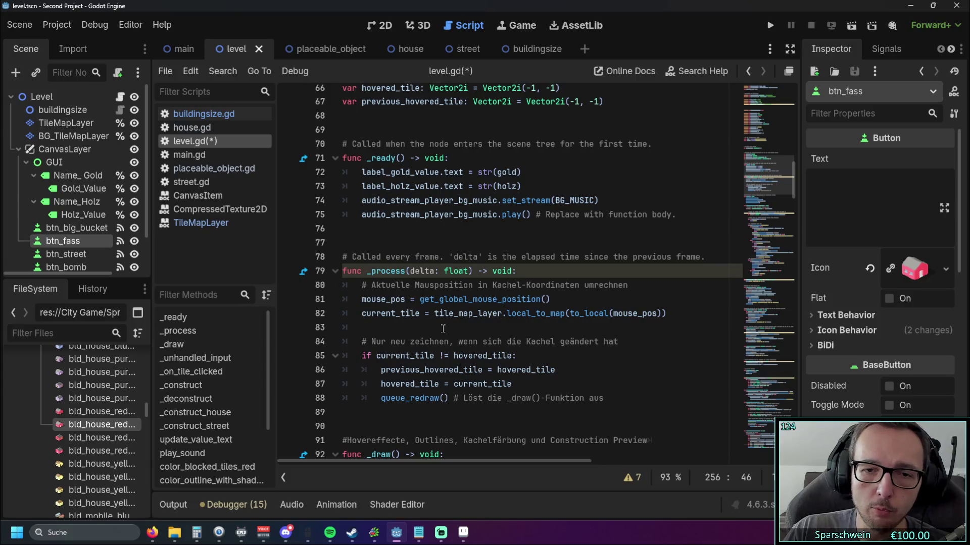
mouse_move(545, 313)
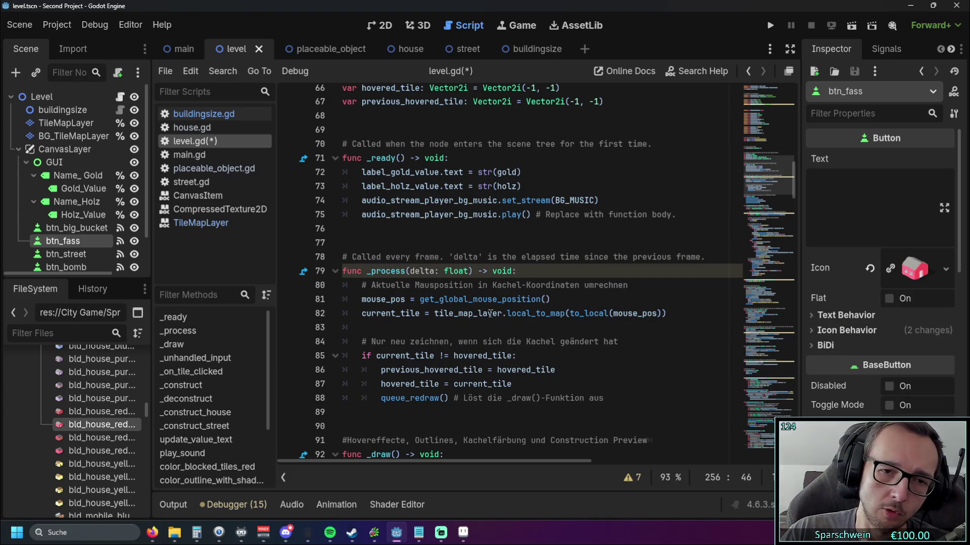
mouse_move(489, 314)
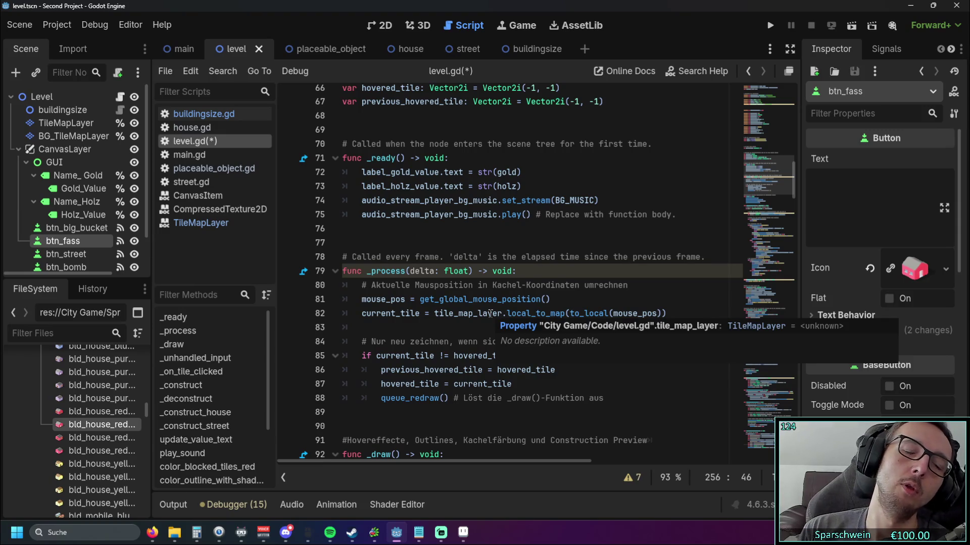
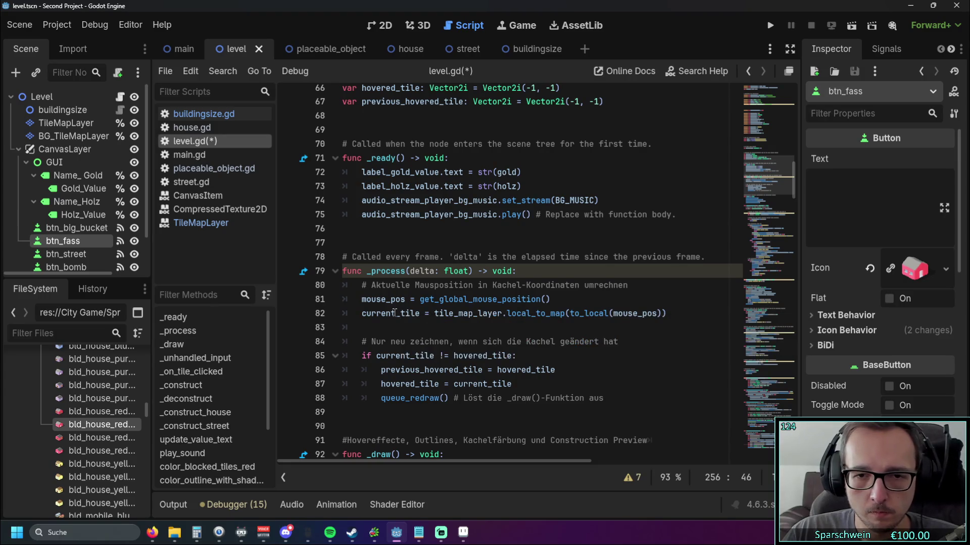
- Review the current_tile calculation in level.gd's _process, then open buildingsize.gd
left_click(366, 314)
triple_click(366, 314)
key("Down")
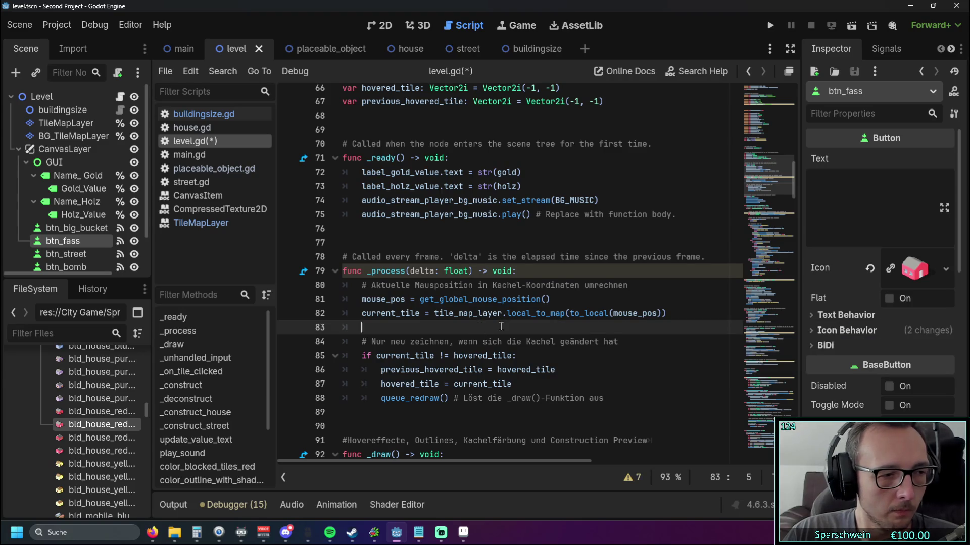
scroll(501, 326, "down", 1)
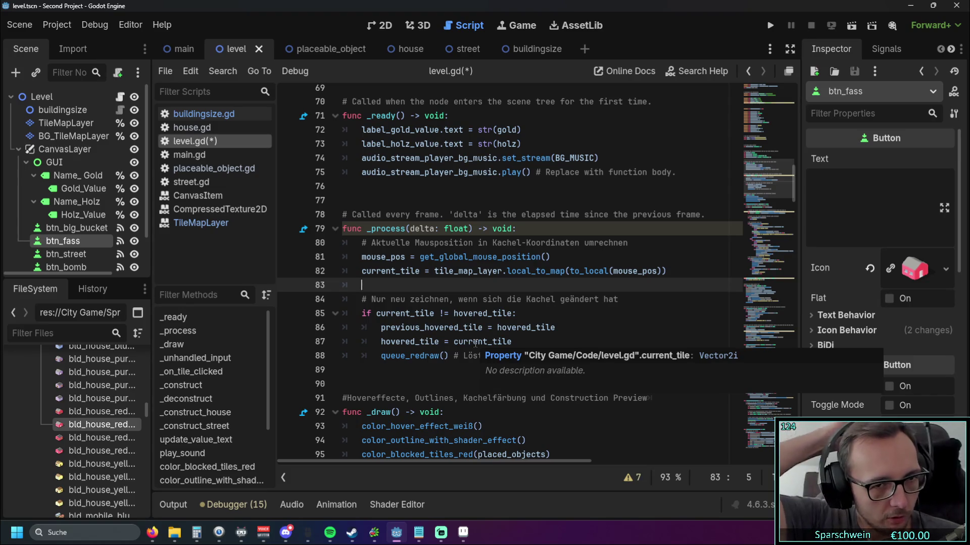
left_click(208, 119)
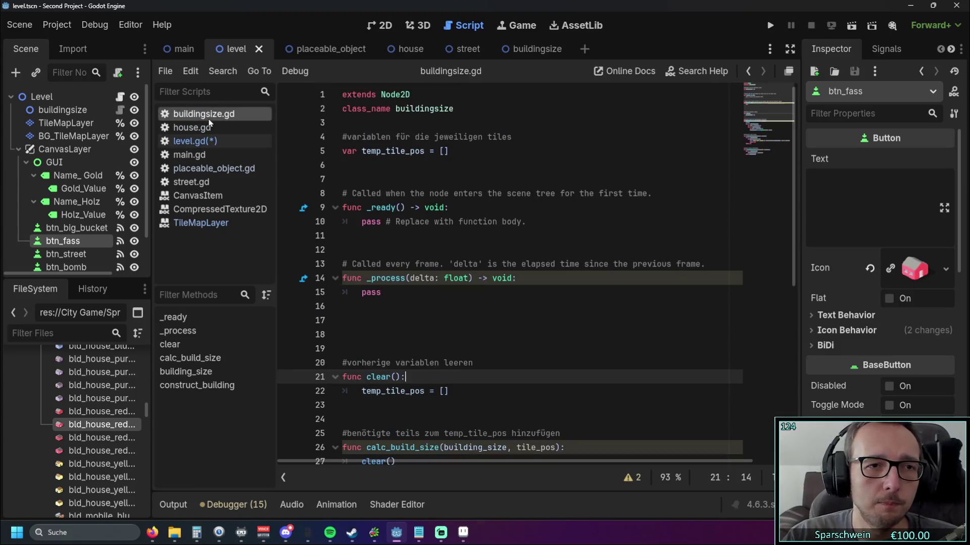
- Wrap temp_tile_pos in range() on line 37 of the building_size loop
scroll(434, 267, "down", 6)
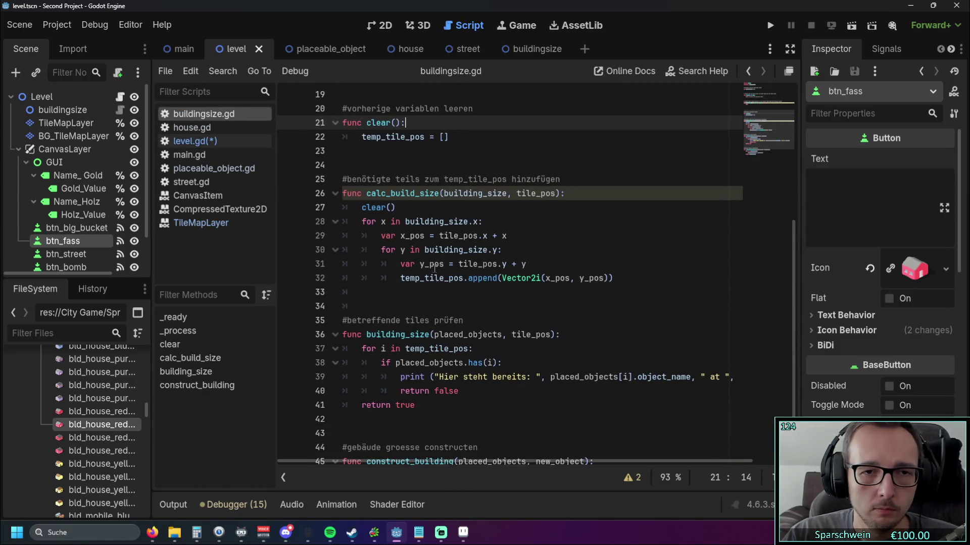
scroll(434, 268, "down", 2)
left_click_drag(343, 264, 430, 335)
left_click(429, 336)
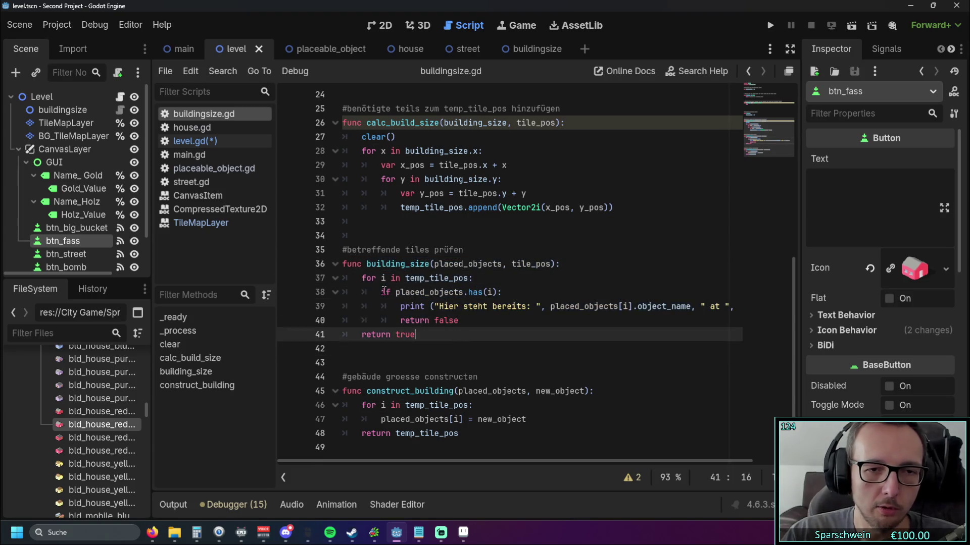
left_click(384, 278)
left_click(440, 349)
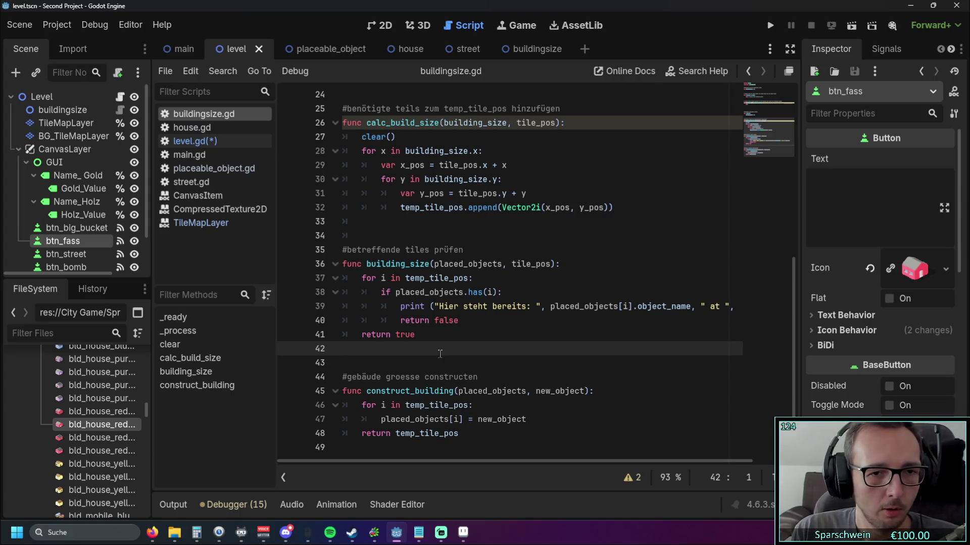
left_click(406, 278)
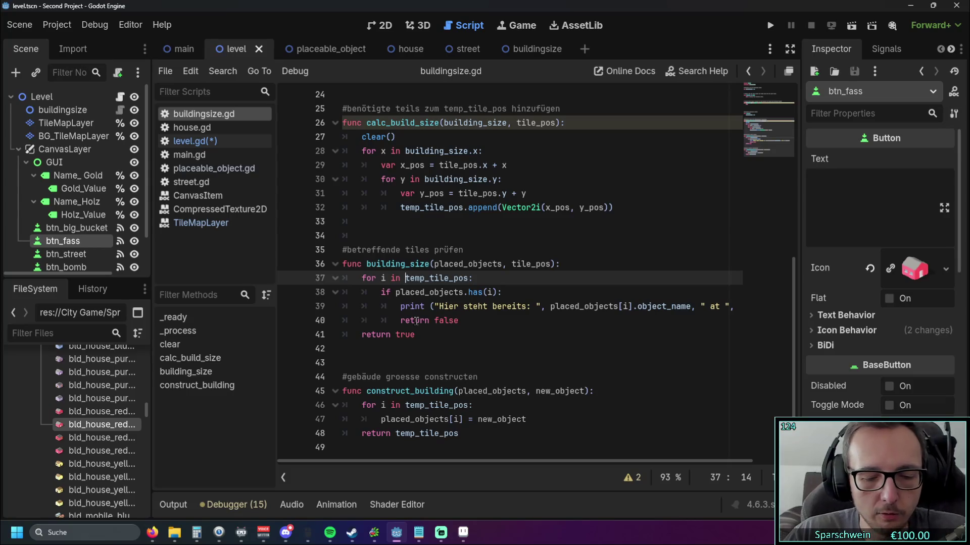
type("range(")
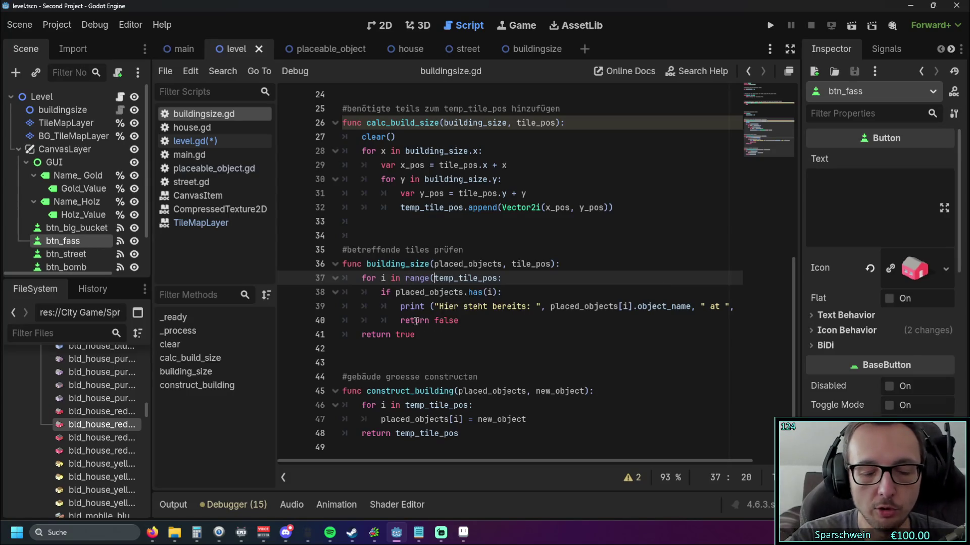
key("ctrl+Right")
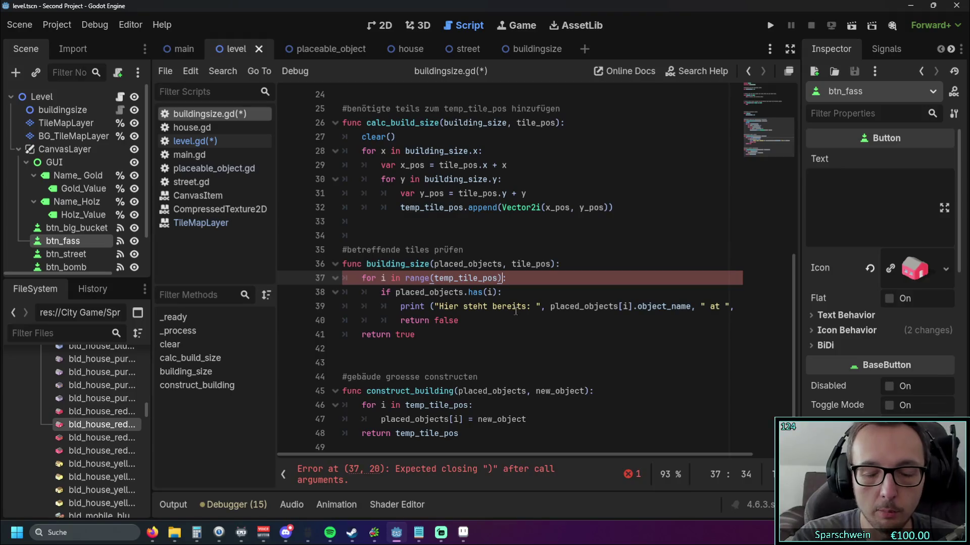
type(")")
left_click(507, 307)
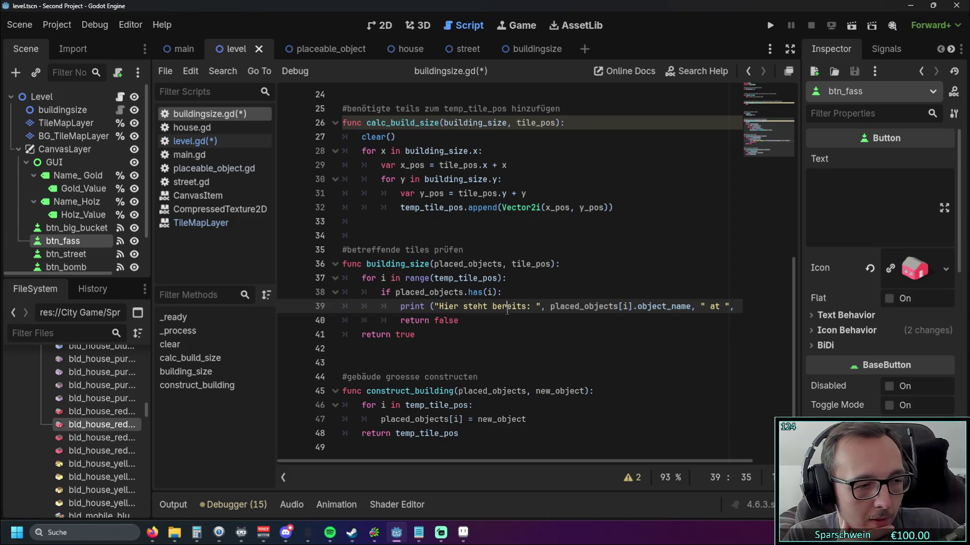
- Remove range() again so the loop iterates directly over temp_tile_pos
scroll(507, 310, "up", 1)
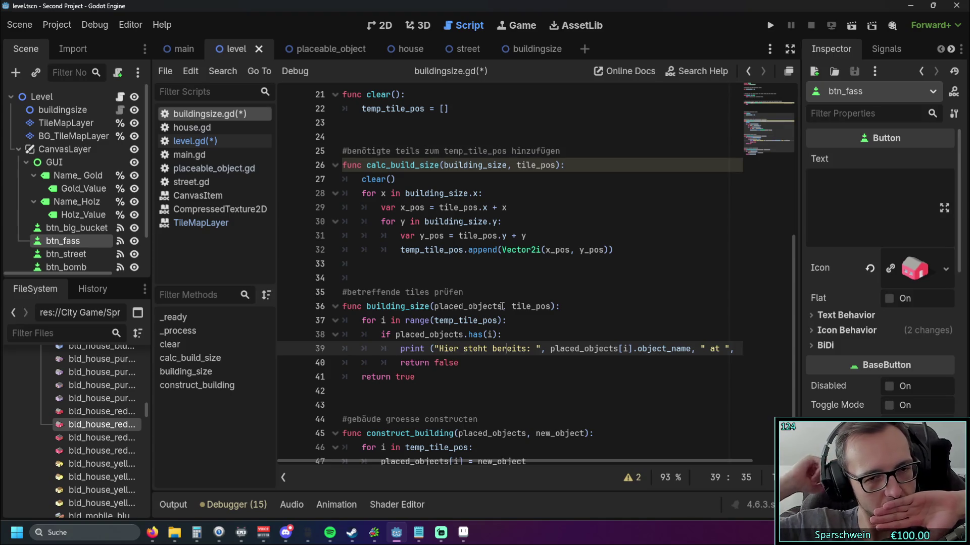
left_click(434, 321)
left_click_drag(434, 320, 405, 320)
key("BackSpace")
key("ctrl+Right")
key("Delete")
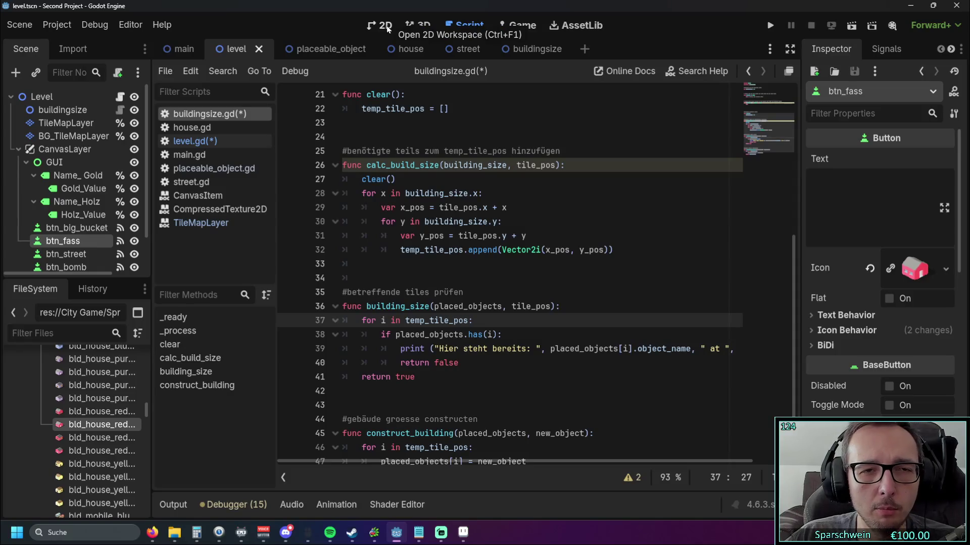
- Switch back to the level.gd script
left_click(205, 142)
scroll(480, 252, "down", 1)
scroll(487, 268, "up", 1)
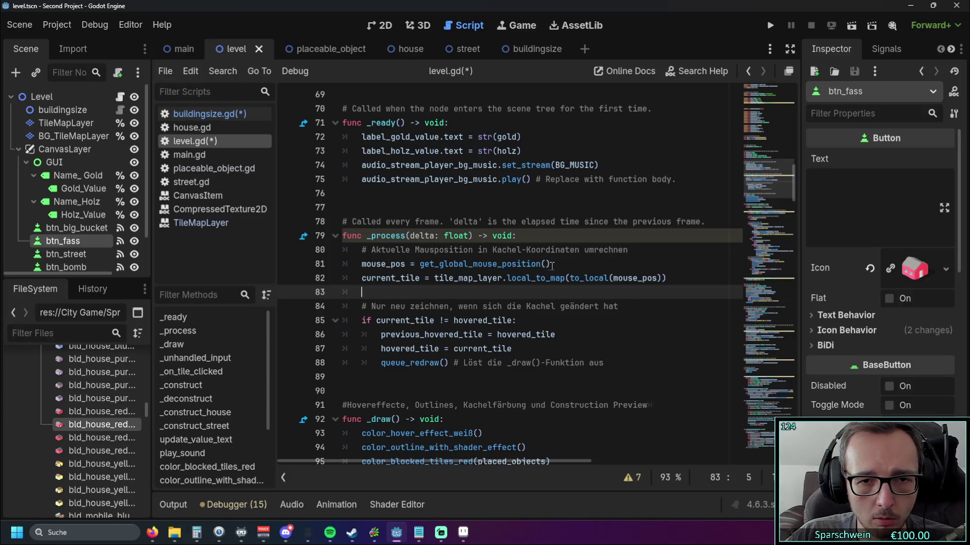
- Duplicate the local_to_map tile calculation onto new lines 82 and 84 of _process
left_click(552, 266)
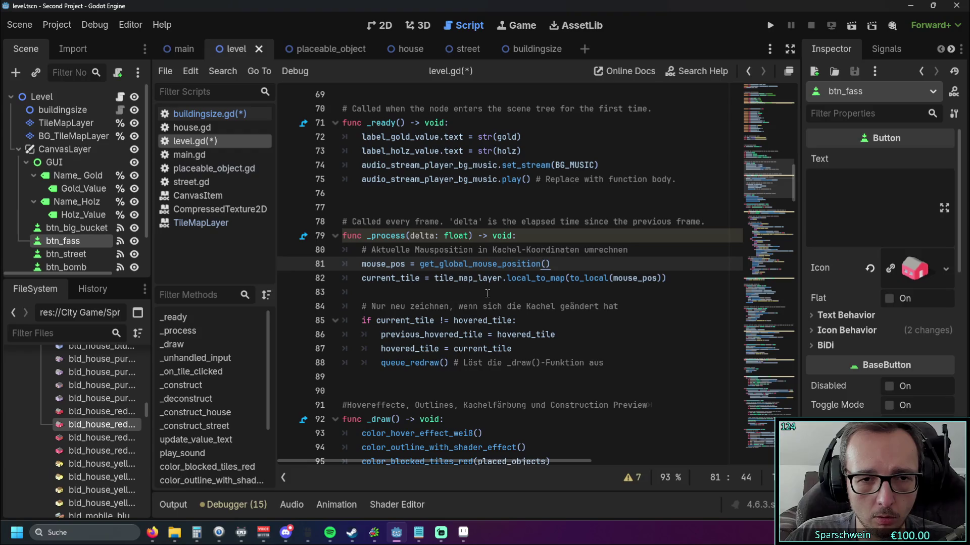
key("Return")
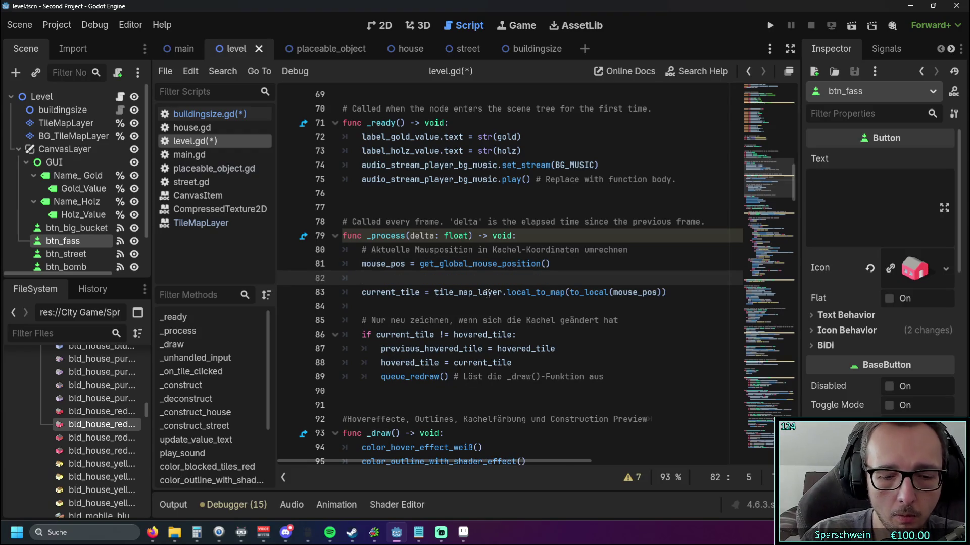
triple_click(669, 294)
key("ctrl+c")
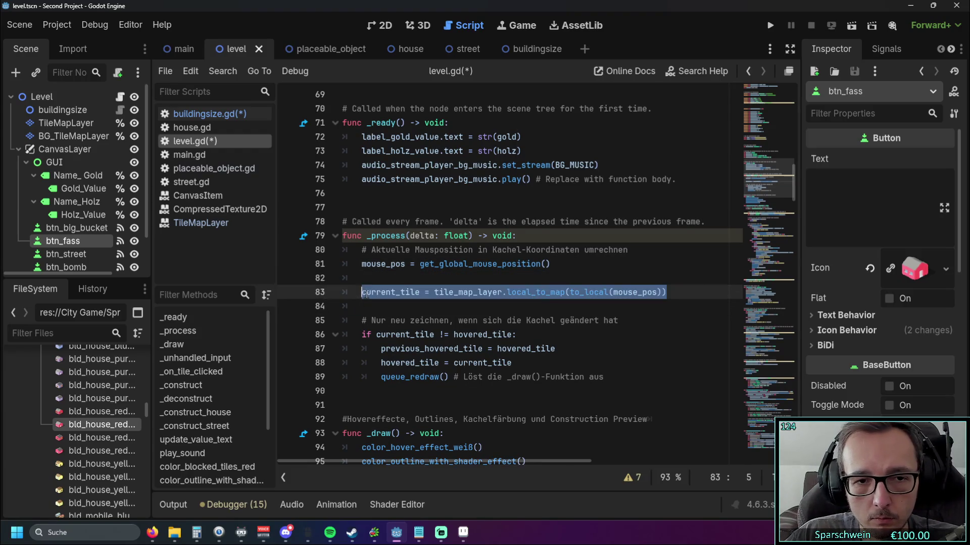
left_click(669, 301)
left_click_drag(669, 294, 362, 293)
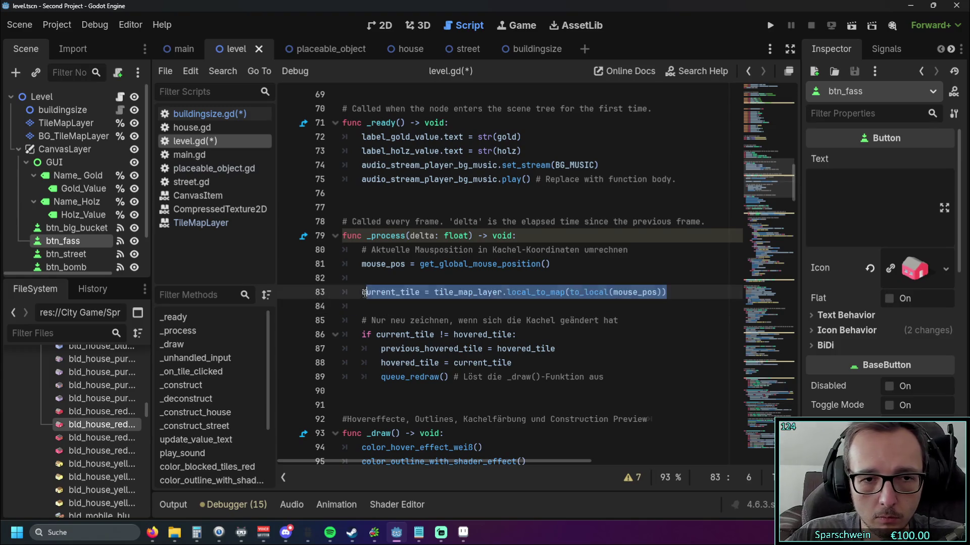
left_click(375, 278)
key("ctrl+v")
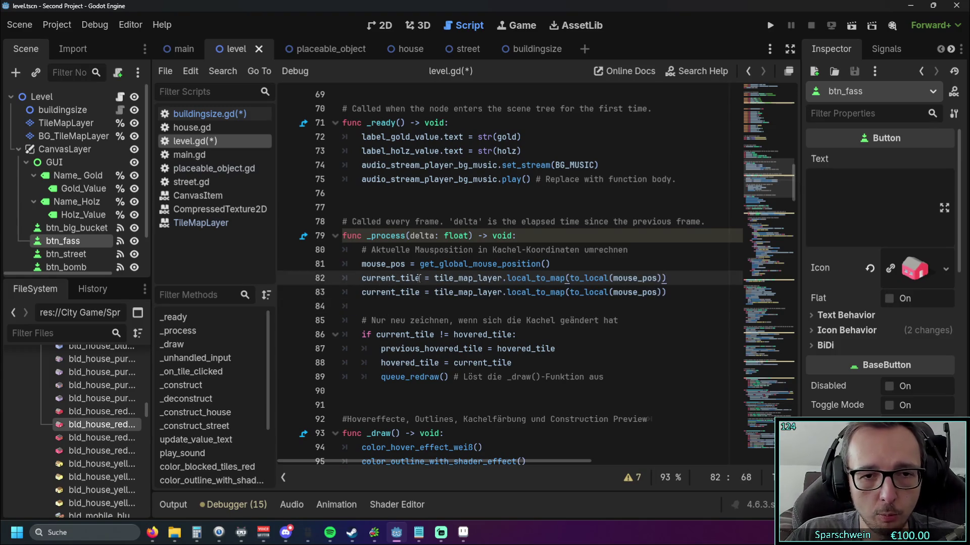
left_click(397, 307)
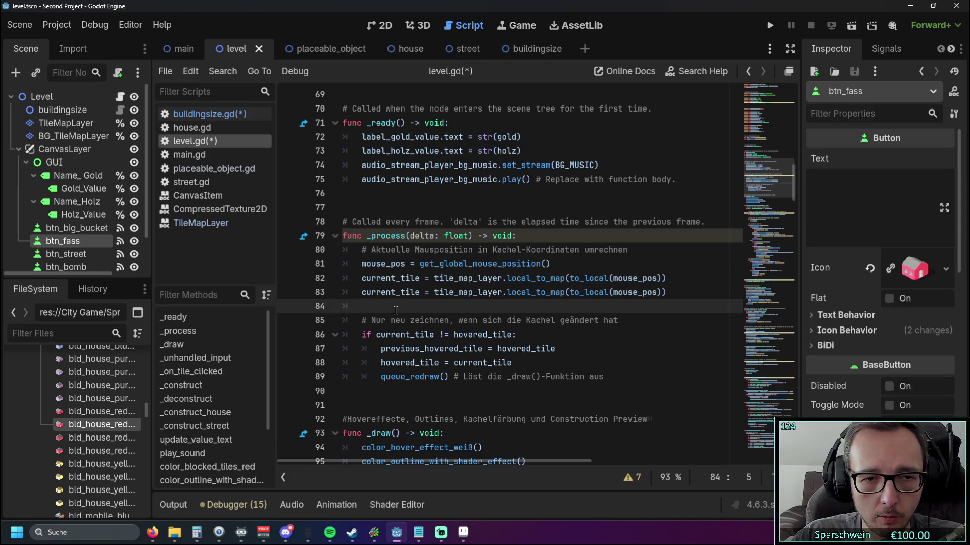
key("ctrl+v")
- Assign current_tile.x and current_tile.y on lines 82-83 and start line 84 with Vector2i
left_click(421, 307)
key("shift+End")
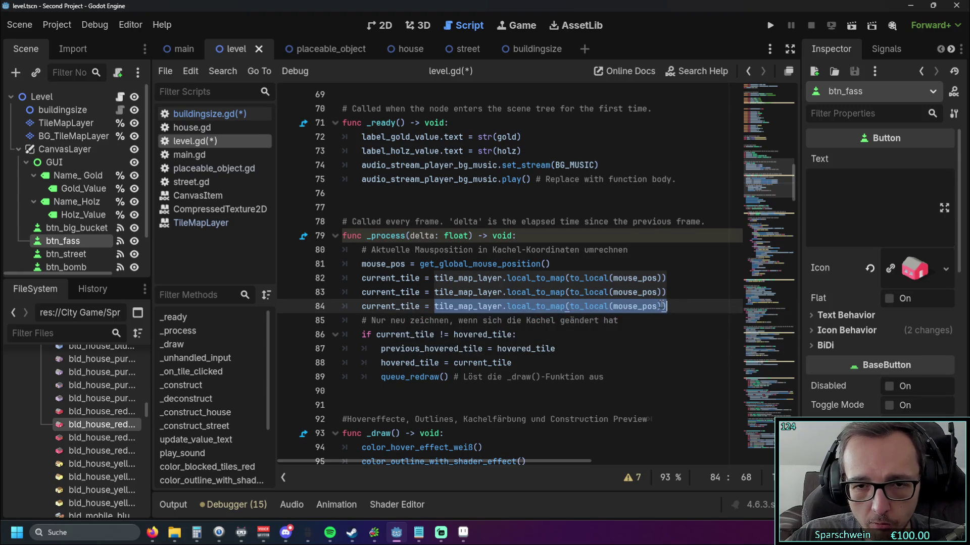
type("Vector")
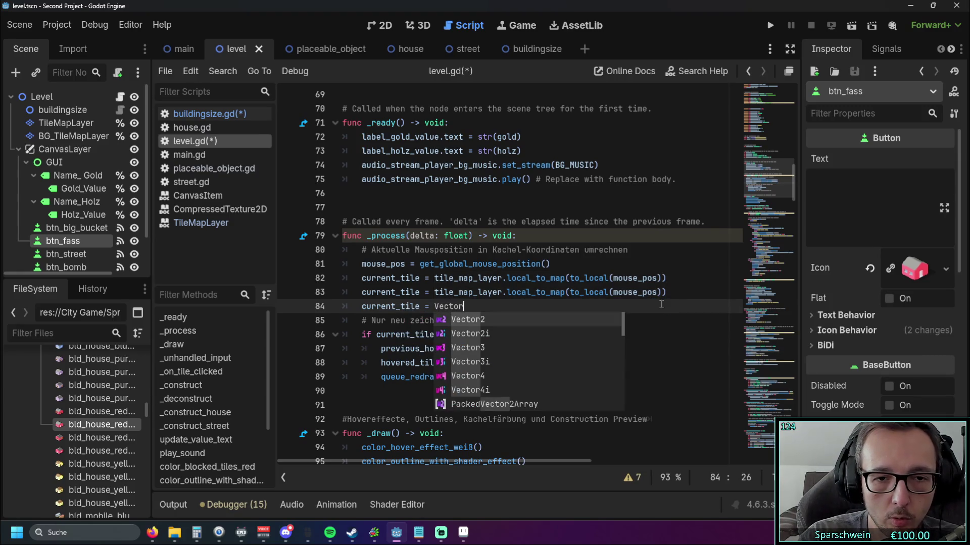
type("2i")
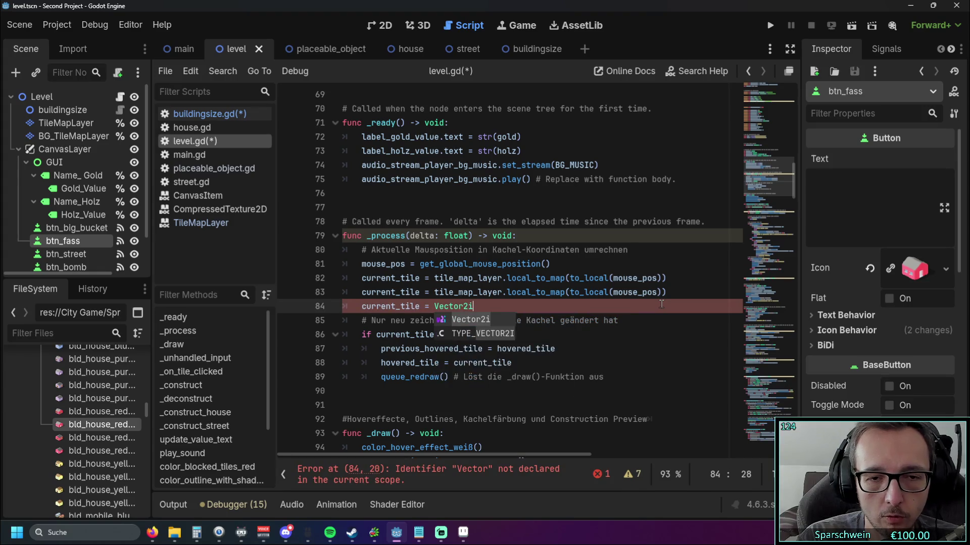
key("Return")
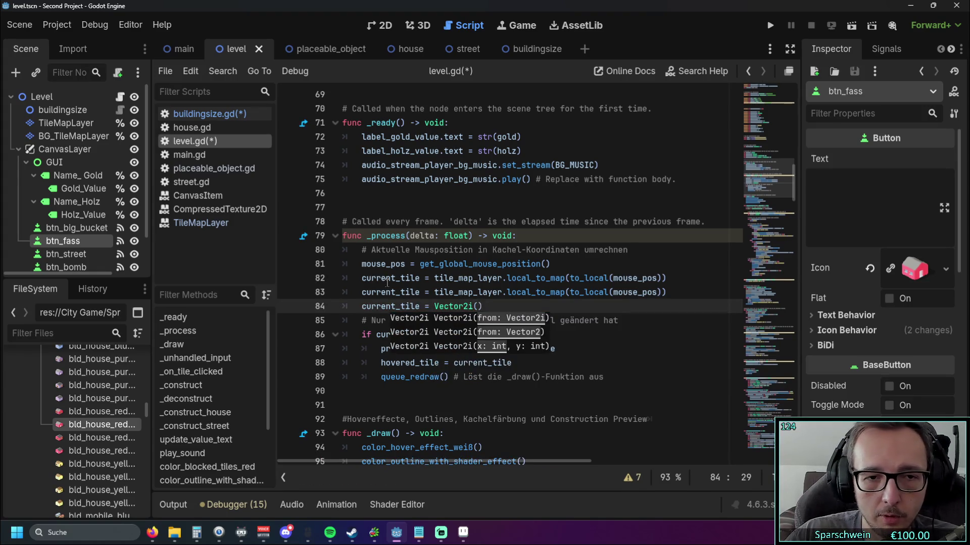
left_click(435, 278)
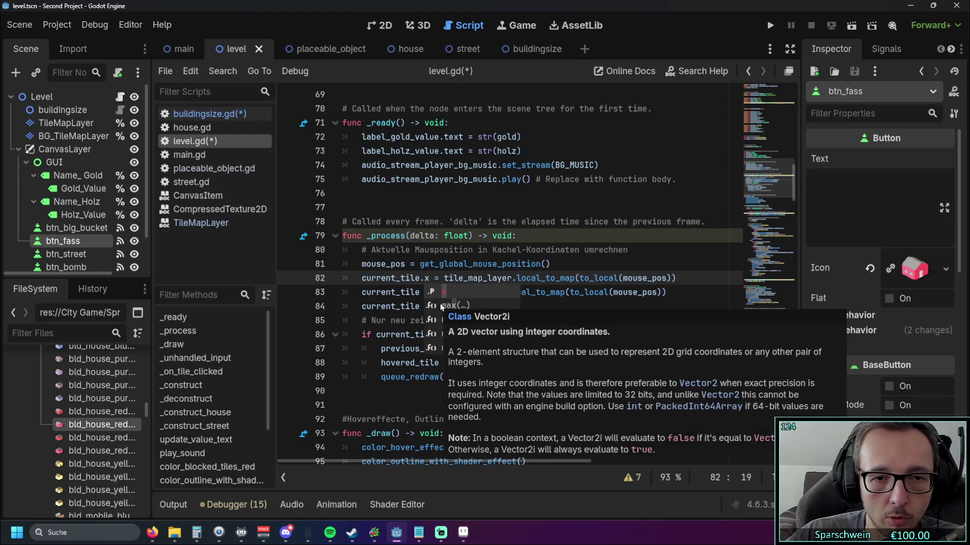
type(".x")
left_click(420, 292)
type(".y")
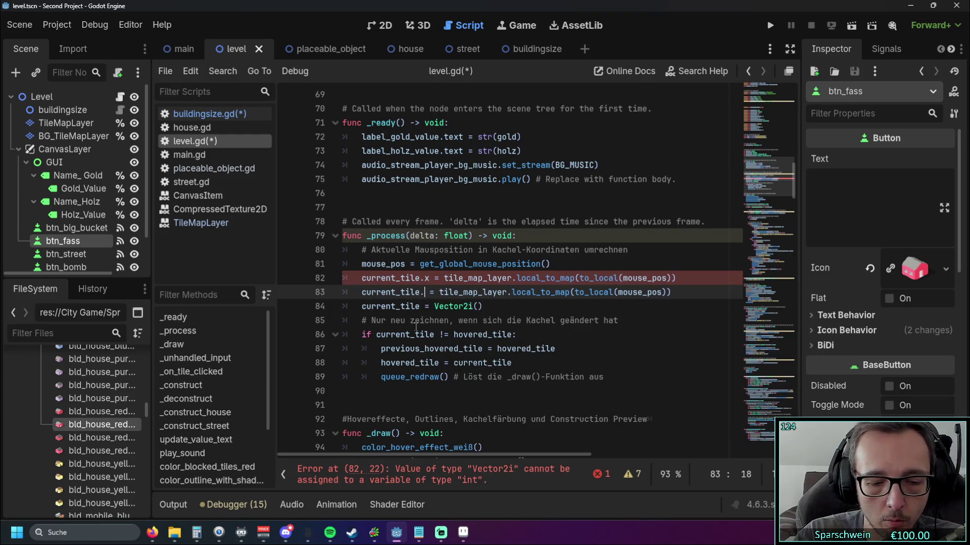
- Complete line 84 as current_tile = Vector2i(current_tile.x, current_tile.y)
left_click(381, 278)
left_click_drag(361, 278, 429, 278)
key("ctrl+c")
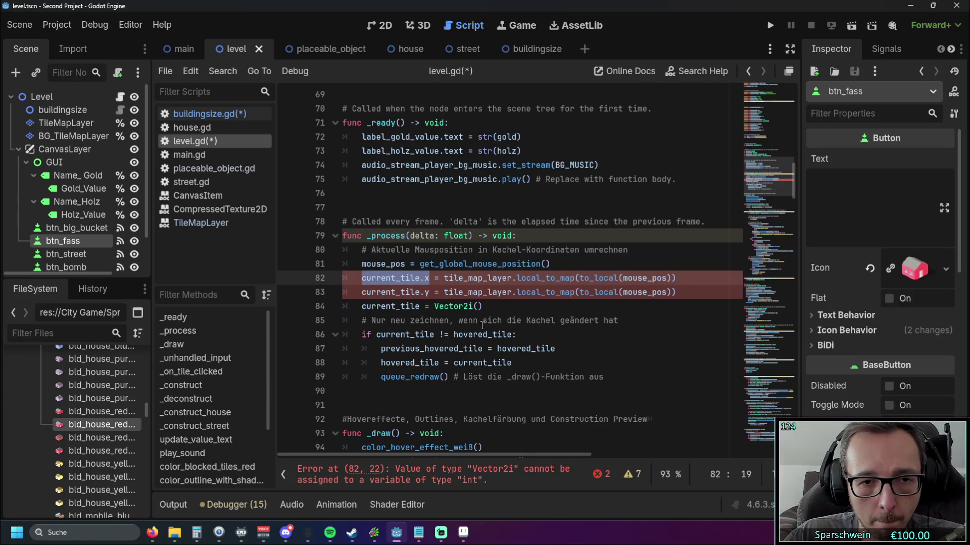
left_click(445, 306)
key("End")
key("Left")
key("ctrl+v")
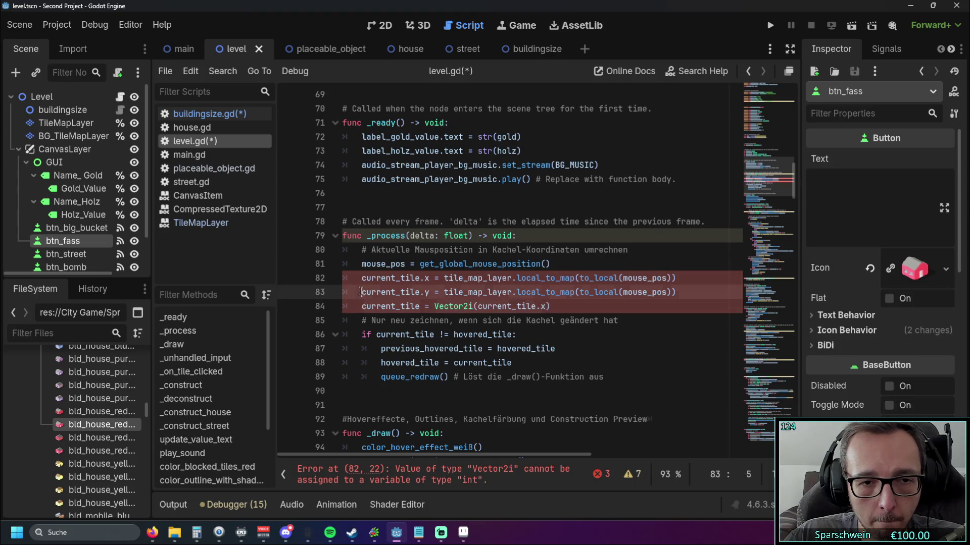
left_click_drag(361, 292, 430, 292)
key("ctrl+c")
left_click(545, 306)
type(",")
key("ctrl+v")
left_click(571, 338)
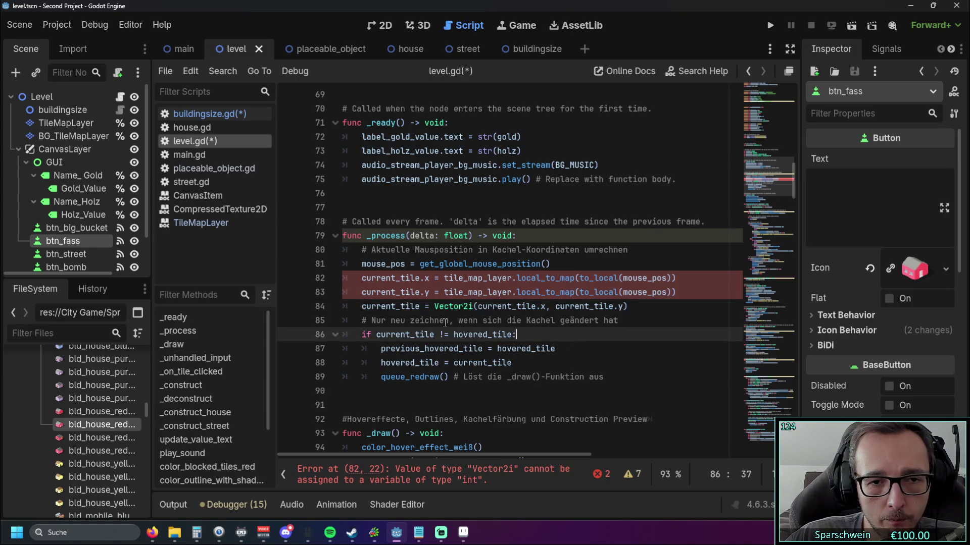
scroll(445, 323, "up", 6)
scroll(444, 323, "down", 4)
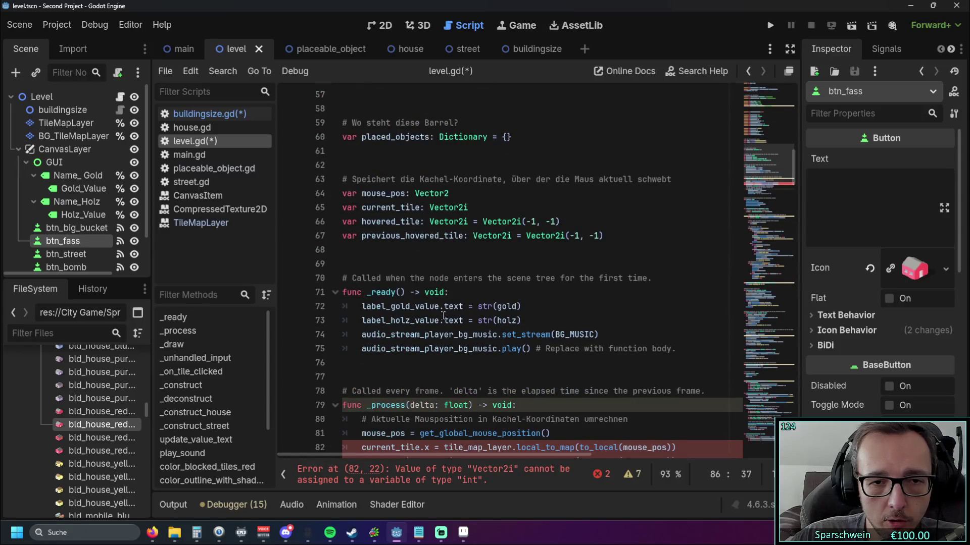
- Duplicate the current_tile Vector2i declaration twice
scroll(457, 257, "up", 3)
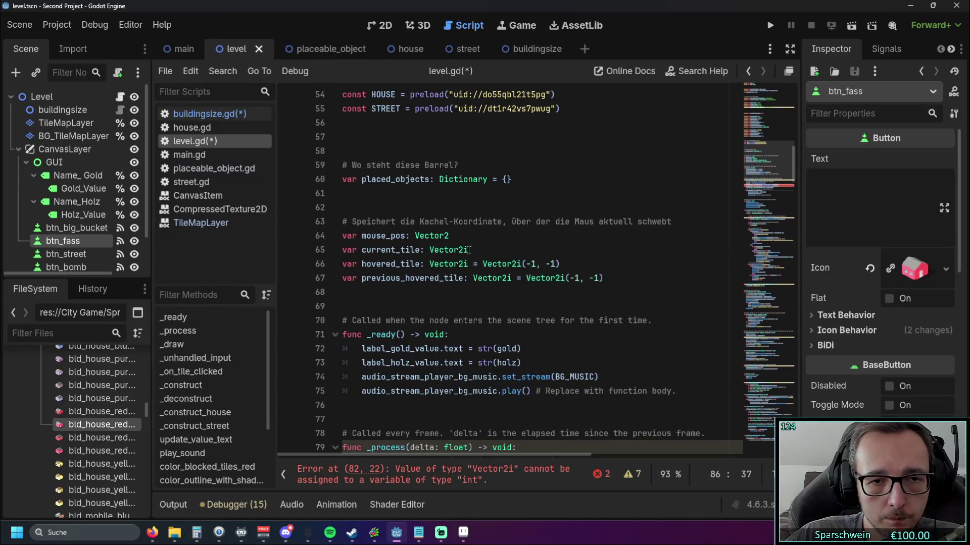
left_click(467, 250)
key("shift+Home")
key("ctrl+c")
left_click(462, 236)
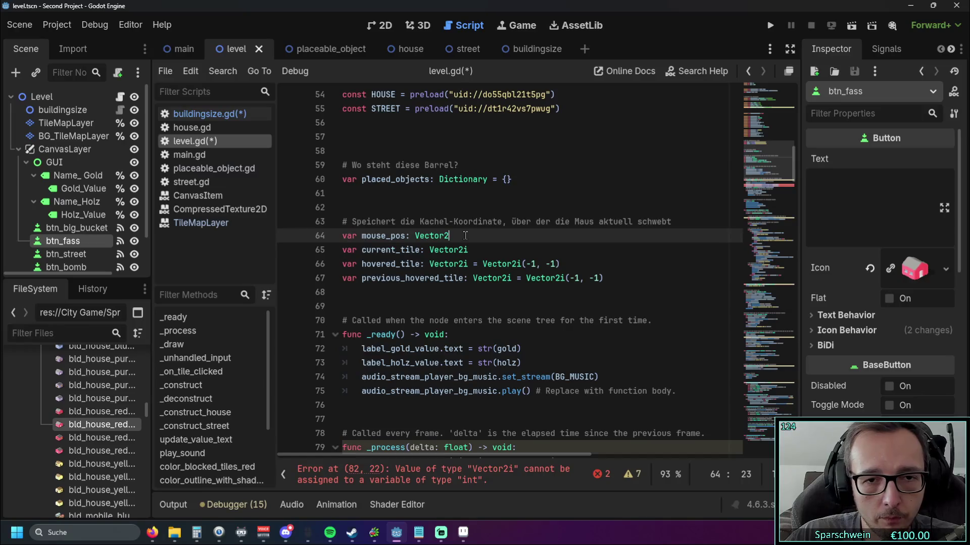
key("Return")
key("ctrl+v")
key("Return")
key("ctrl+v")
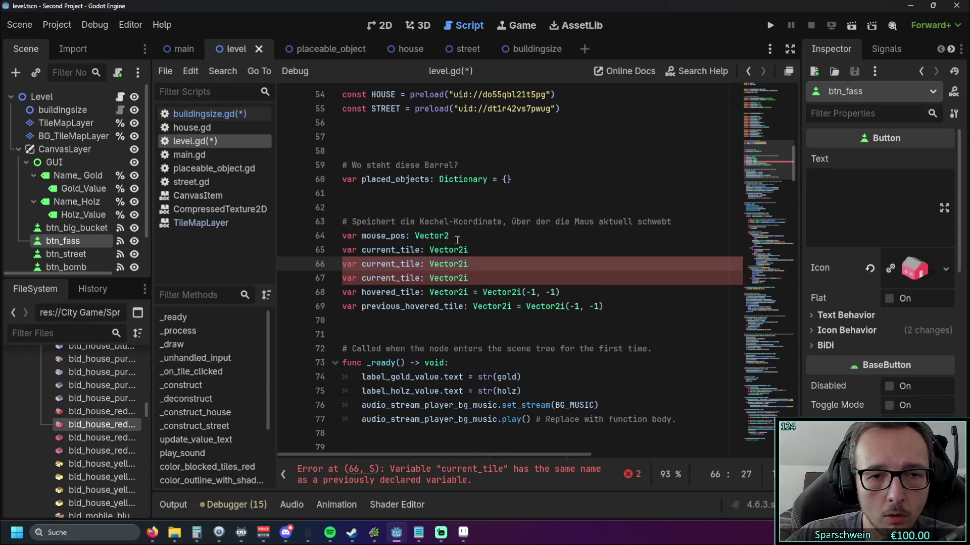
- Add .x and .y to the copied names, try float types, then undo the type change
left_click(421, 250)
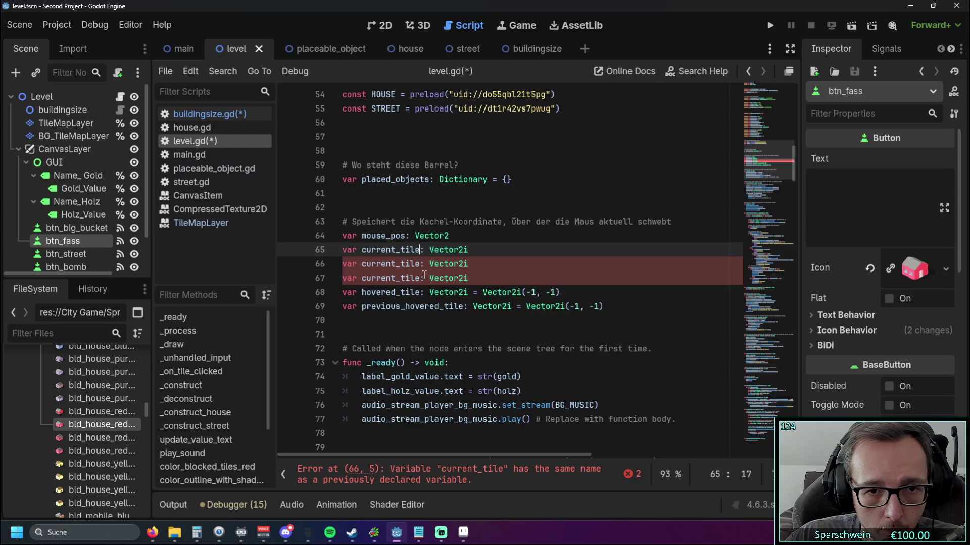
type(".x")
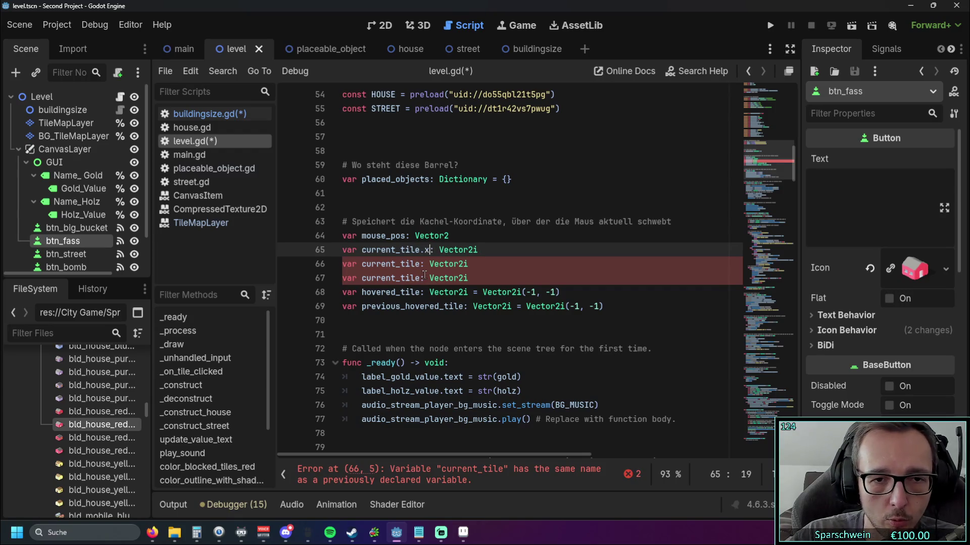
left_click(420, 267)
type(".y")
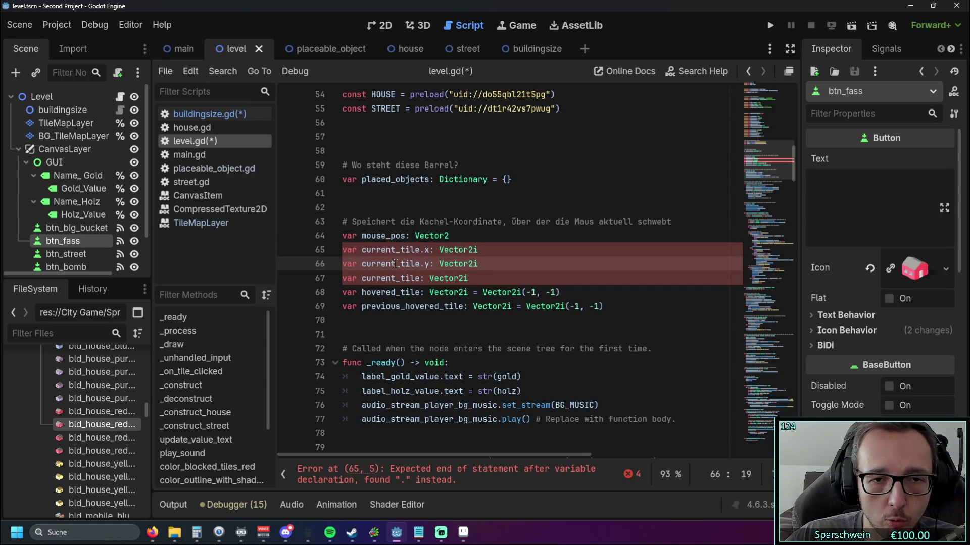
left_click(435, 266, "shift")
key("shift+Right")
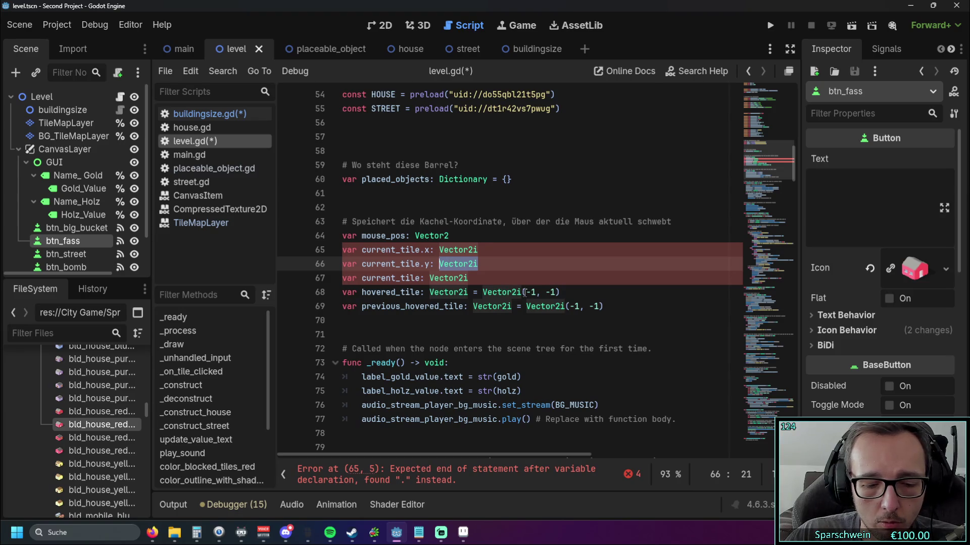
type("float")
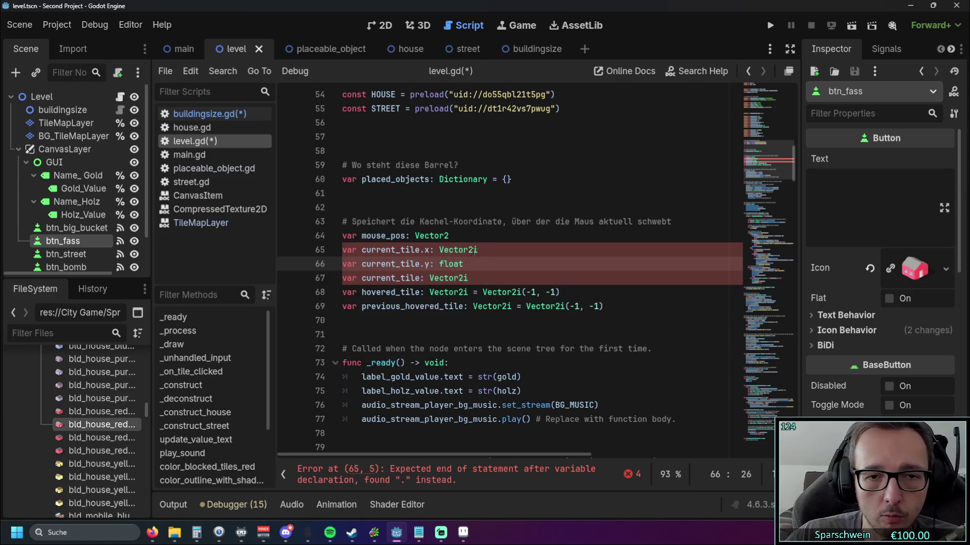
double_click(472, 249)
type("float")
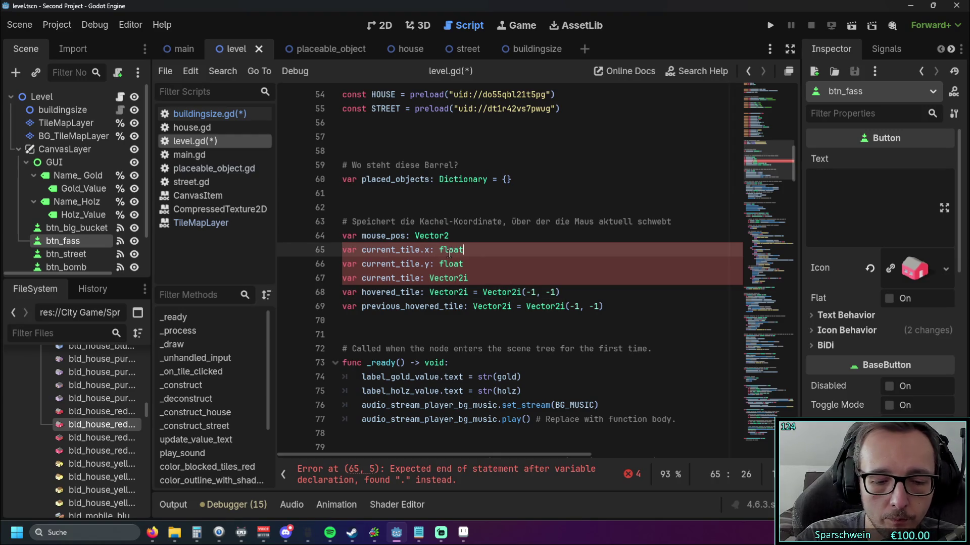
left_click(451, 319)
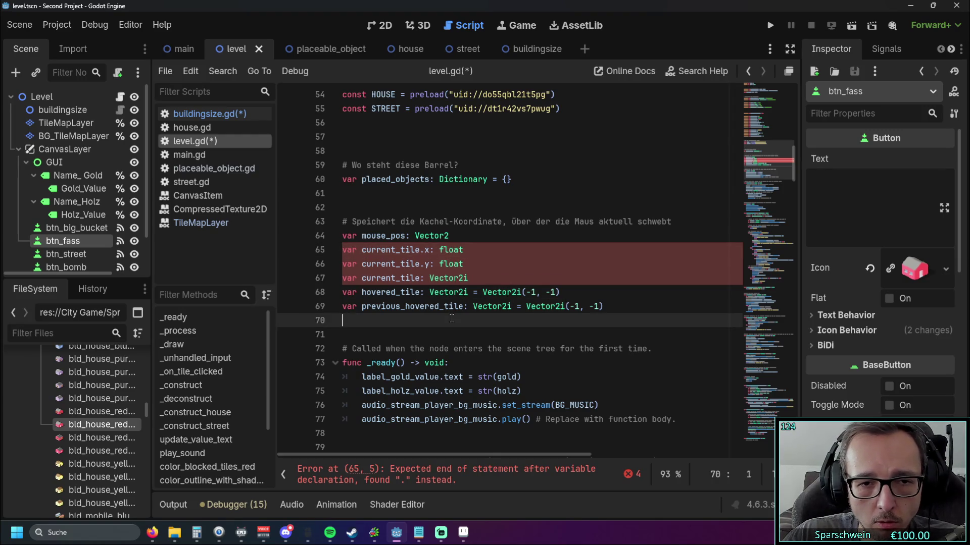
key("ctrl+z")
key("ctrl+z")
left_click(447, 320)
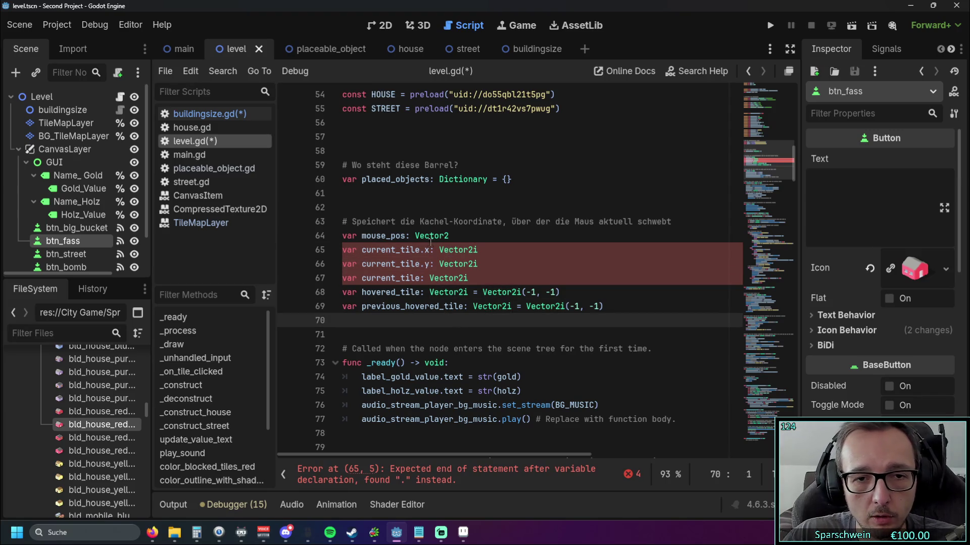
- Rename the copies to current_tile_x and current_tile_y, keeping type Vector2i
scroll(428, 252, "down", 4)
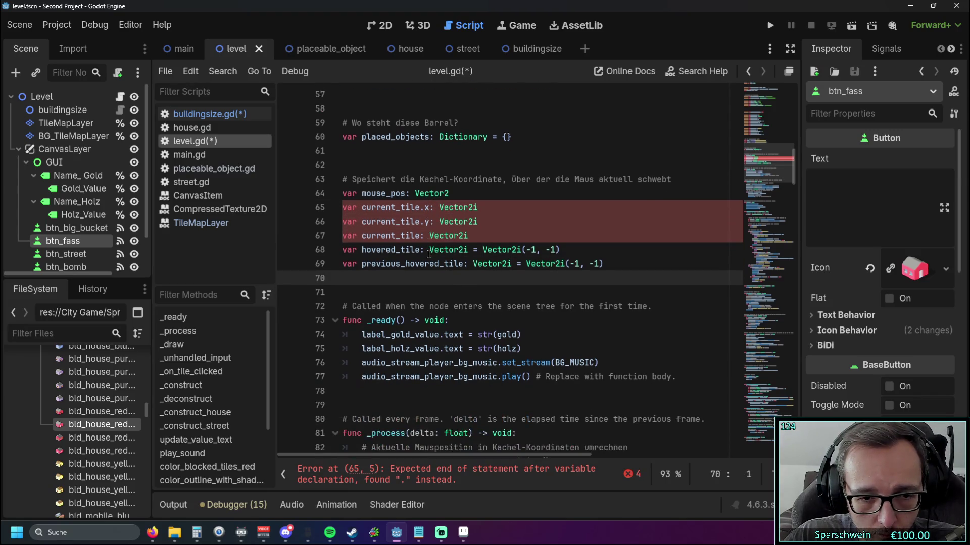
scroll(442, 260, "up", 2)
scroll(442, 260, "up", 1)
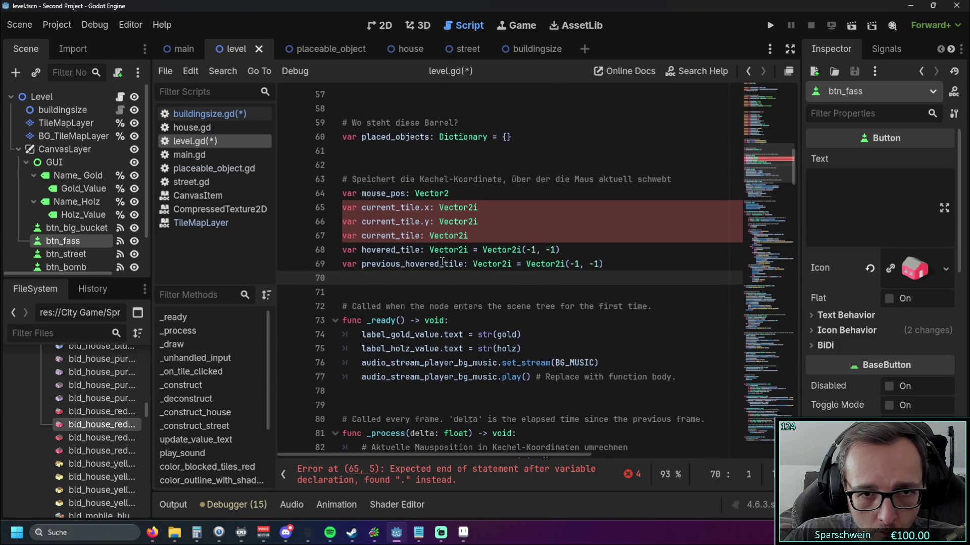
left_click(423, 221)
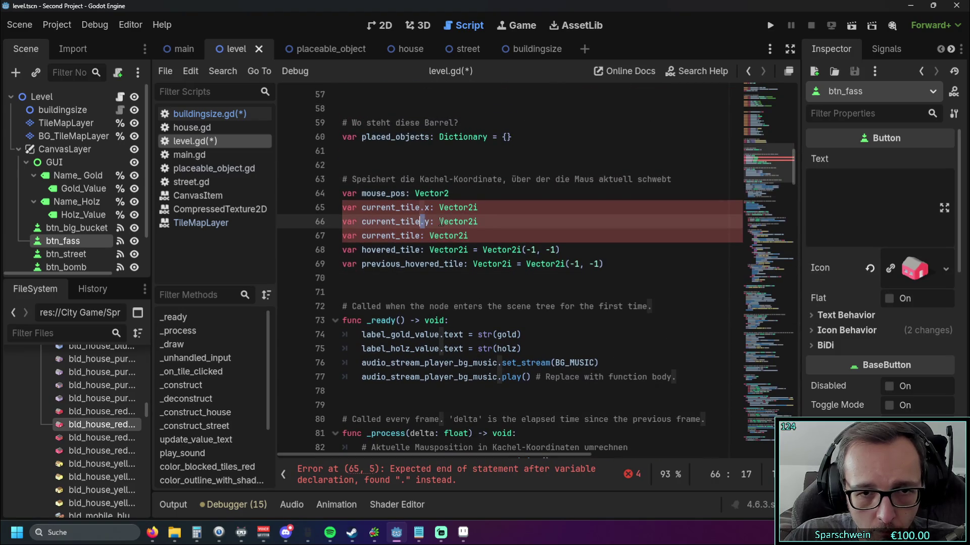
type(":")
key("BackSpace")
type("_")
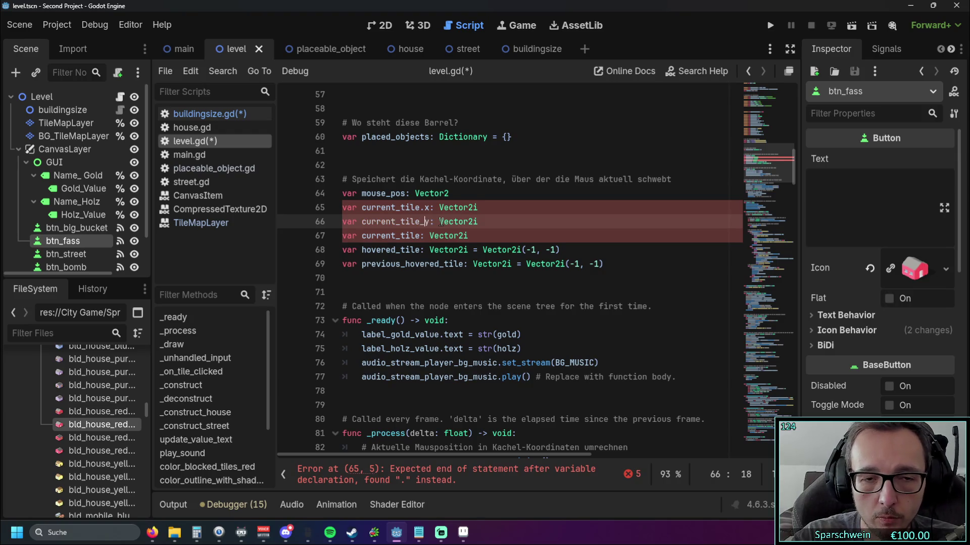
left_click(422, 207)
key("BackSpace")
type("_")
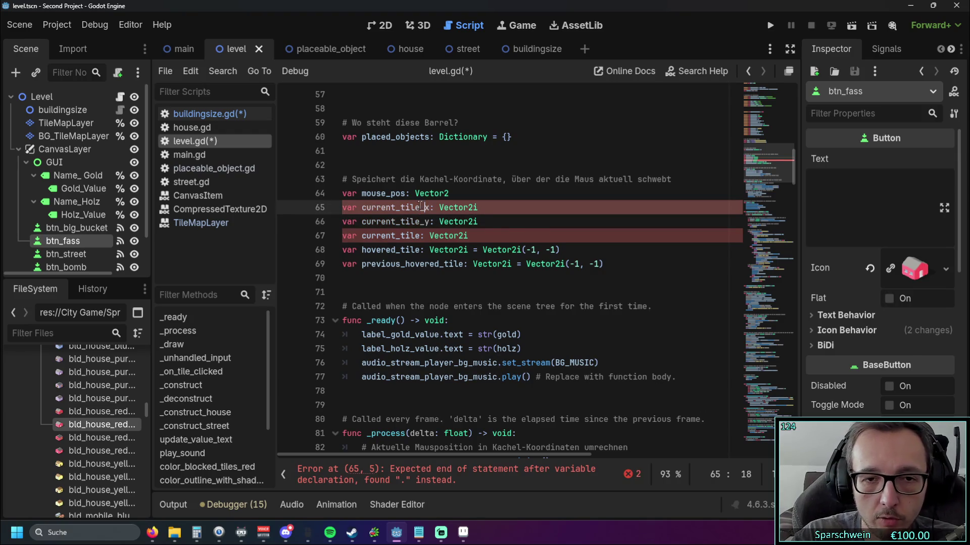
left_click(453, 264)
scroll(479, 258, "down", 4)
scroll(478, 258, "down", 1)
left_click(425, 263)
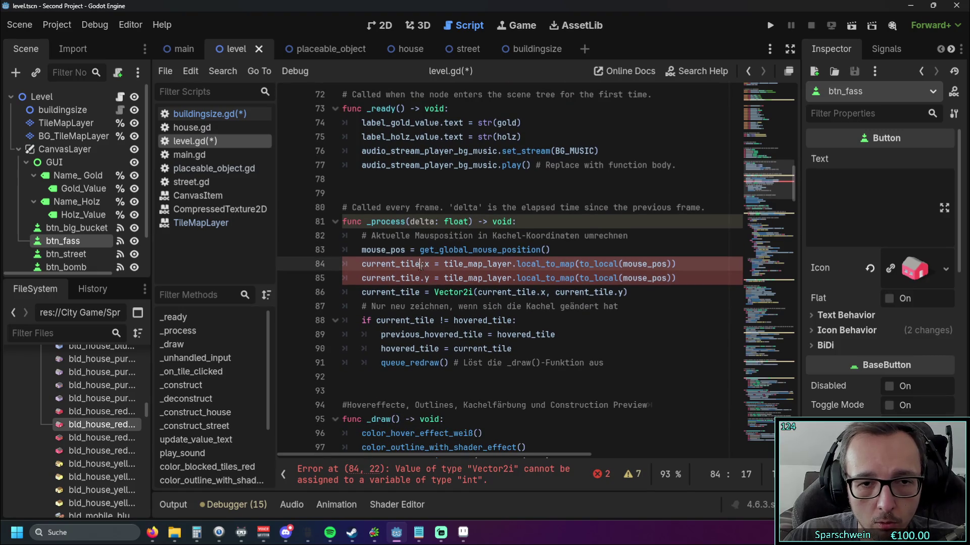
- Change the _process assignments on lines 84-85 to current_tile_x and current_tile_y
key("BackSpace")
type("_")
left_click(426, 278)
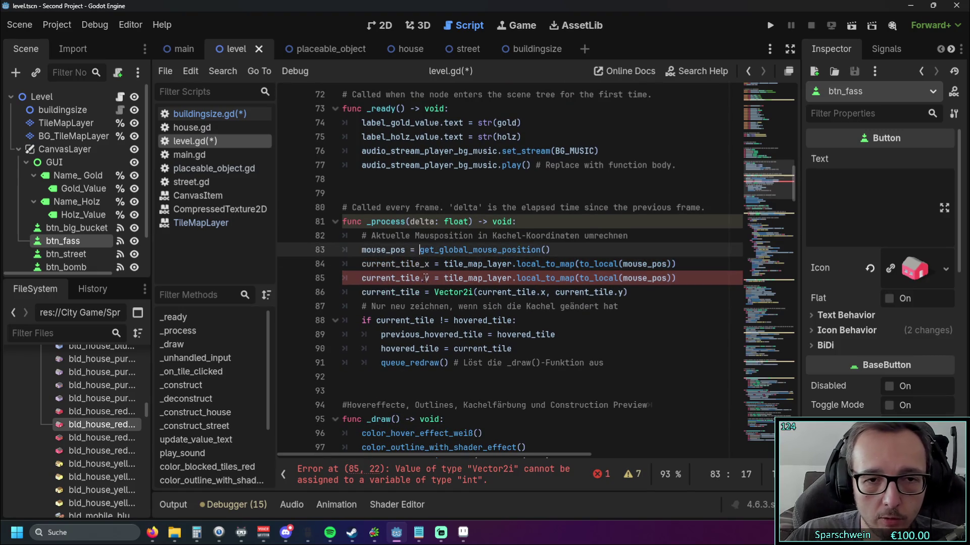
key("BackSpace")
type("_")
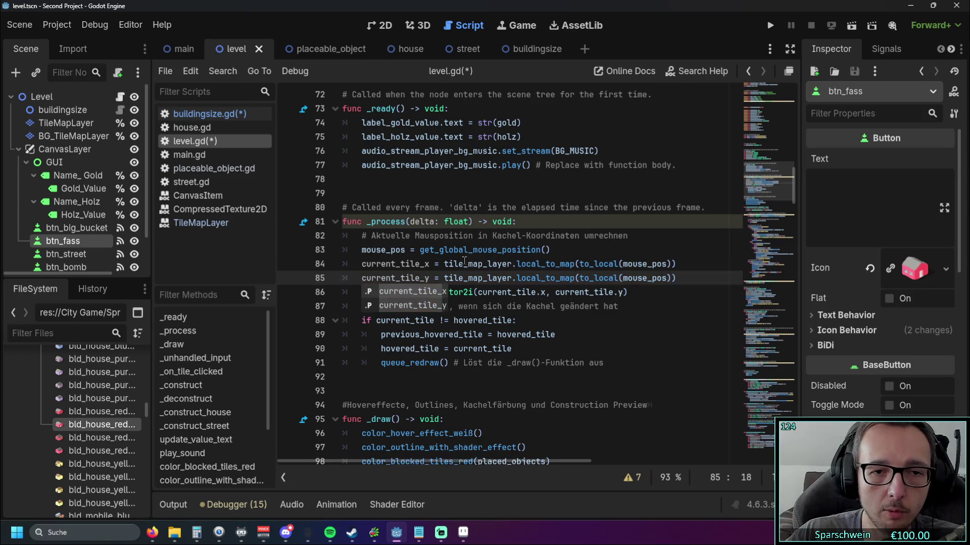
left_click(473, 263)
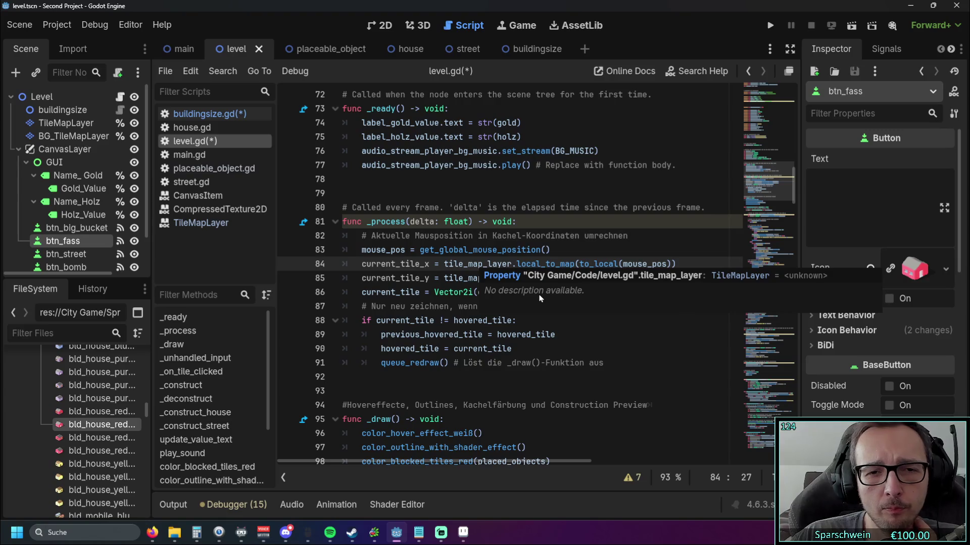
- Append .y after the local_to_map(to_local(mouse_pos)) call on line 84
left_click(429, 278)
scroll(473, 298, "down", 1)
scroll(470, 298, "up", 1)
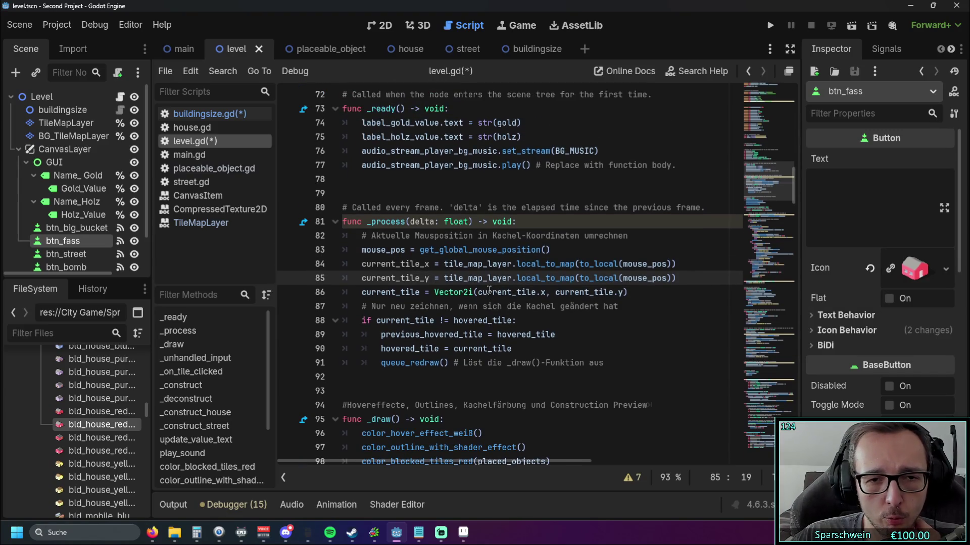
mouse_move(464, 297)
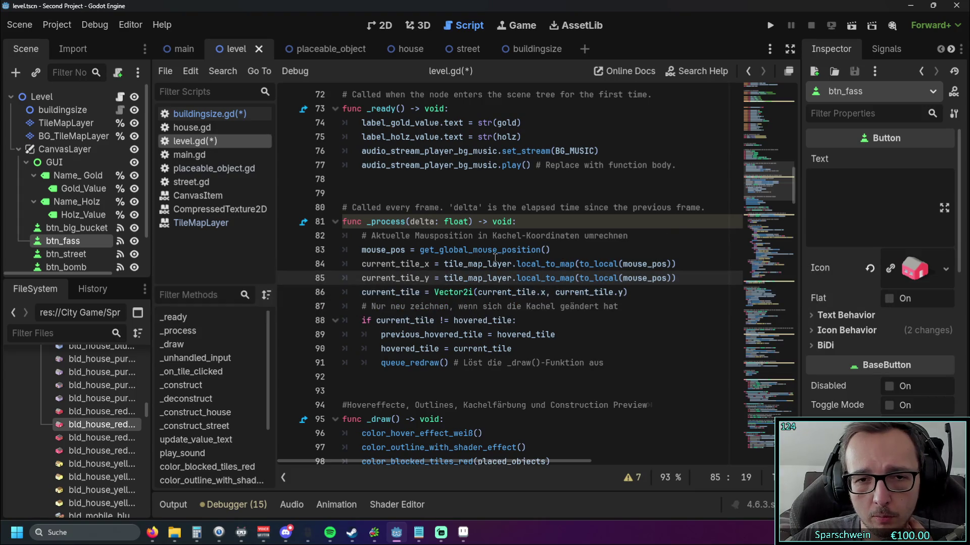
mouse_move(495, 258)
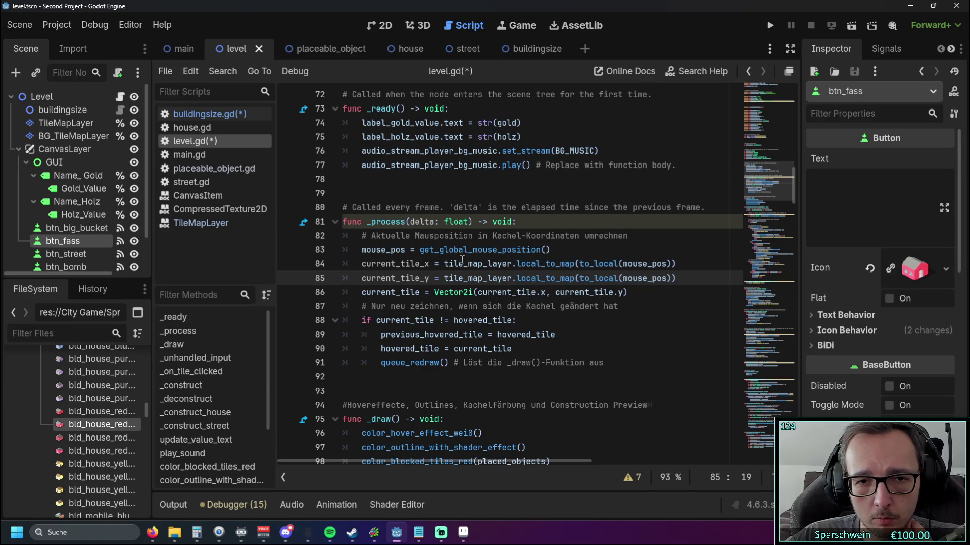
mouse_move(462, 259)
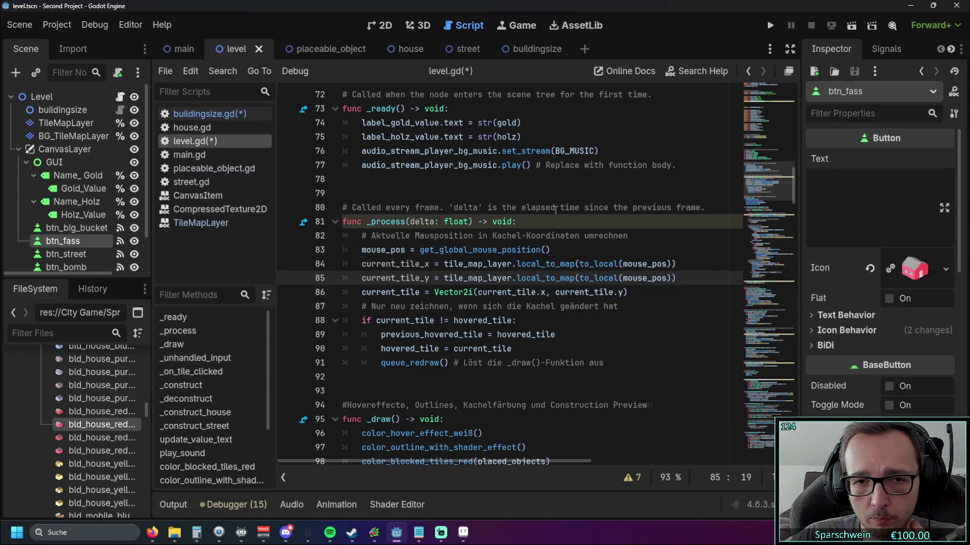
mouse_move(551, 267)
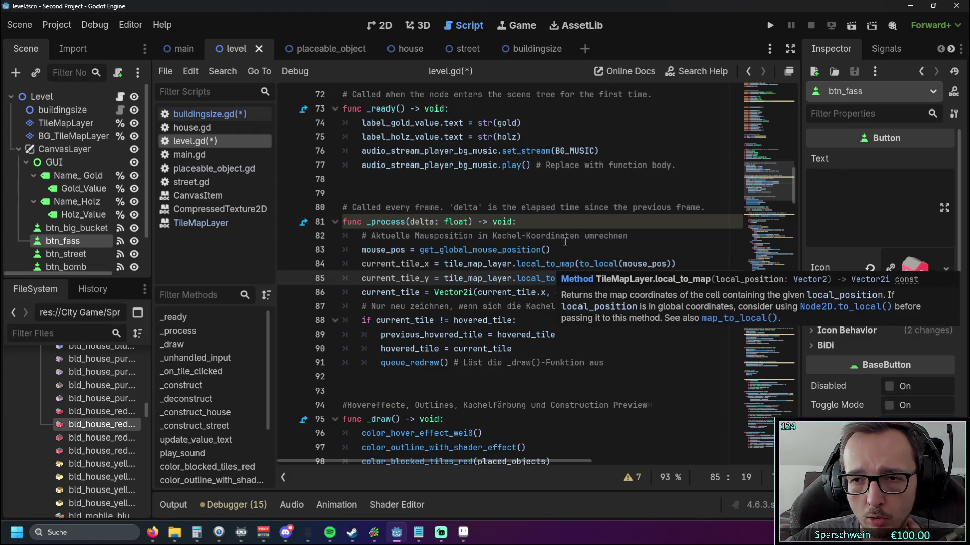
left_click(576, 264)
left_click(679, 268)
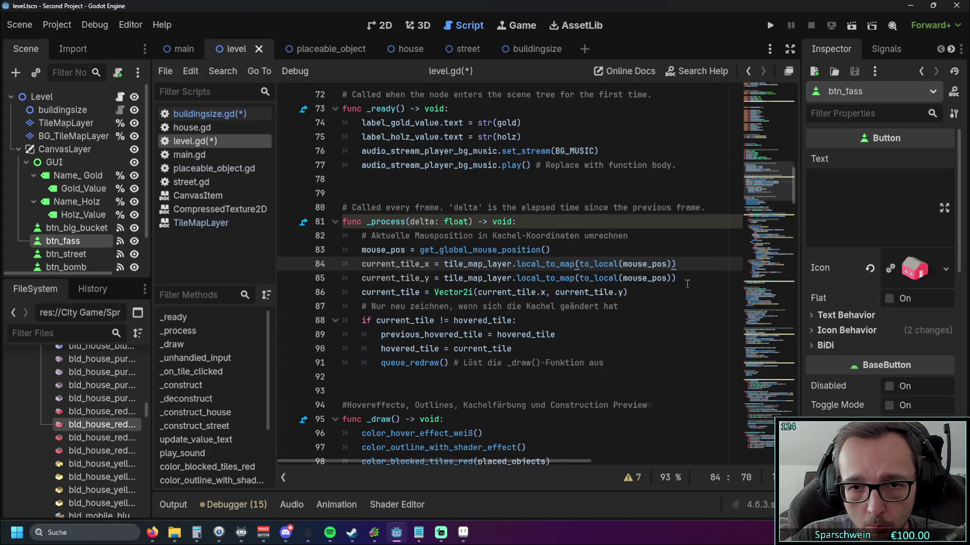
mouse_move(595, 265)
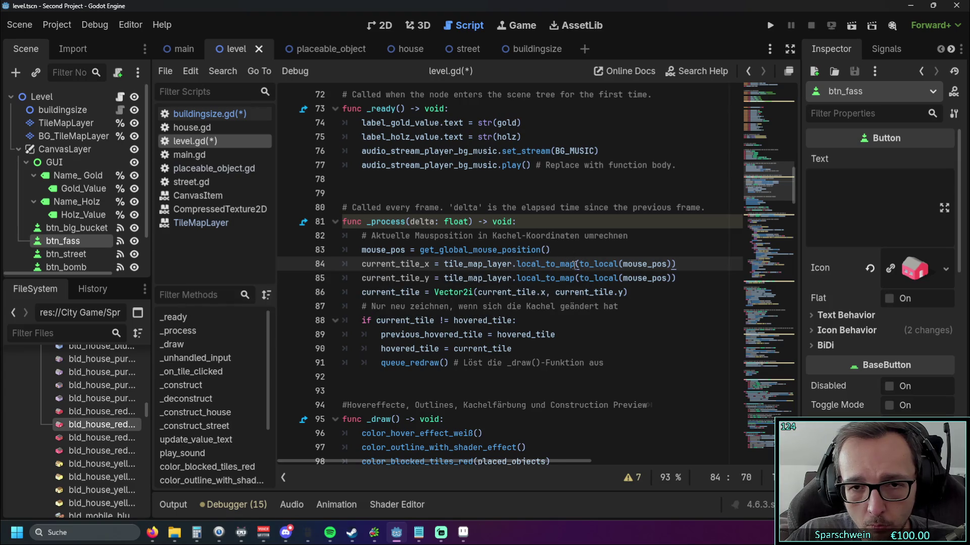
left_click(671, 265)
type(".y")
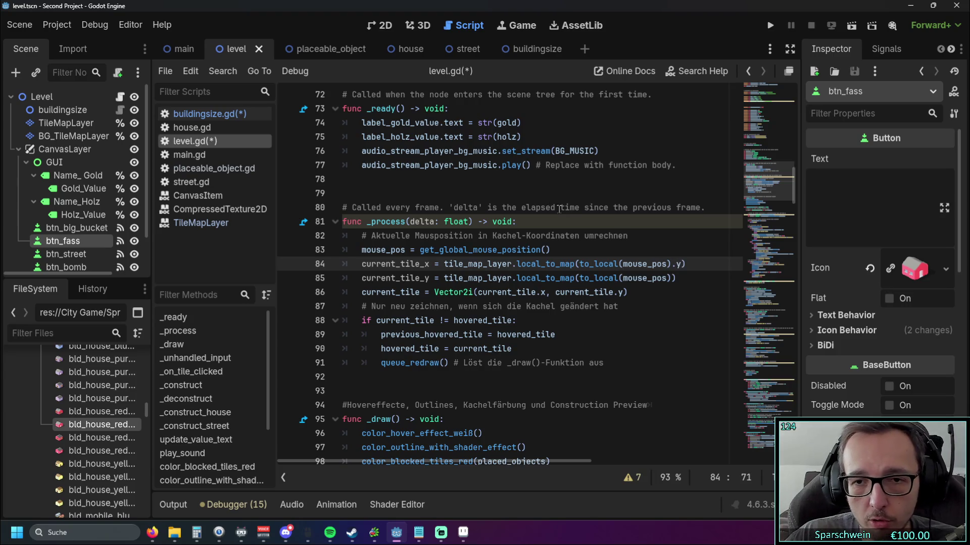
left_click(639, 293)
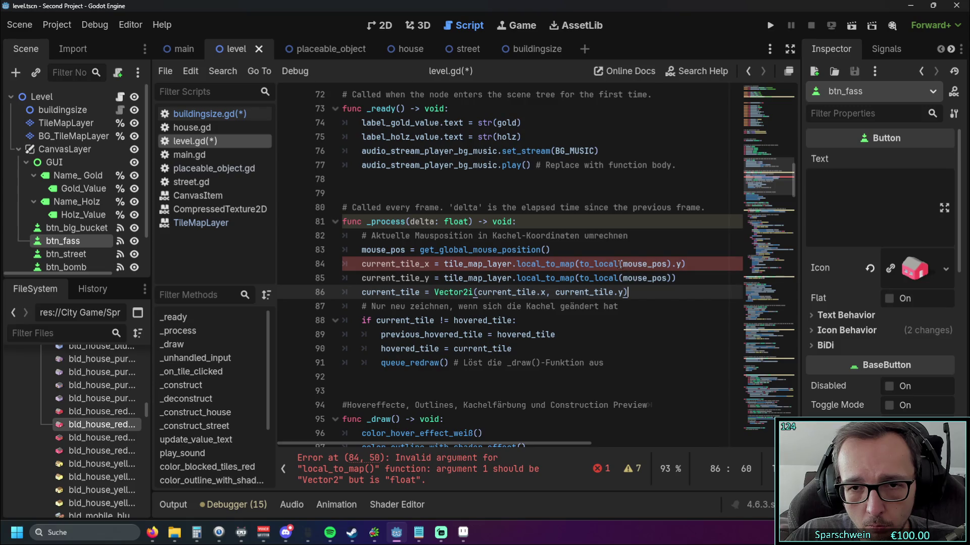
left_click(675, 264)
key("Delete")
key("Delete")
key("ctrl+z")
type(")")
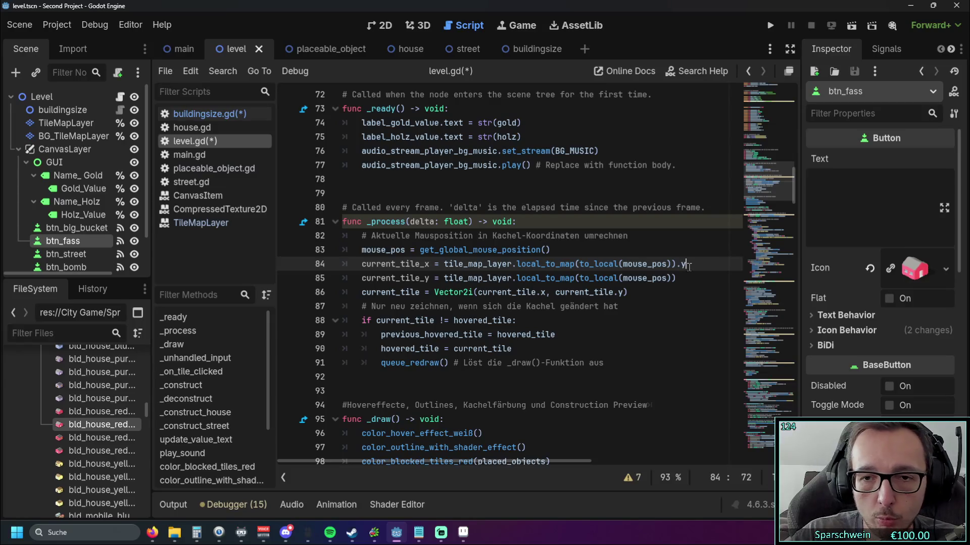
left_click(648, 294)
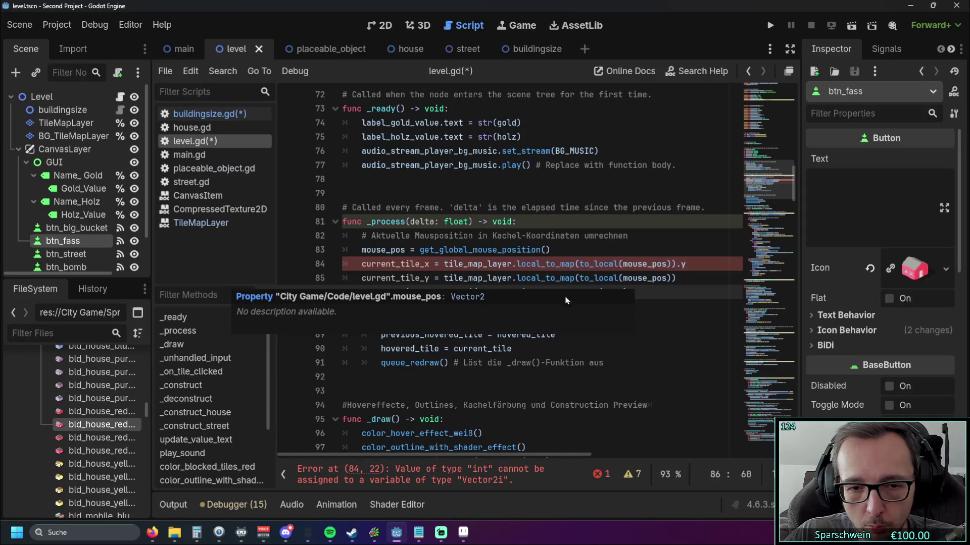
- Change the current_tile_x and current_tile_y types from Vector2i to int
scroll(514, 271, "up", 7)
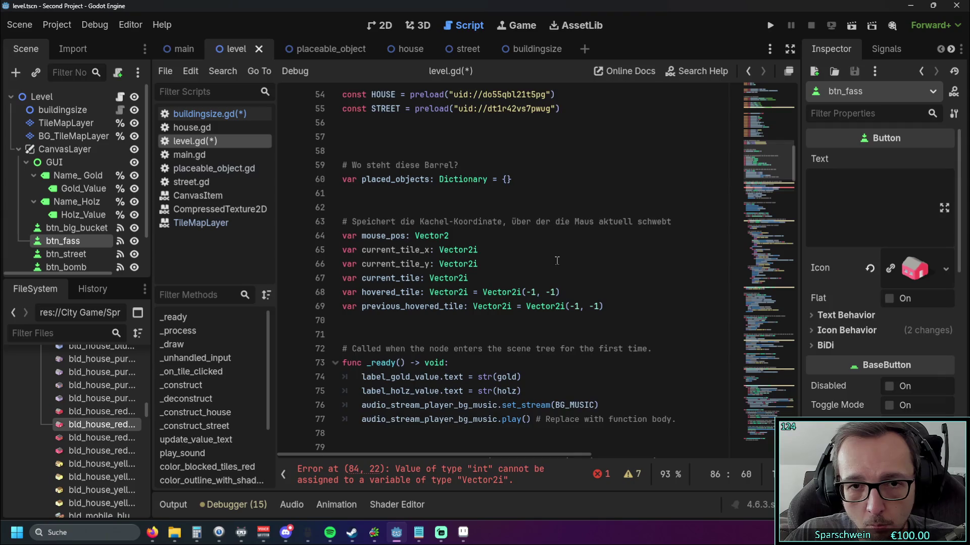
double_click(455, 292)
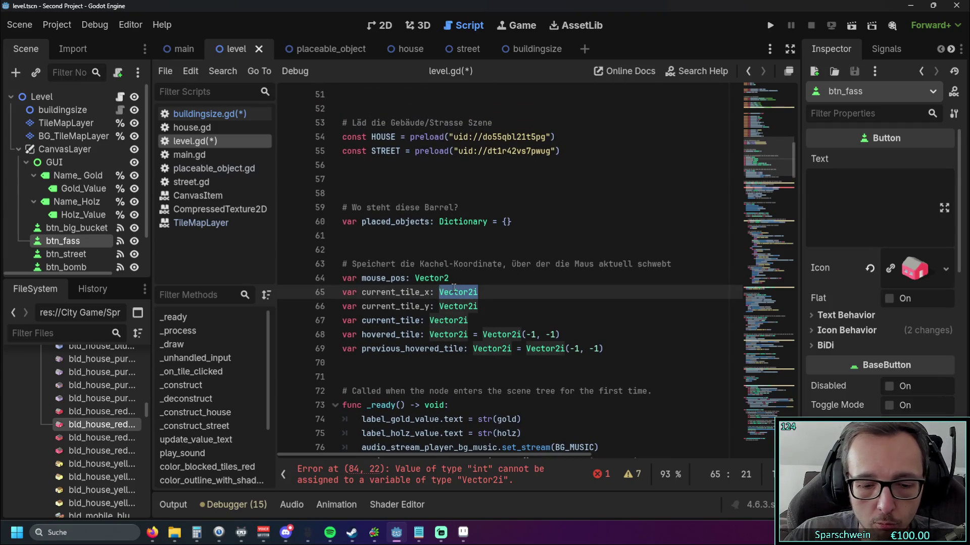
type("int")
double_click(448, 306)
type("int")
- Take .y of the mapped tile on line 85 and .x on line 84
scroll(543, 265, "down", 5)
left_click(543, 265)
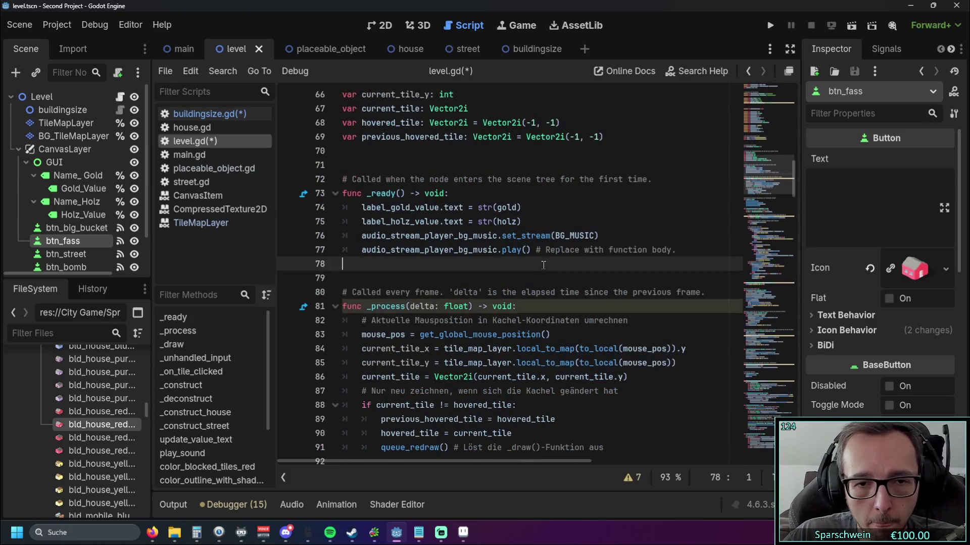
scroll(544, 265, "down", 2)
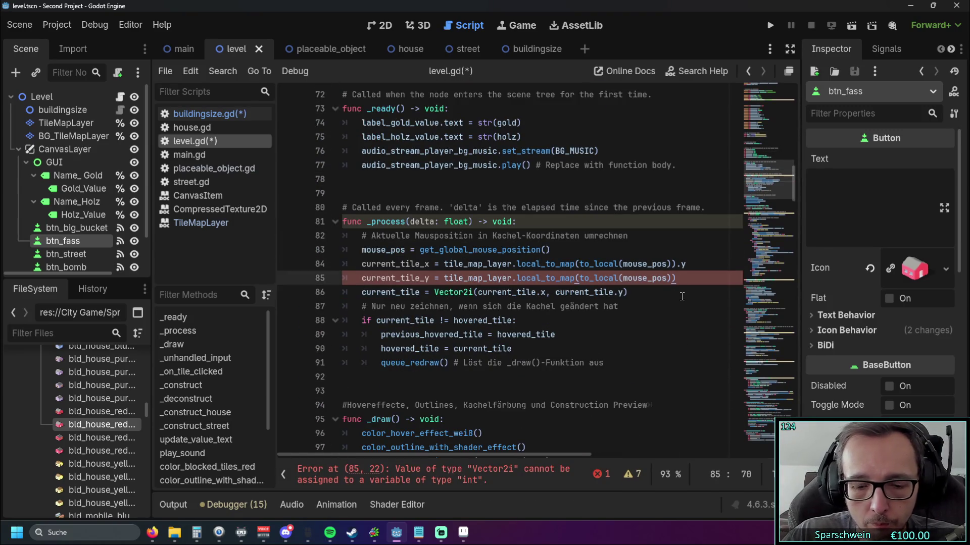
type(".y")
left_click(688, 270)
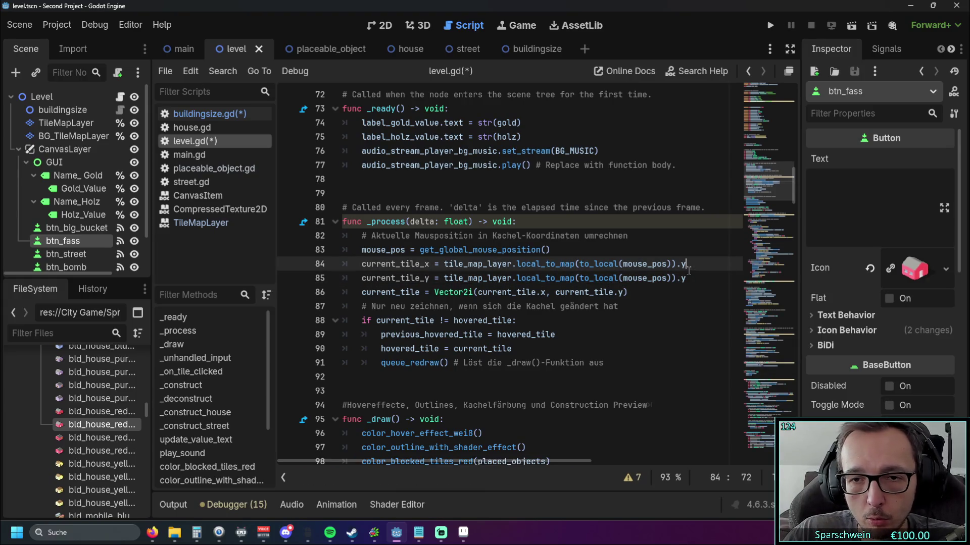
key("BackSpace")
type("x")
left_click(616, 320)
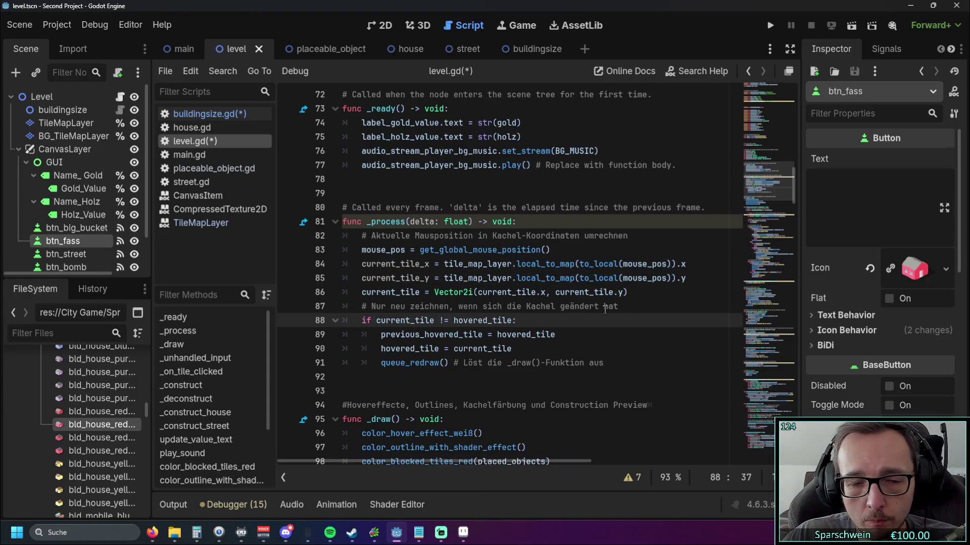
- Run the project and place red houses on the top tile and its neighbouring tiles
left_click(769, 26)
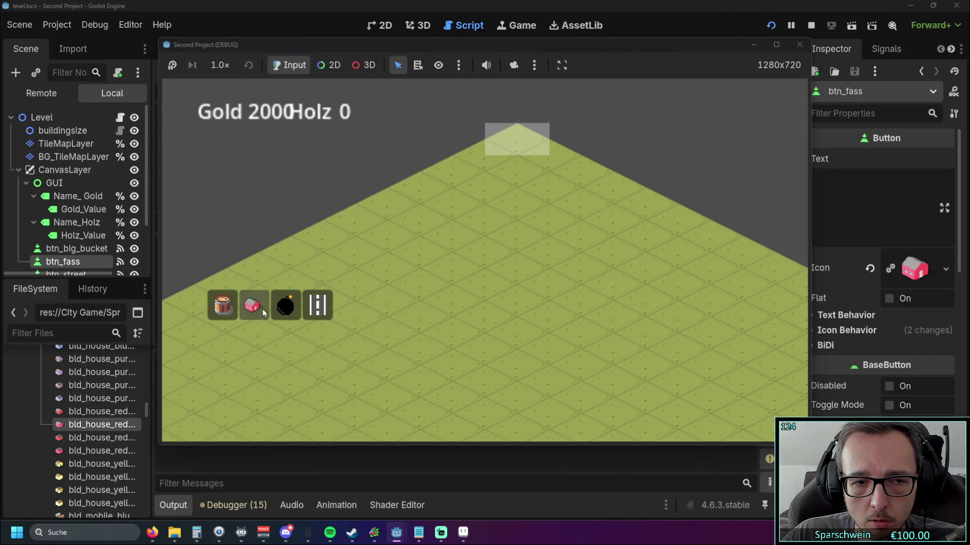
left_click(465, 229)
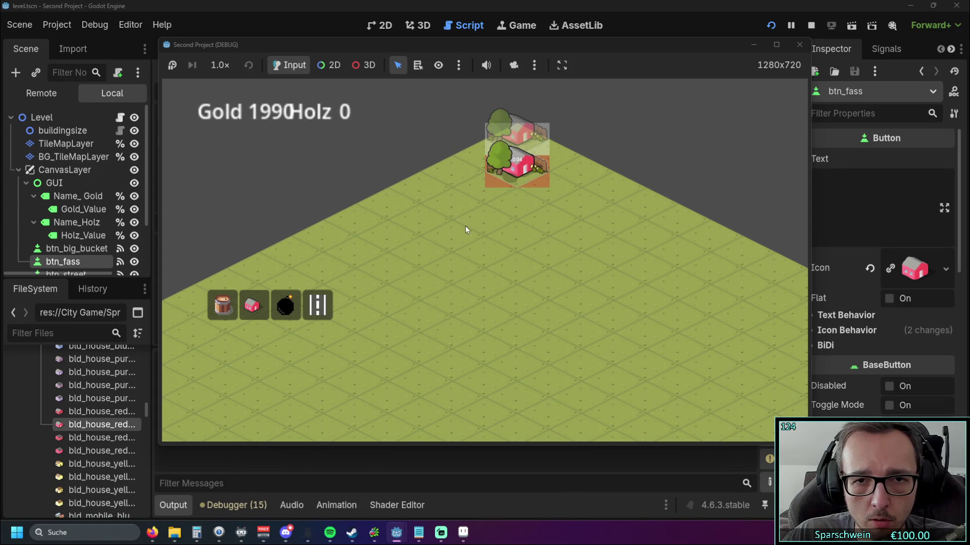
left_click(513, 266)
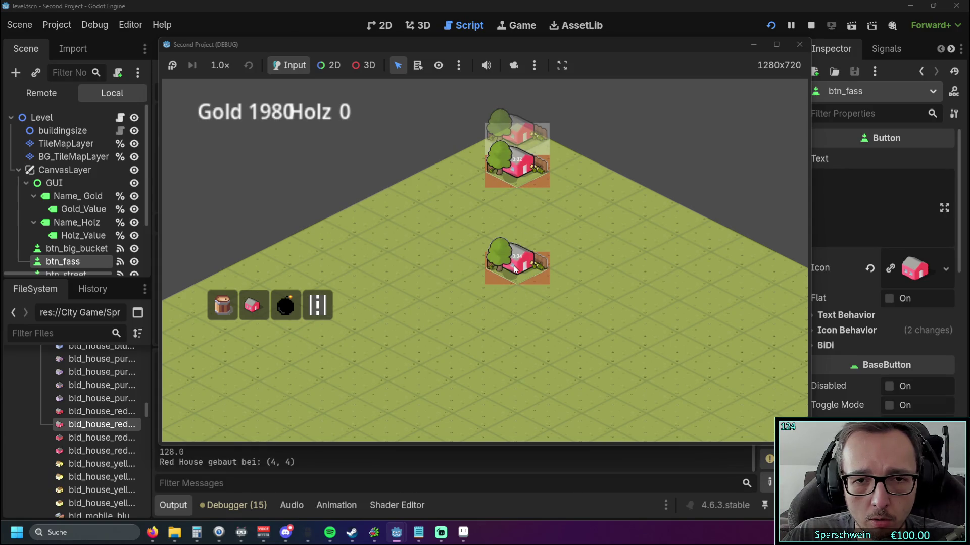
left_click(485, 244)
left_click(453, 229)
left_click(420, 244)
left_click(453, 261)
- Place eight more red houses on empty tiles, dropping gold to 1860, then stop the game
left_click(472, 283)
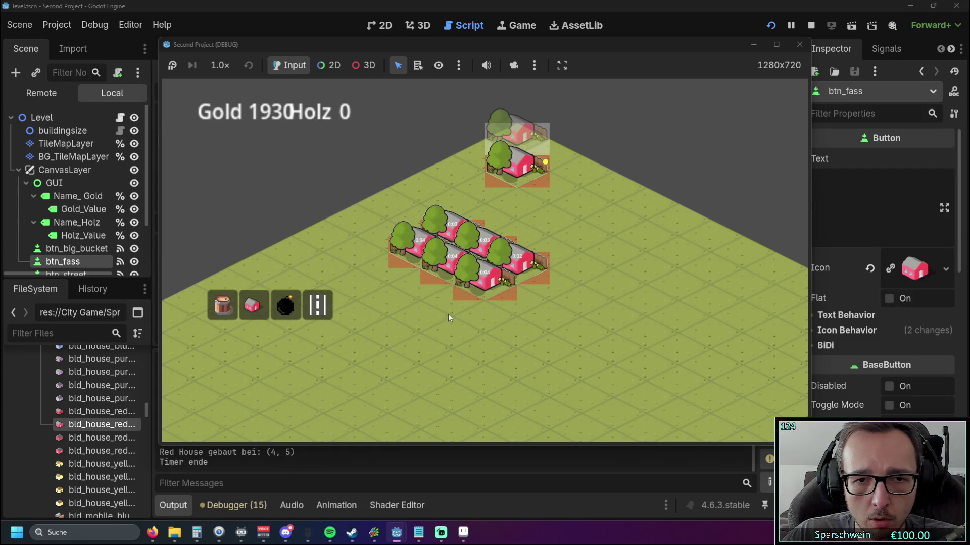
left_click(426, 313)
left_click(489, 347)
left_click(582, 294)
left_click(687, 287)
left_click(678, 378)
left_click(583, 391)
left_click(614, 244)
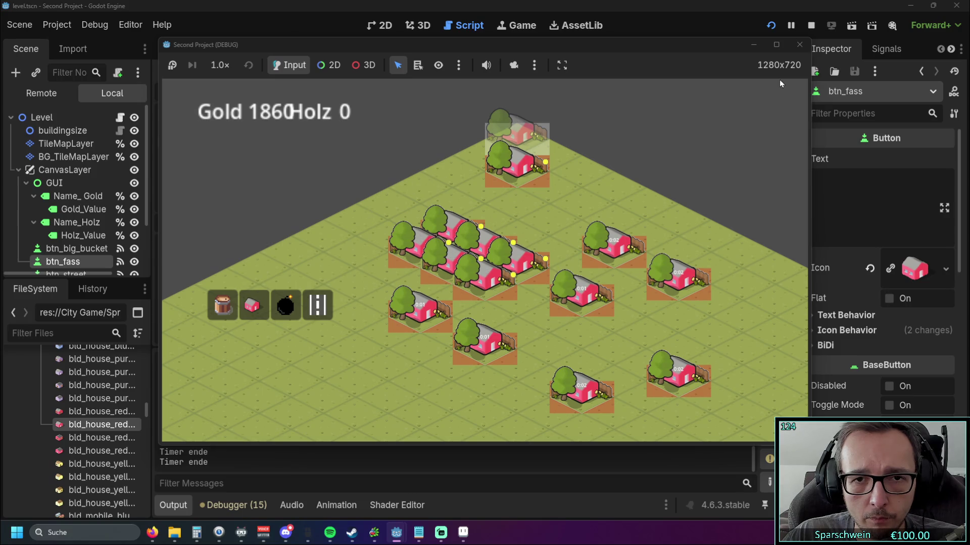
left_click(799, 44)
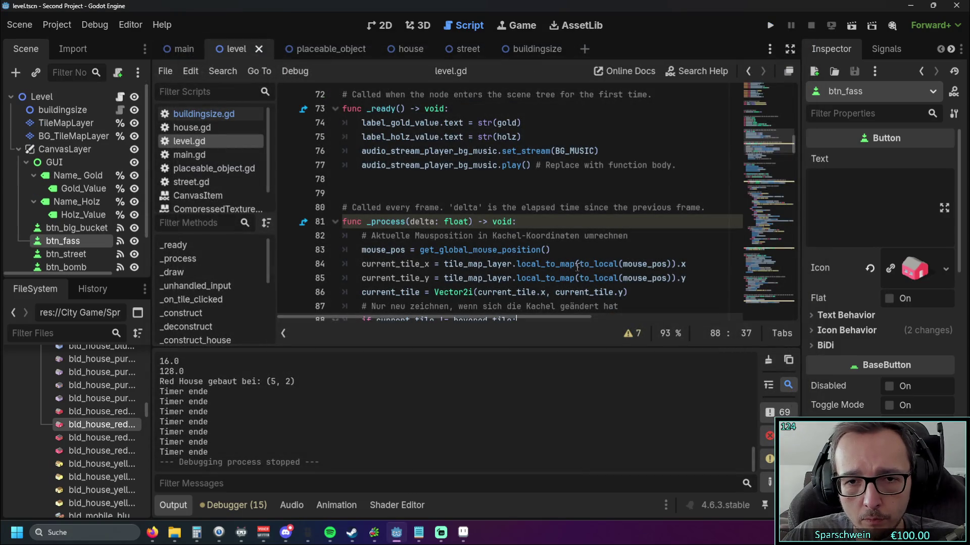
- Append .x to to_local(mouse_pos) on line 84 and .y on line 85 inside local_to_map
left_click(577, 265)
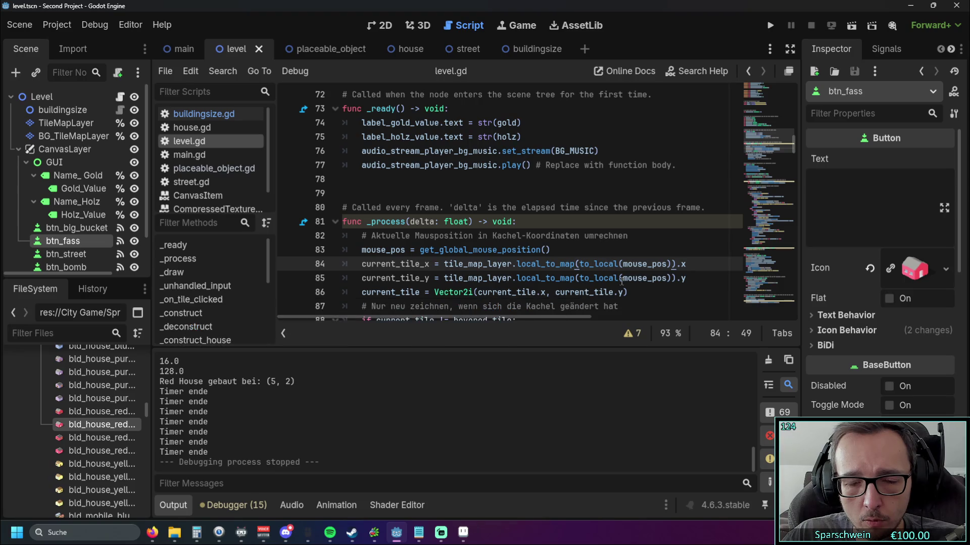
left_click(619, 264)
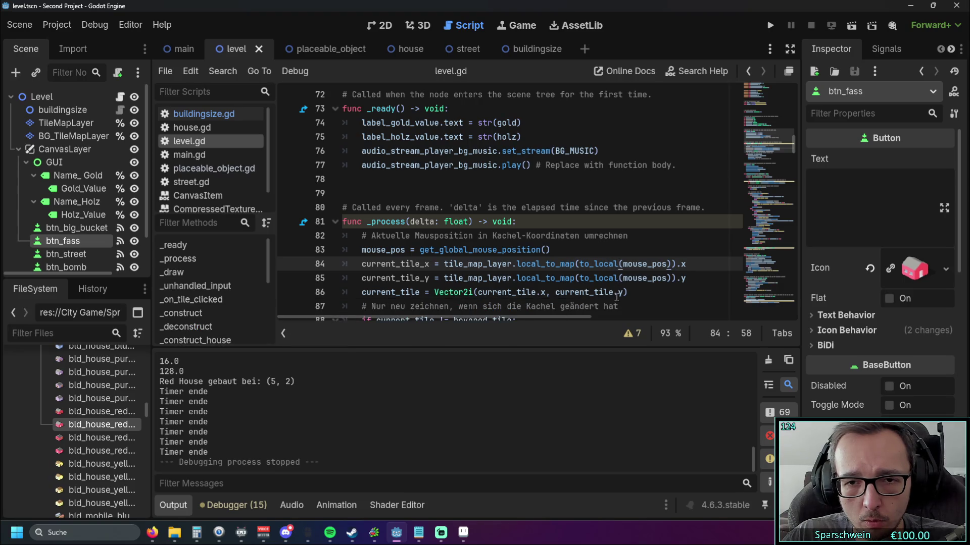
type(".y")
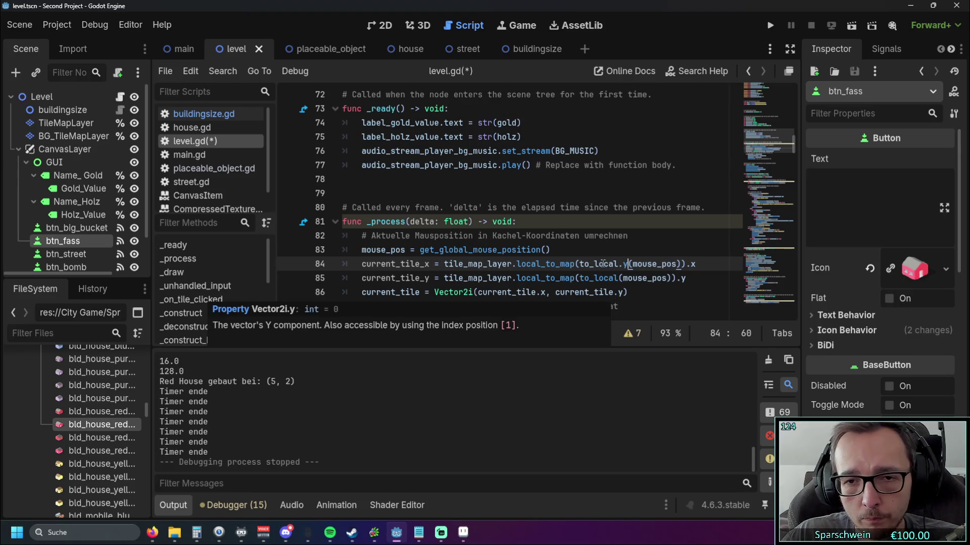
key("BackSpace")
type("x")
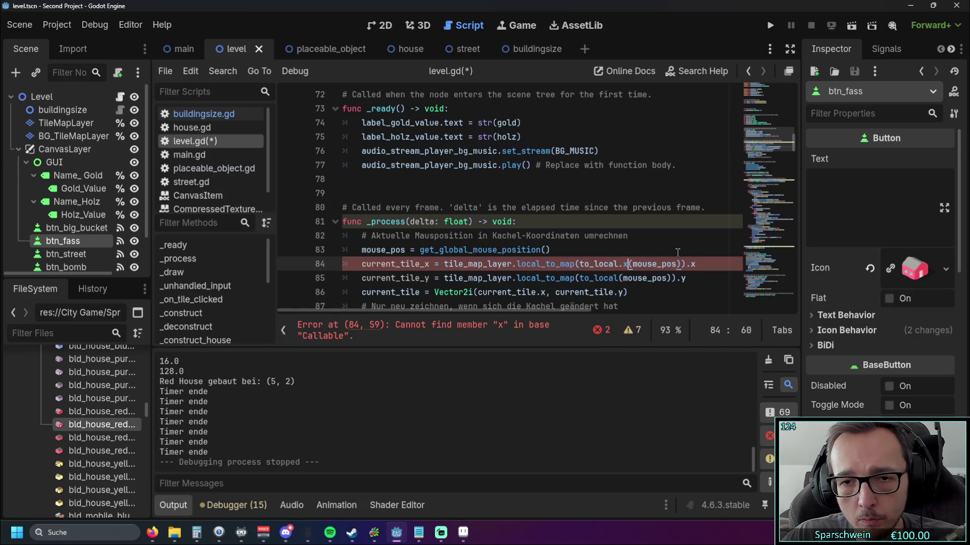
key("BackSpace")
key("BackSpace")
left_click(672, 264)
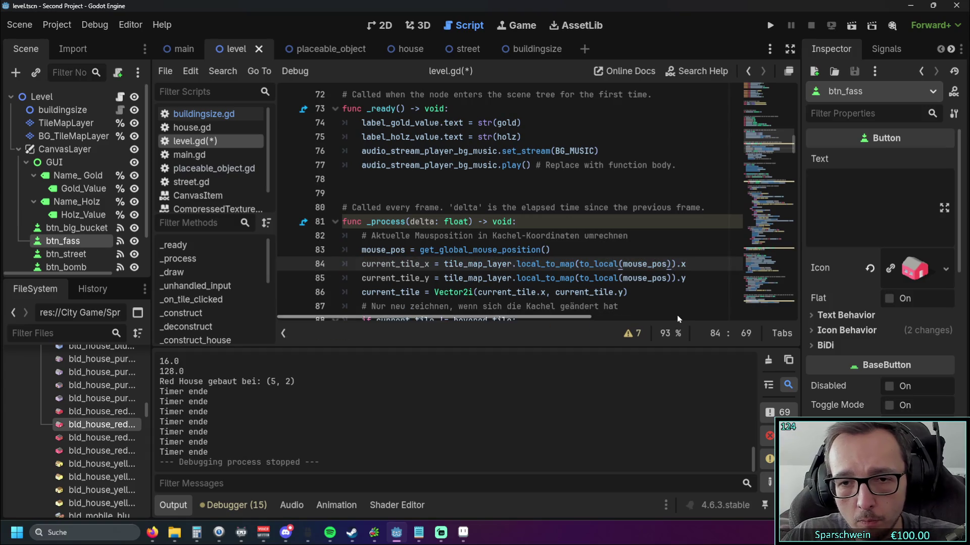
type(".x")
left_click(673, 277)
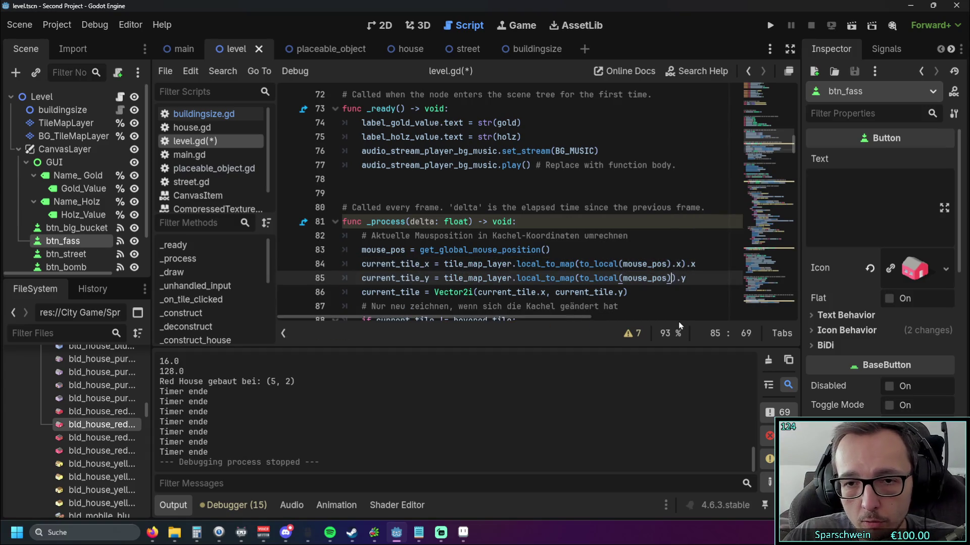
type(".y")
left_click(652, 239)
scroll(652, 240, "down", 1)
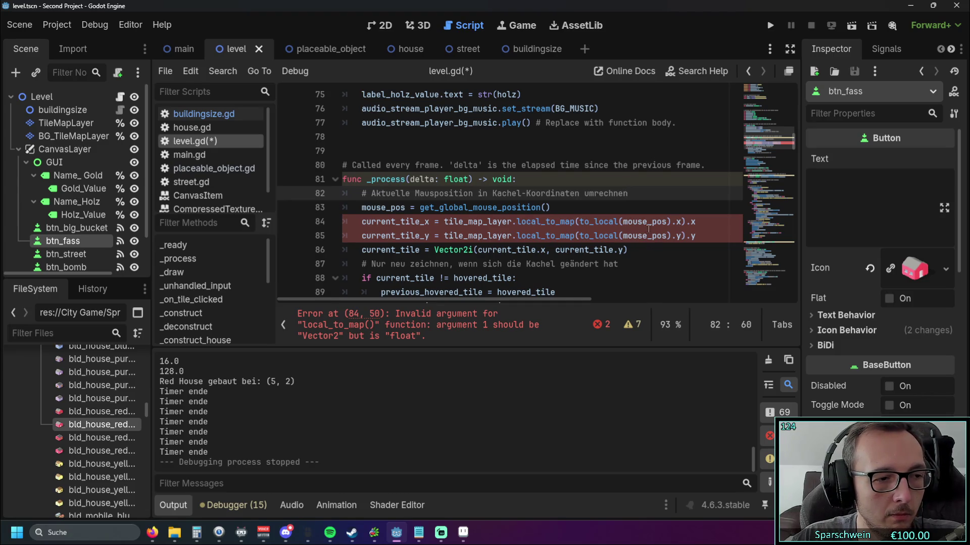
- Run to reveal the parser error, then delete the stray .x and .y inside local_to_map on lines 84–85
left_click(769, 25)
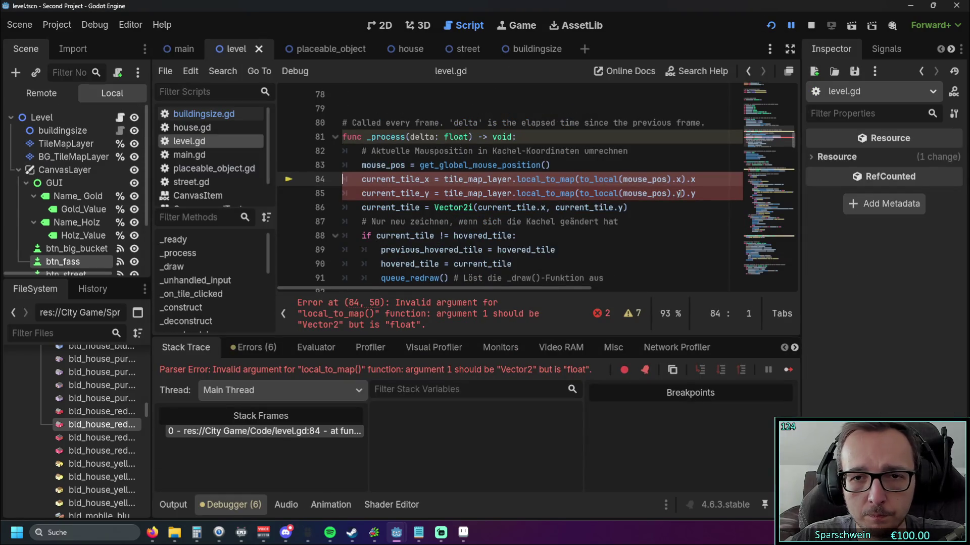
left_click(681, 194)
key("BackSpace")
key("BackSpace")
left_click(682, 179)
key("BackSpace")
key("BackSpace")
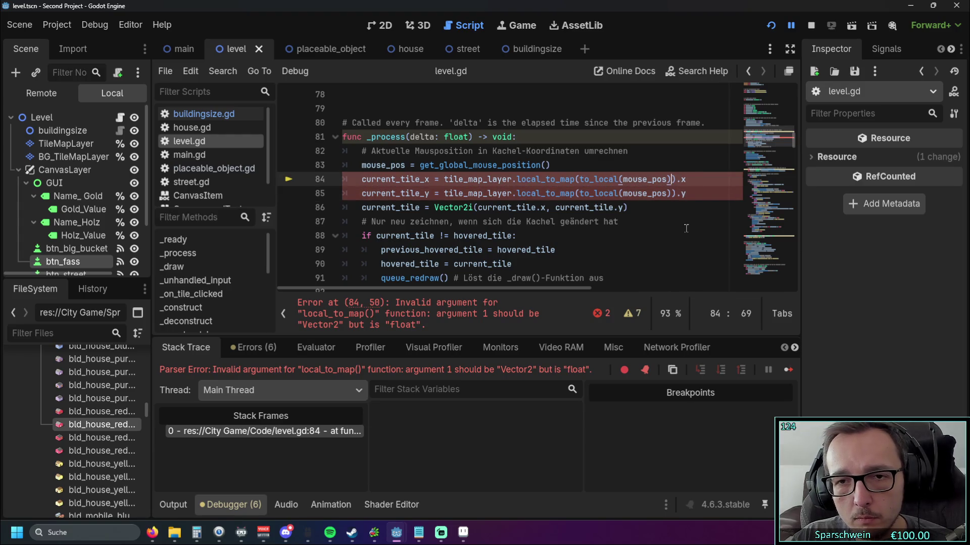
left_click(655, 221)
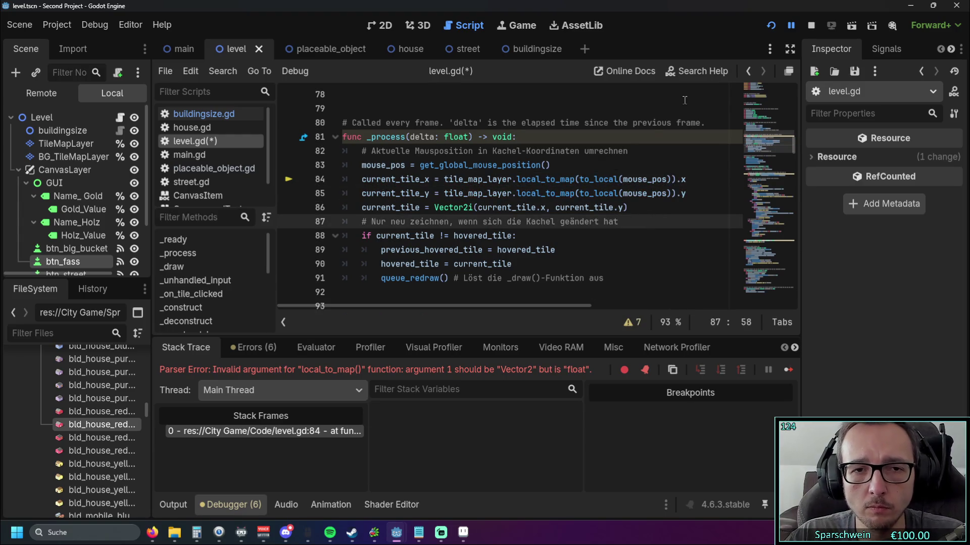
- Rerun the game, build a red house, collect its gold, then stop the game
left_click(770, 25)
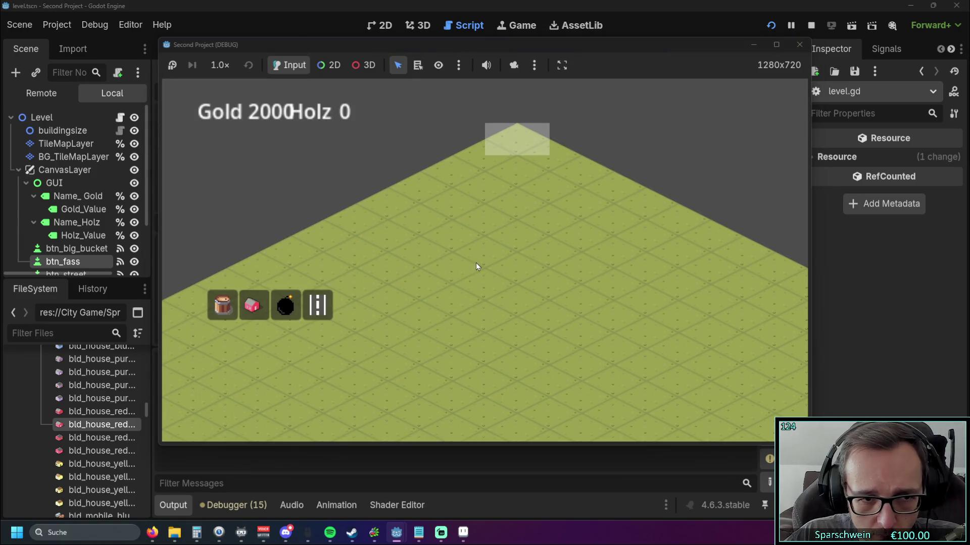
left_click(252, 305)
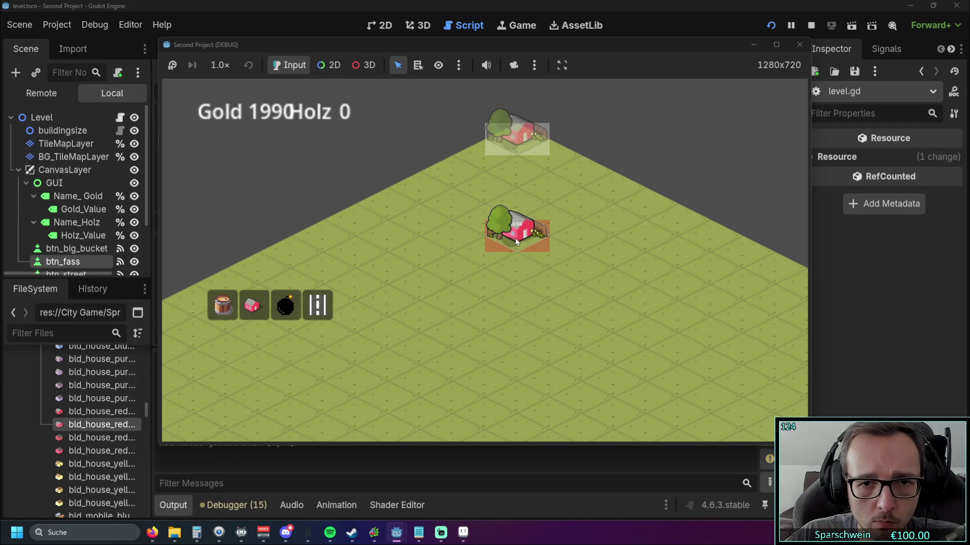
right_click(455, 300)
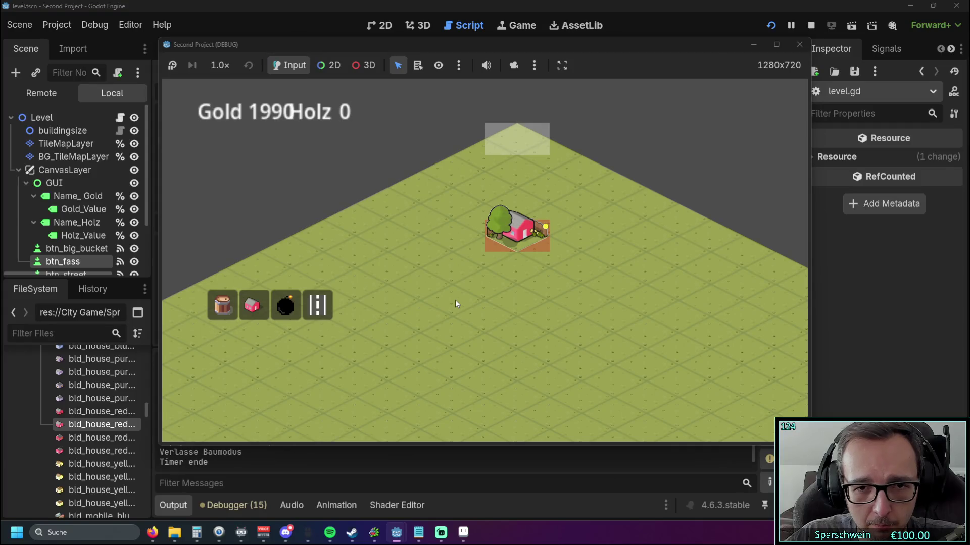
left_click(252, 305)
right_click(448, 311)
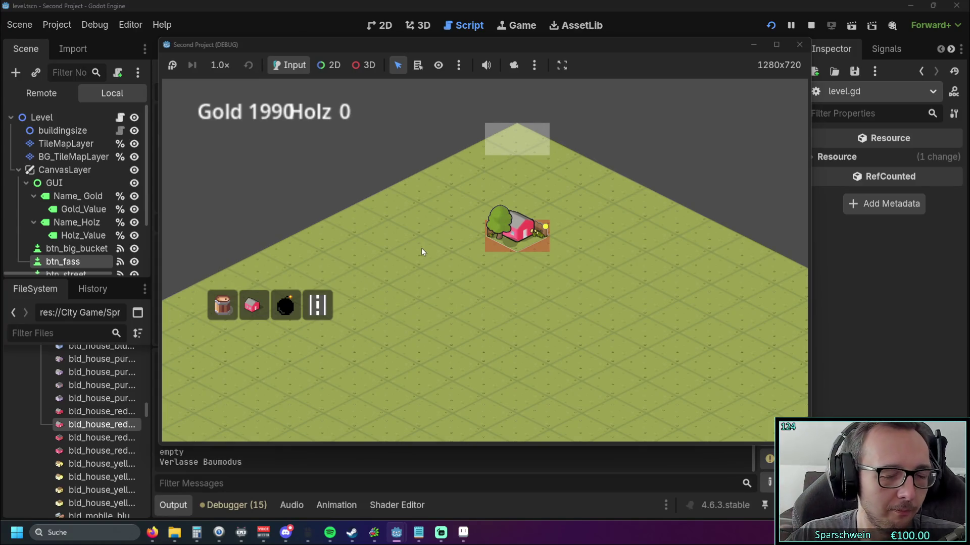
left_click(504, 237)
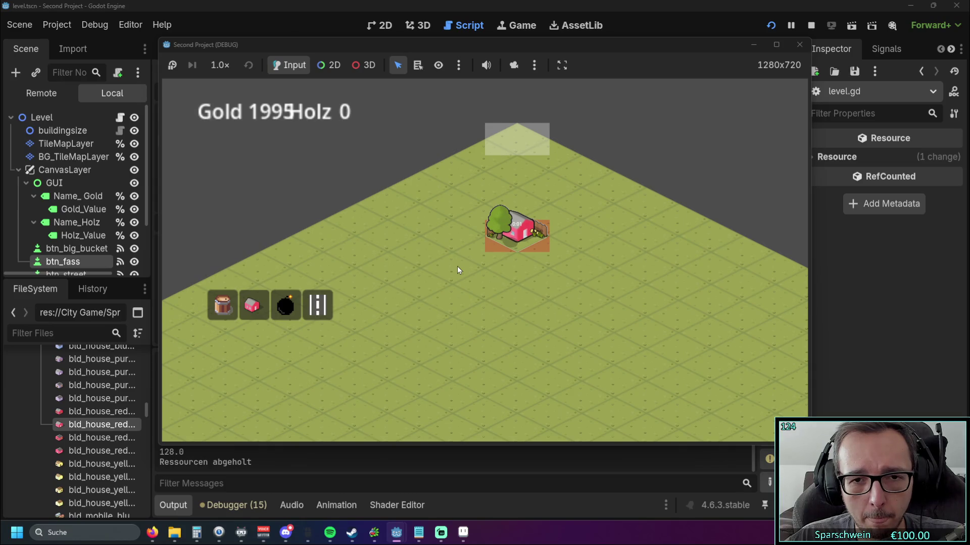
left_click(519, 233)
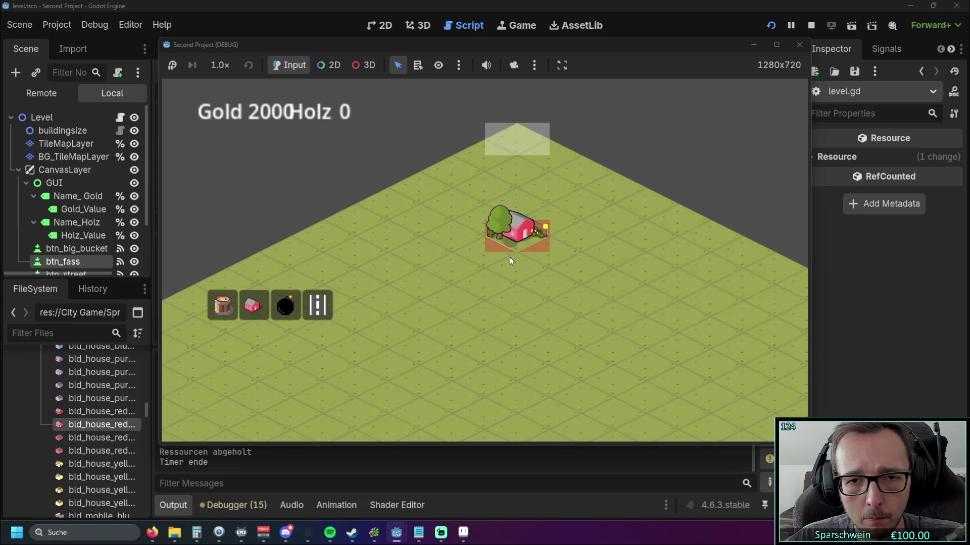
left_click(799, 44)
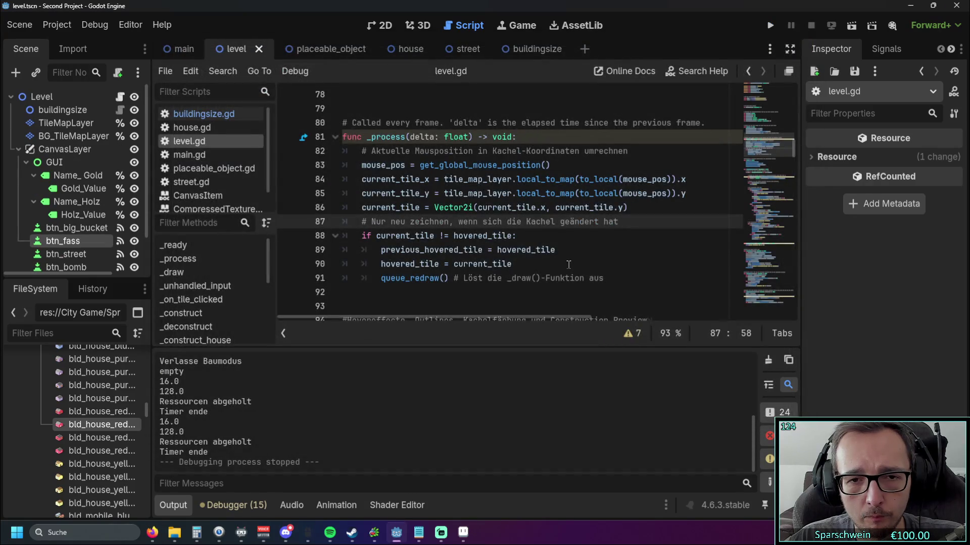
- Undo the current_tile_x/current_tile_y edits back to a single current_tile variable
scroll(580, 256, "down", 1)
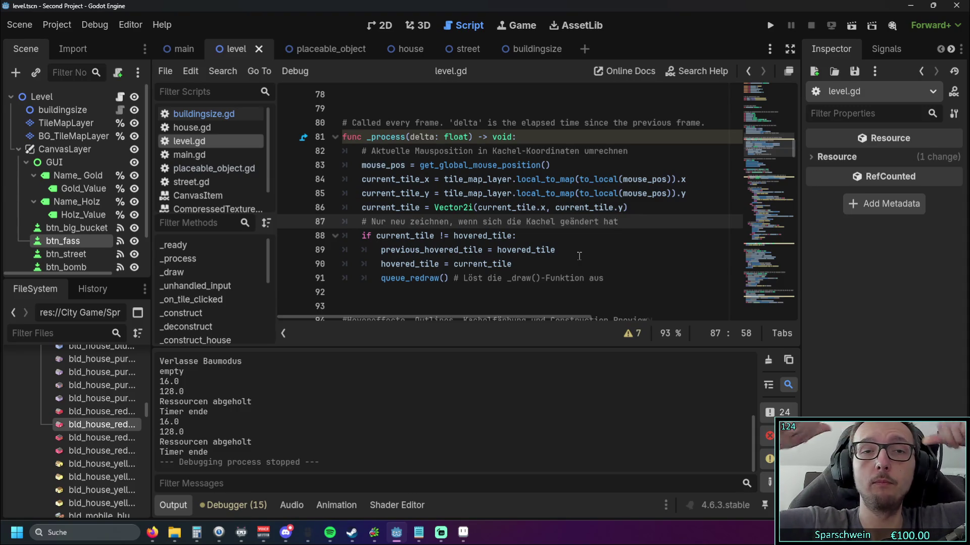
key("Up")
key("Up")
key("Up")
key("End")
key("Left")
key("Left")
key("Left")
type(".x")
key("Down")
key("Left")
key("Left")
key("ctrl+z")
key("ctrl+z")
key("ctrl+z")
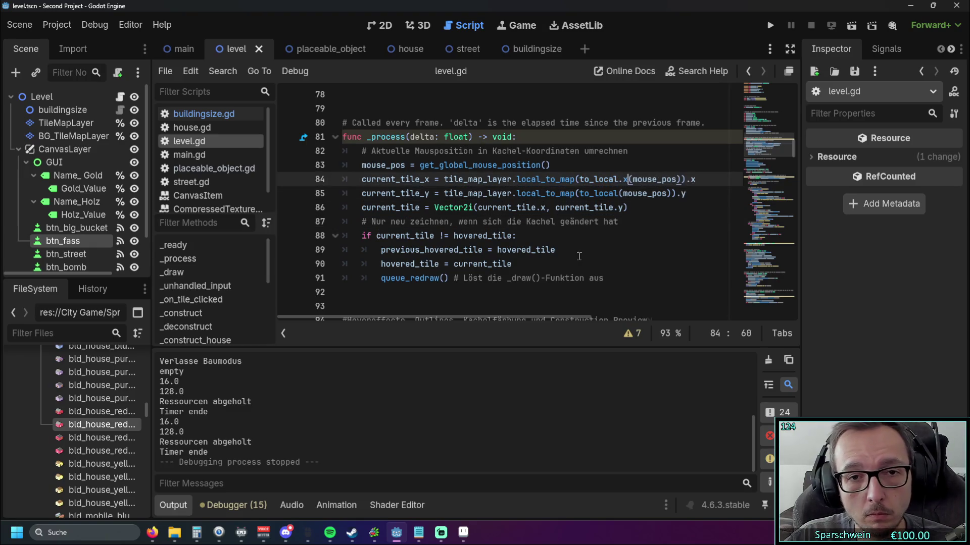
key("ctrl+z")
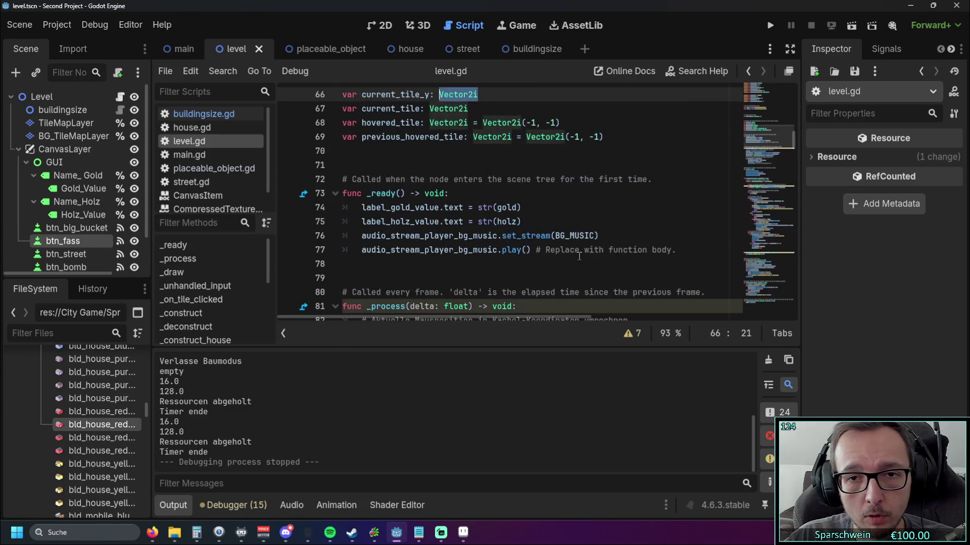
key("ctrl+z")
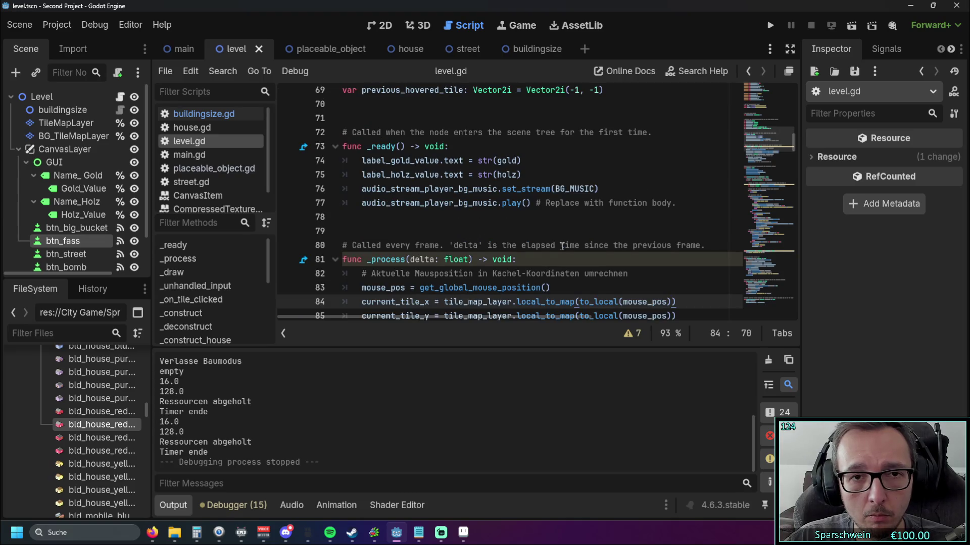
key("ctrl+z")
key("ctrl+z")
key("ctrl+z")
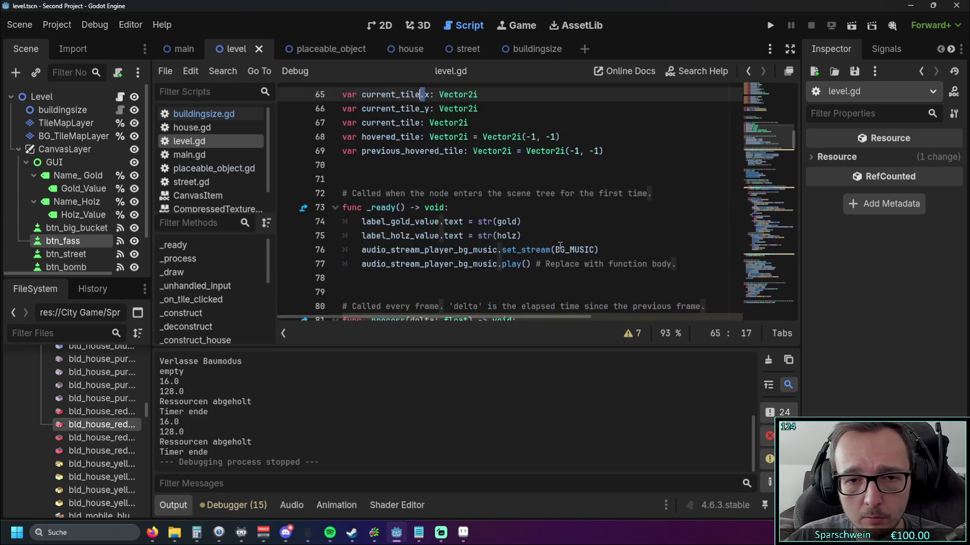
key("ctrl+z")
key("ctrl+z")
key("ctrl+z")
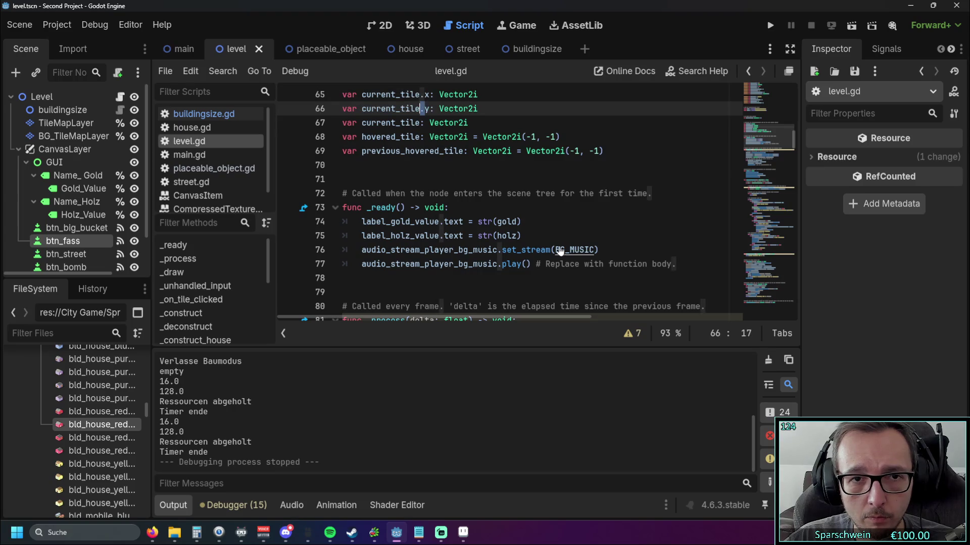
key("ctrl+z")
key("ctrl+z")
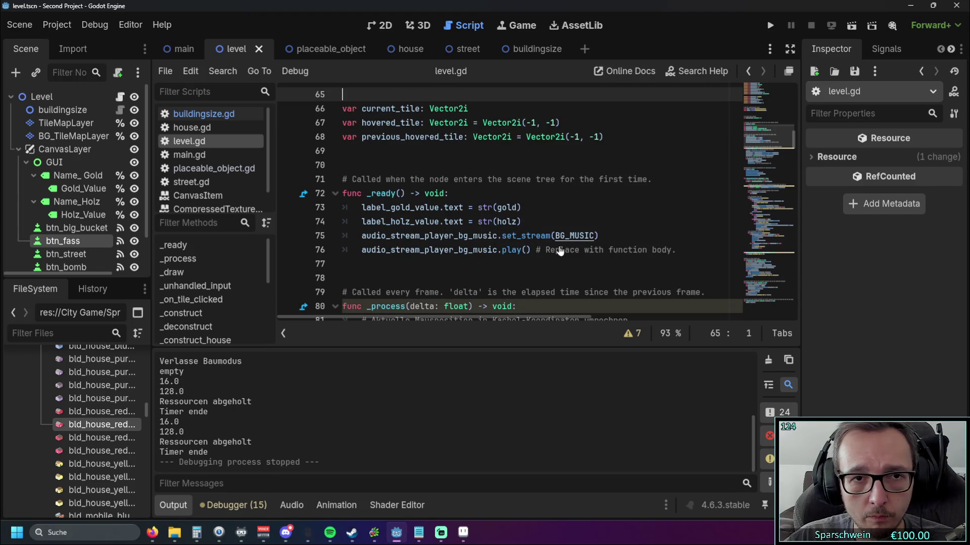
key("ctrl+z")
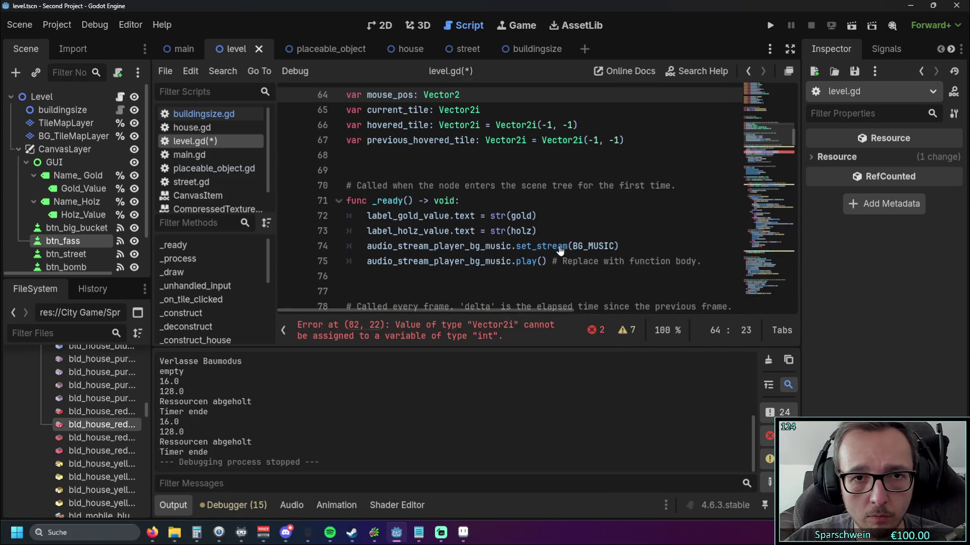
- Delete broken lines 82–83, then undo further until current_tile comes straight from local_to_map
scroll(559, 247, "up", 2)
scroll(559, 247, "down", 6)
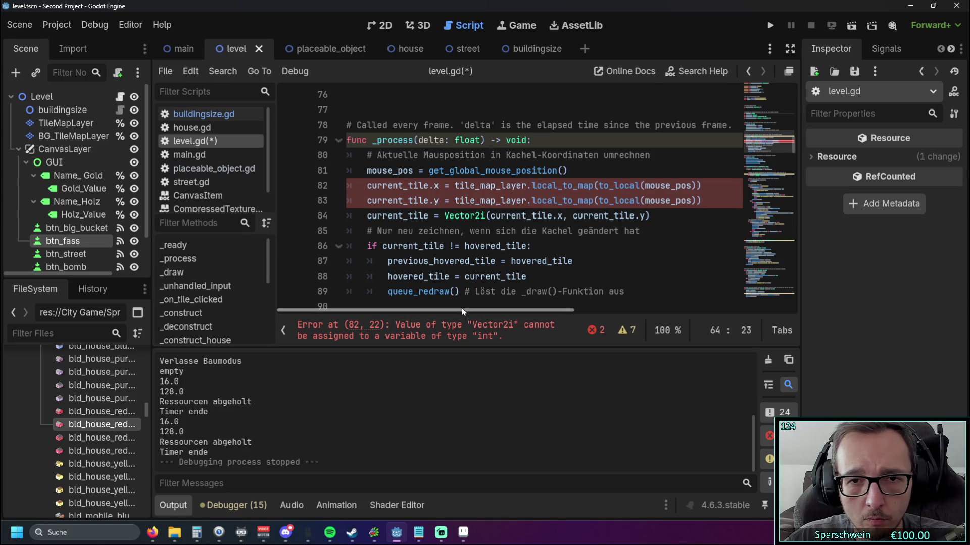
mouse_move(461, 308)
left_mouse_down()
mouse_move(476, 308)
mouse_move(462, 308)
left_mouse_up()
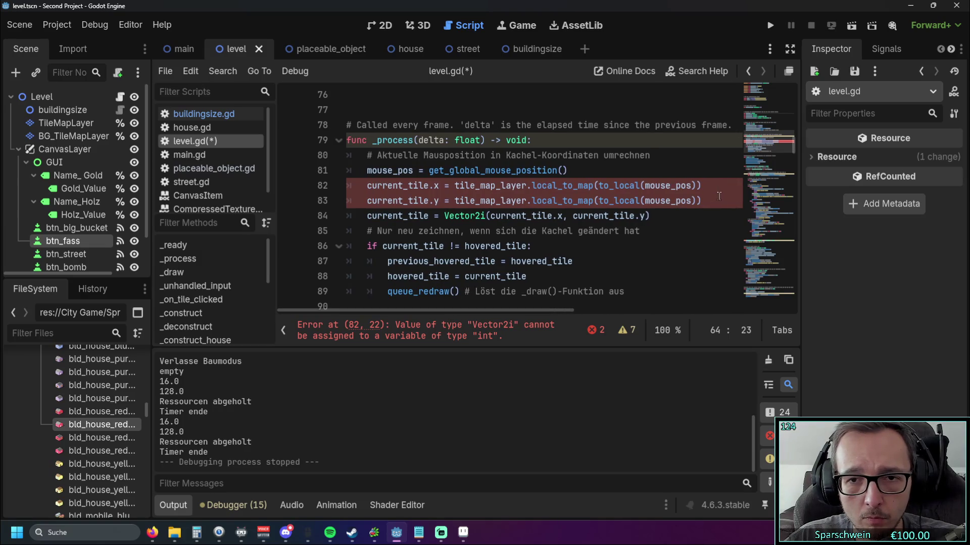
left_click_drag(706, 201, 301, 185)
key("BackSpace")
key("BackSpace")
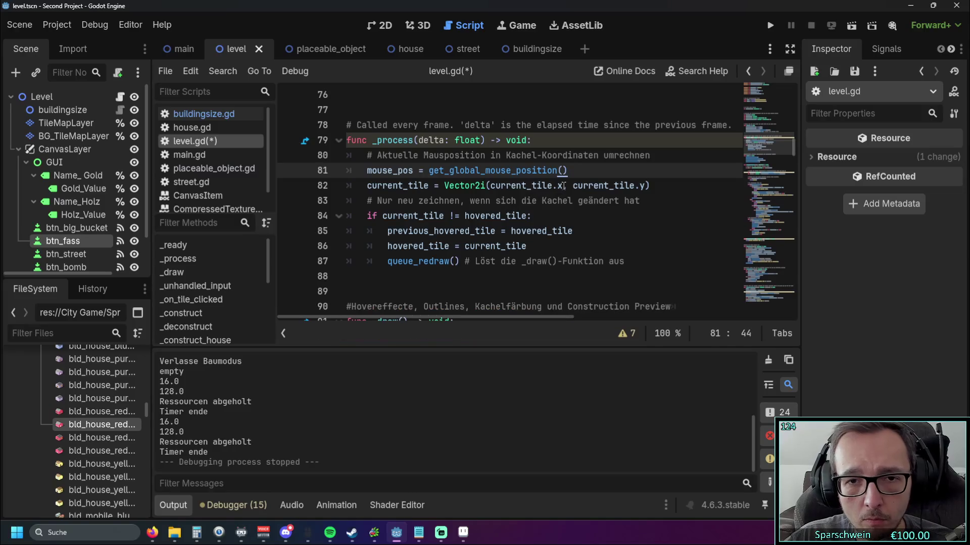
left_click(562, 185)
key("shift+Left")
key("shift+Left")
left_click(639, 216)
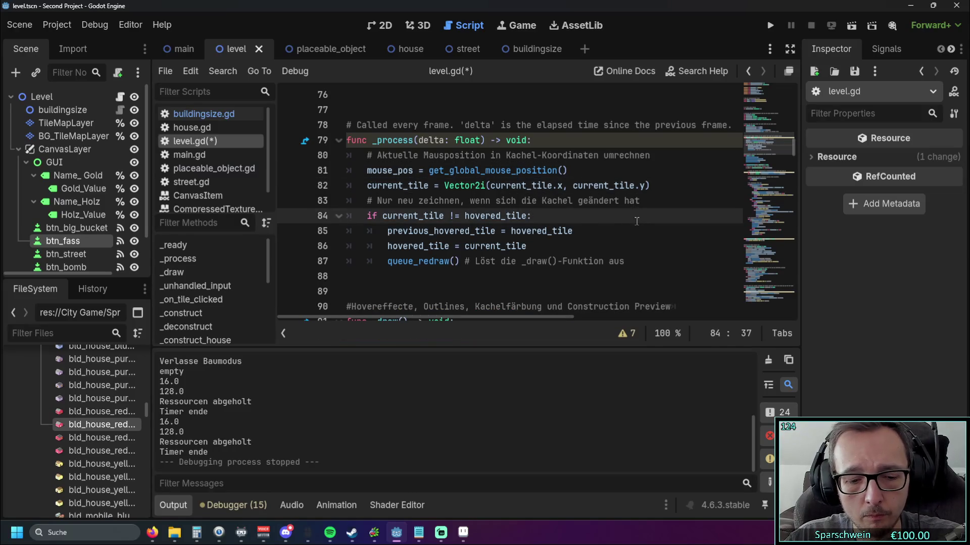
key("ctrl+z")
key("ctrl+z")
key("ctrl+z")
key("ctrl+z")
key("ctrl+z")
key("ctrl+z")
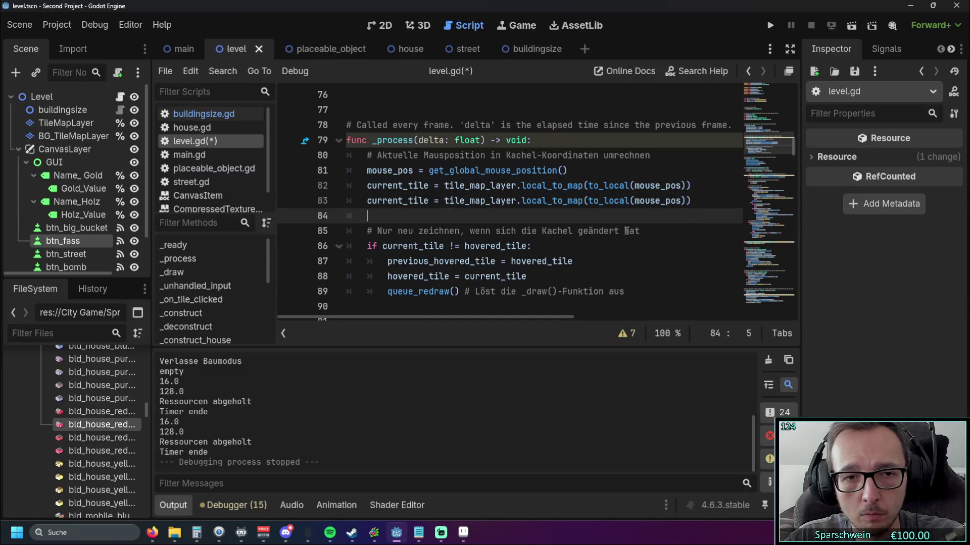
key("ctrl+z")
key("ctrl+z")
key("ctrl+z")
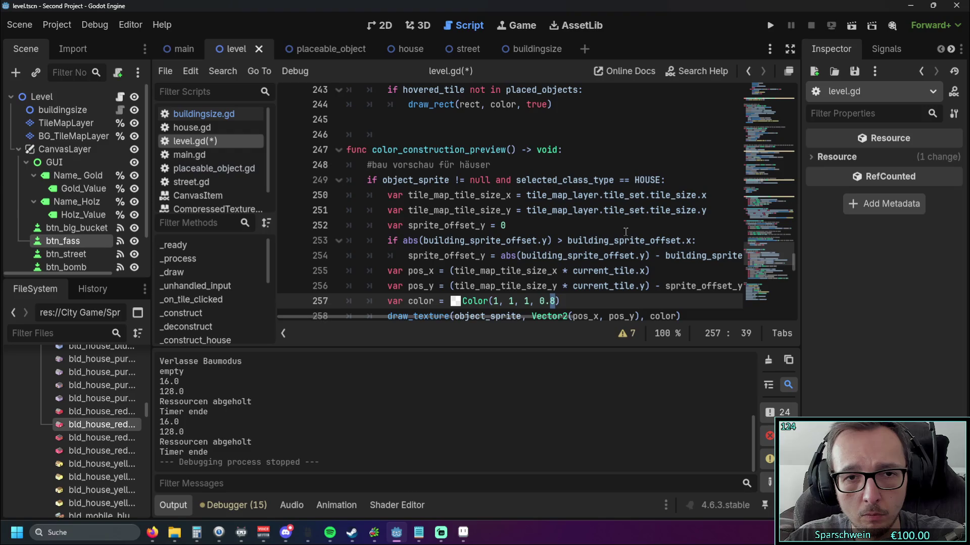
- Restore the house preview colour to Color(1, 1, 1, 0.5) on line 257, then return to _process
key("ctrl+z")
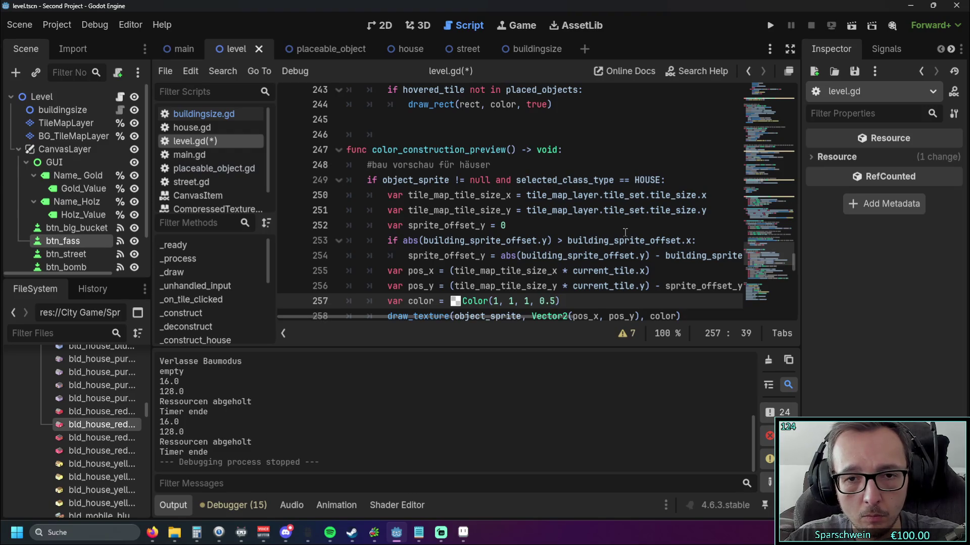
scroll(625, 232, "down", 5)
scroll(606, 232, "up", 5)
scroll(589, 232, "down", 1)
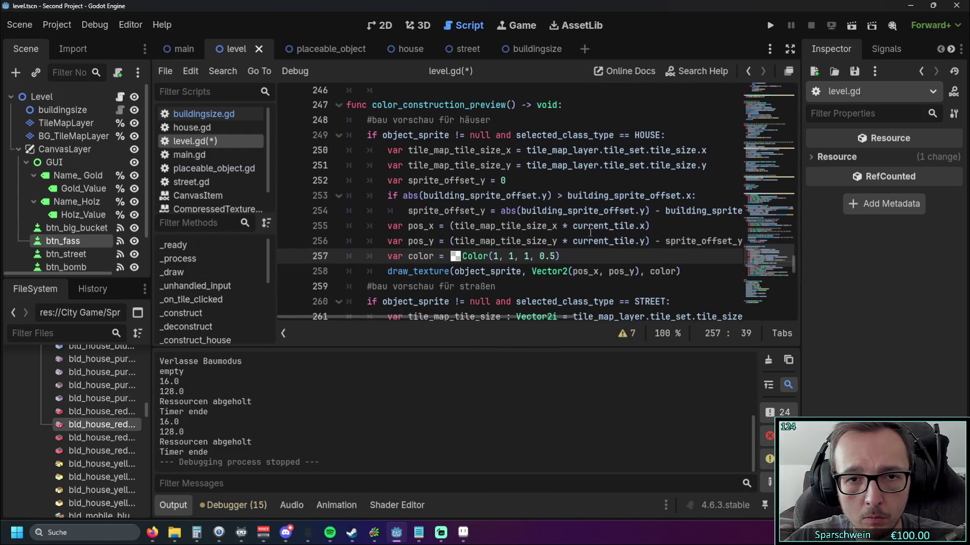
scroll(551, 250, "up", 1)
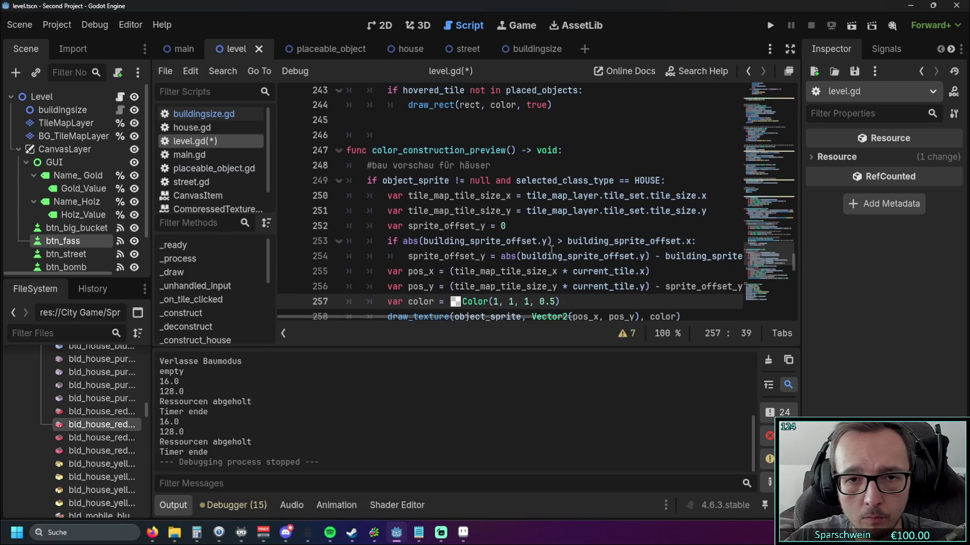
scroll(551, 250, "down", 1)
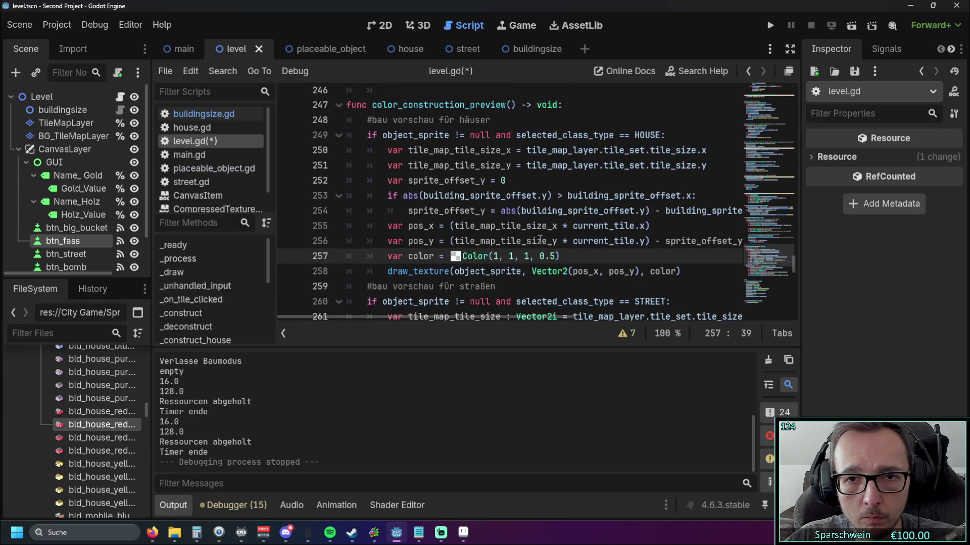
scroll(539, 237, "up", 2)
scroll(539, 237, "up", 2)
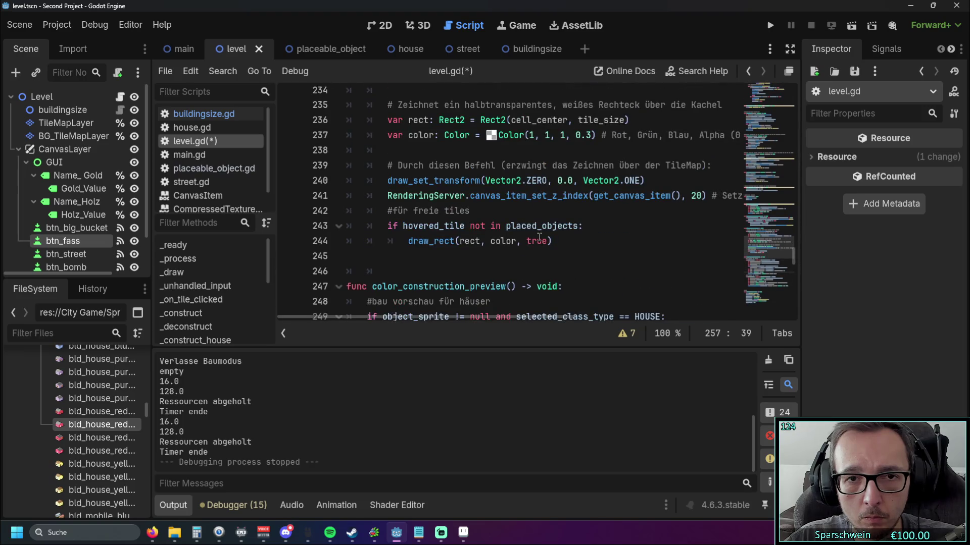
scroll(539, 237, "up", 7)
key("Page_Up")
key("Page_Up")
key("Page_Up")
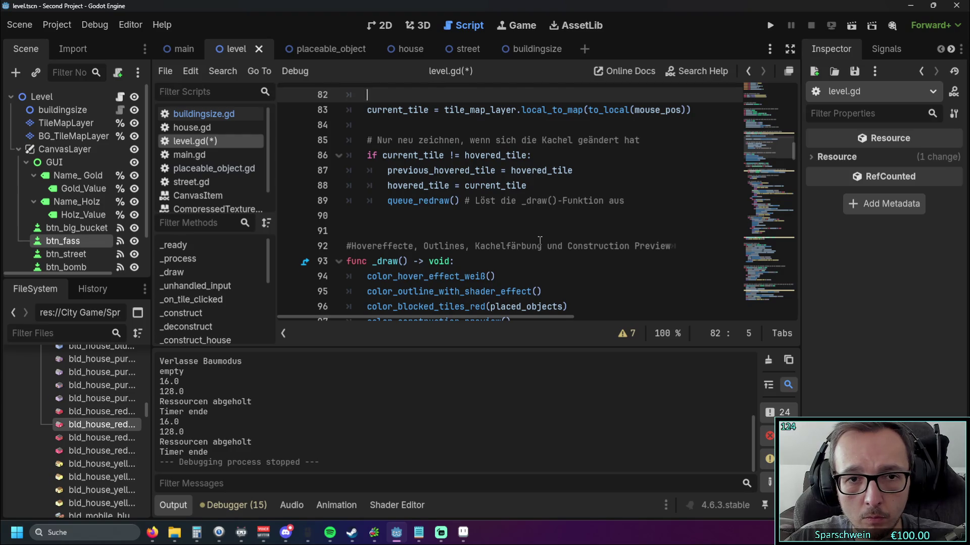
scroll(539, 241, "up", 2)
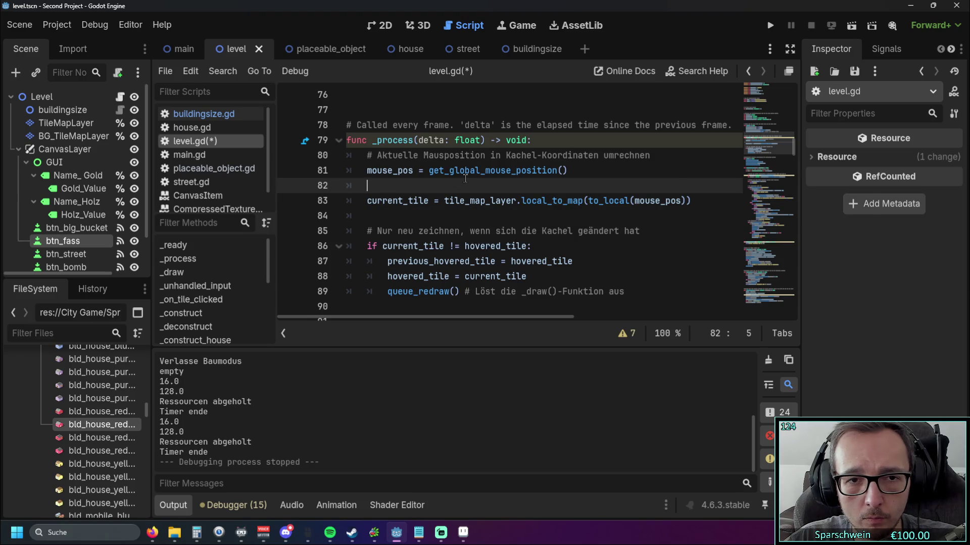
- Copy the tile_map_layer.local_to_map(to_local(mouse_pos)) expression from line 83
mouse_move(465, 179)
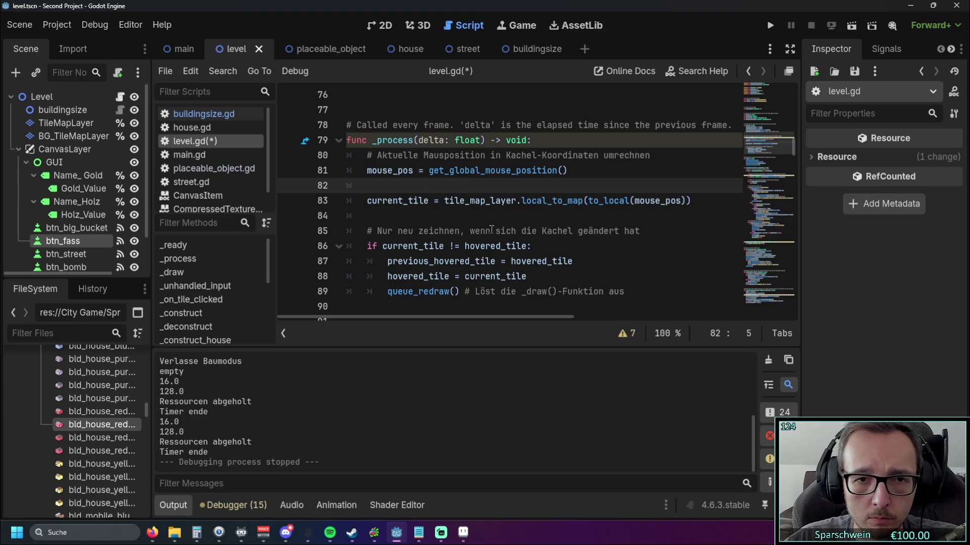
mouse_move(369, 202)
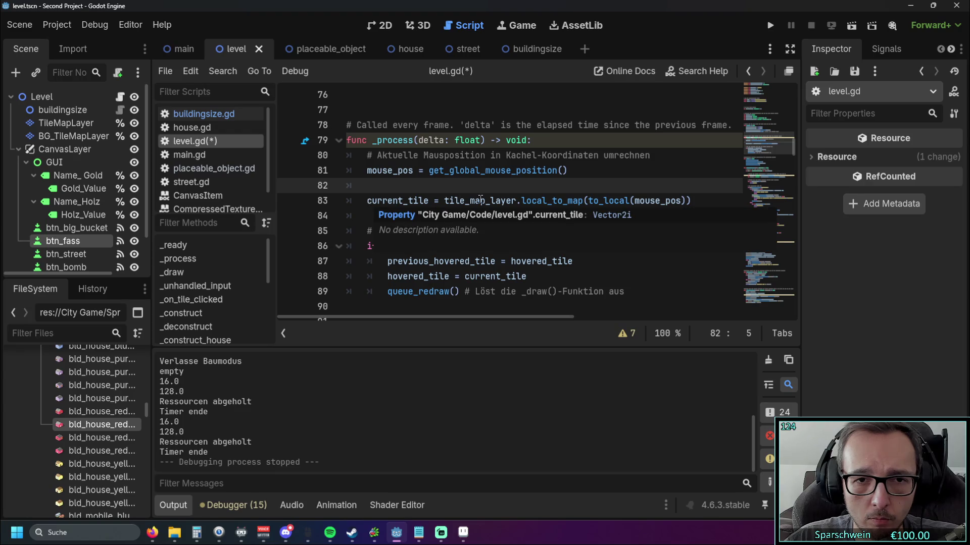
mouse_move(479, 200)
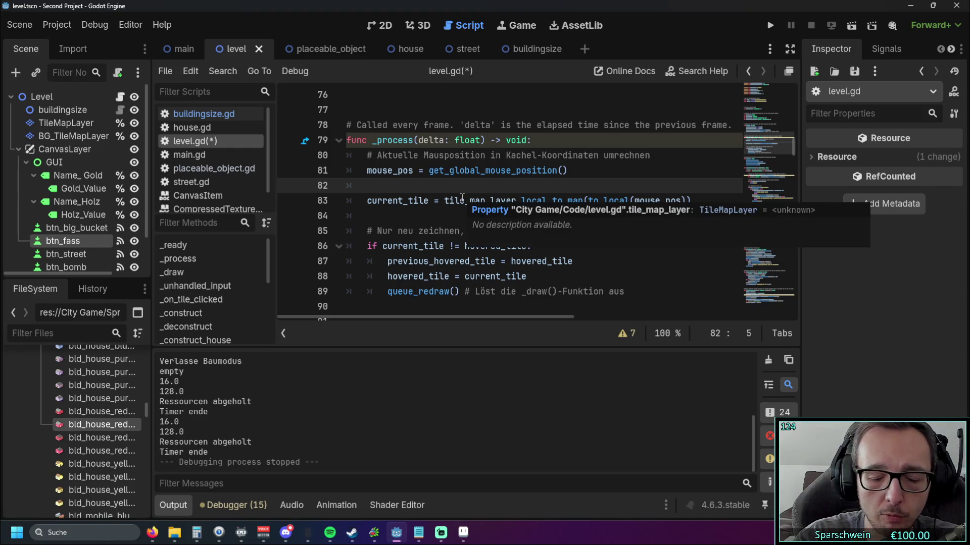
double_click(383, 200)
left_click(453, 216)
double_click(447, 201)
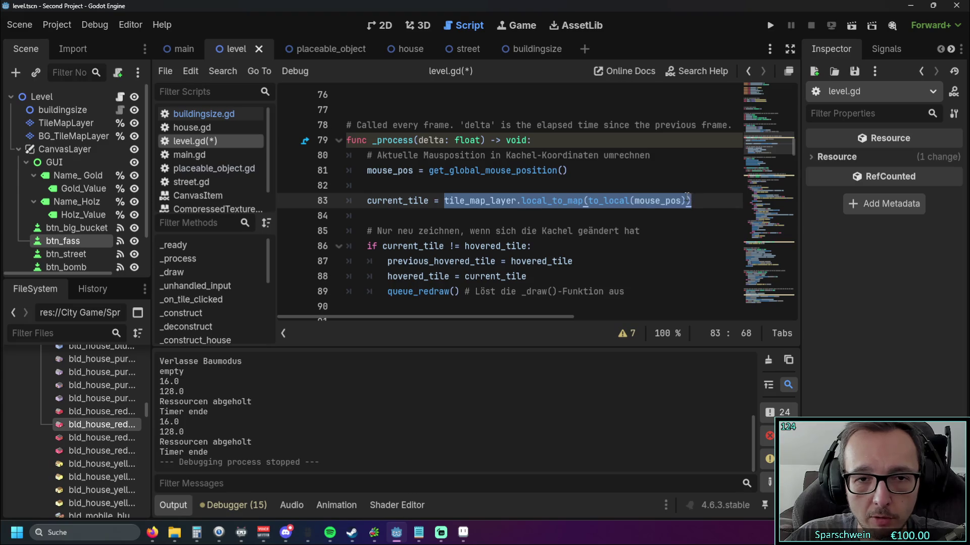
- Add print(tile_map_layer.local_to_map(to_local(mouse_pos))) on line 82 and run the game
left_click(379, 187)
type("(")
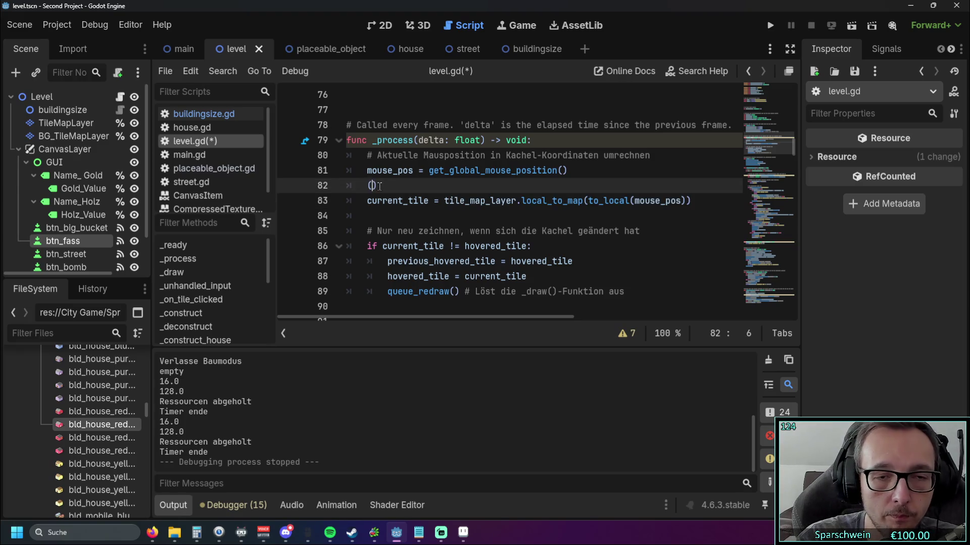
type("tile_map_layer.local_to_map(to_local(mouse_pos))")
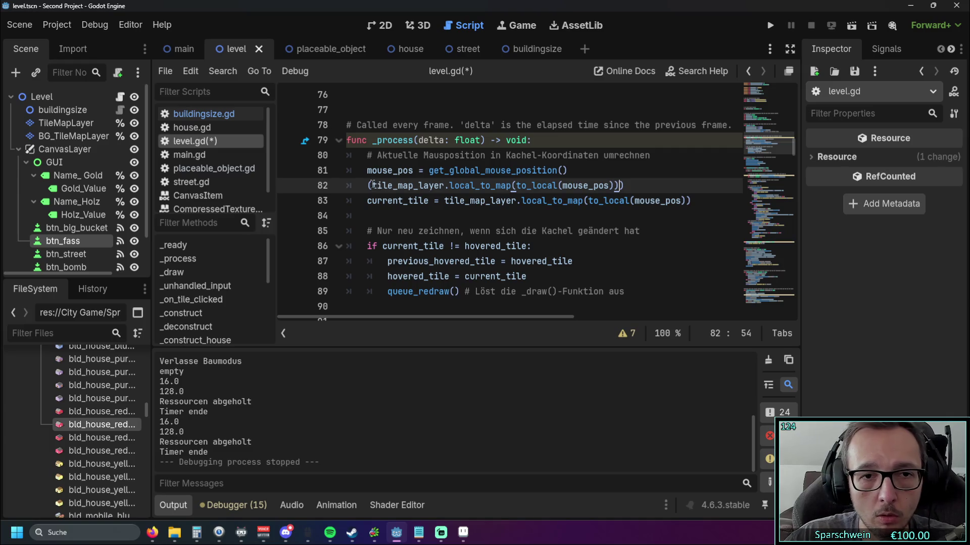
left_click(368, 186)
type("print")
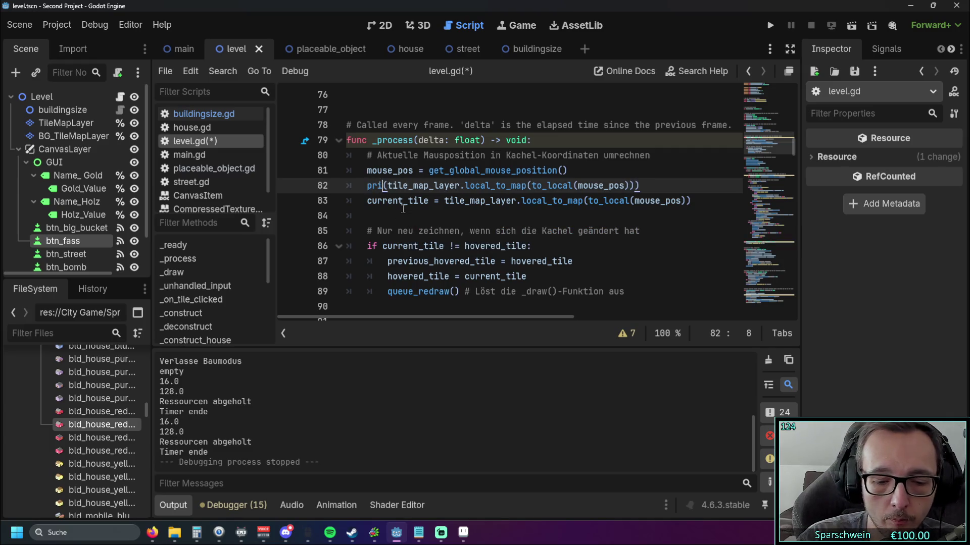
left_click(421, 171)
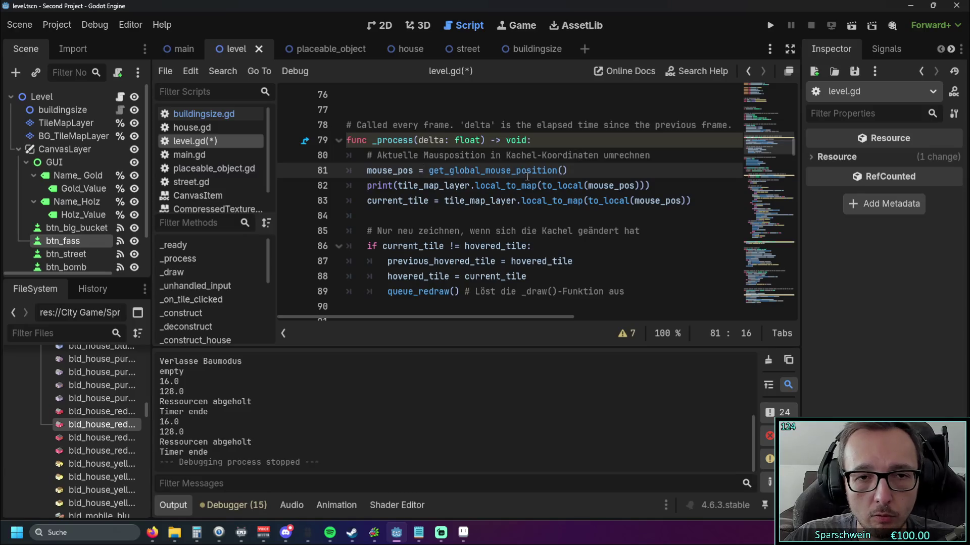
left_click(771, 26)
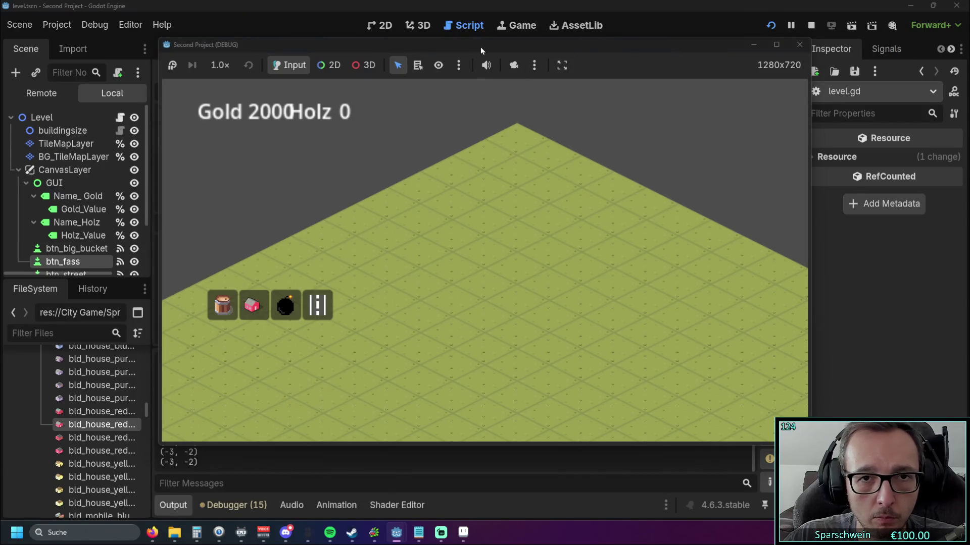
- Close the game printing tile (2, -11), then delete and restore the print line 82
left_click_drag(480, 46, 635, 52)
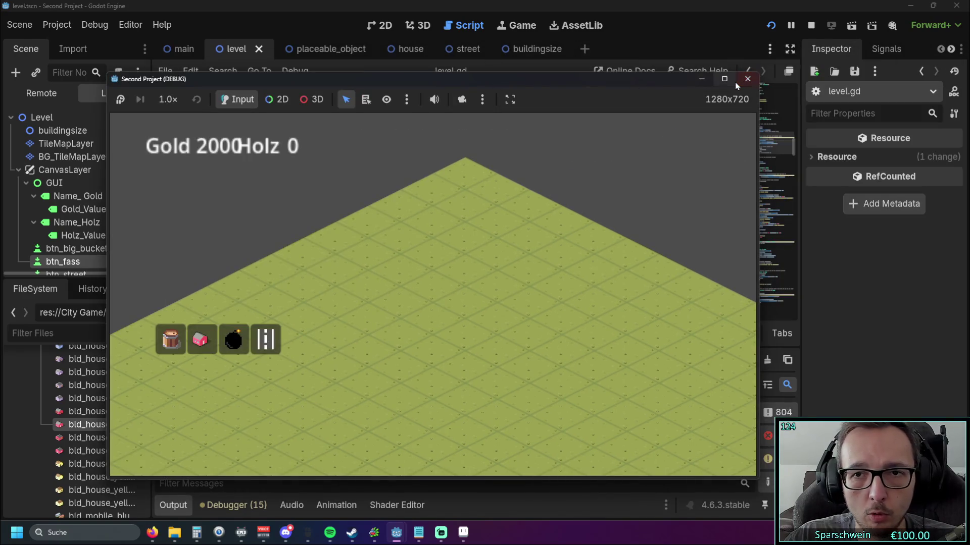
left_click(725, 80)
left_click(956, 5)
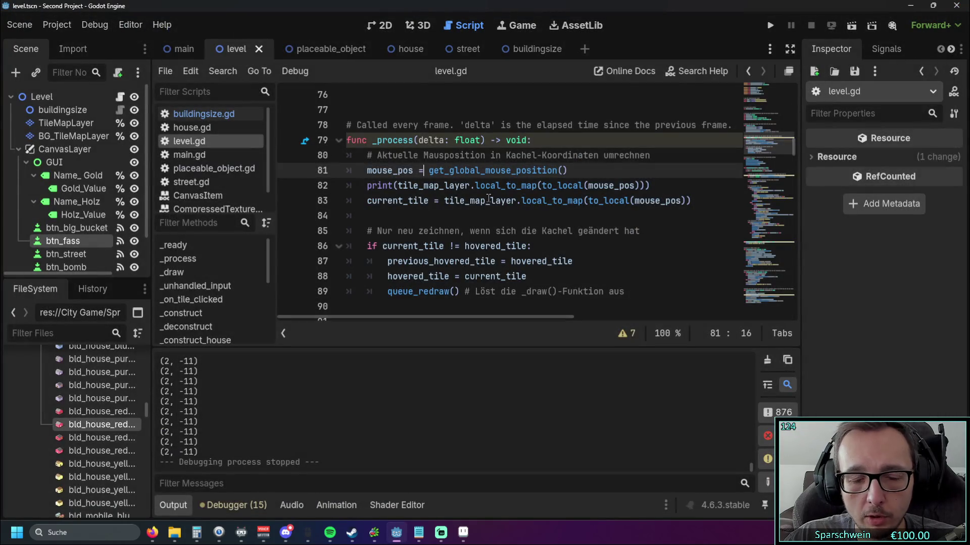
left_click(456, 217)
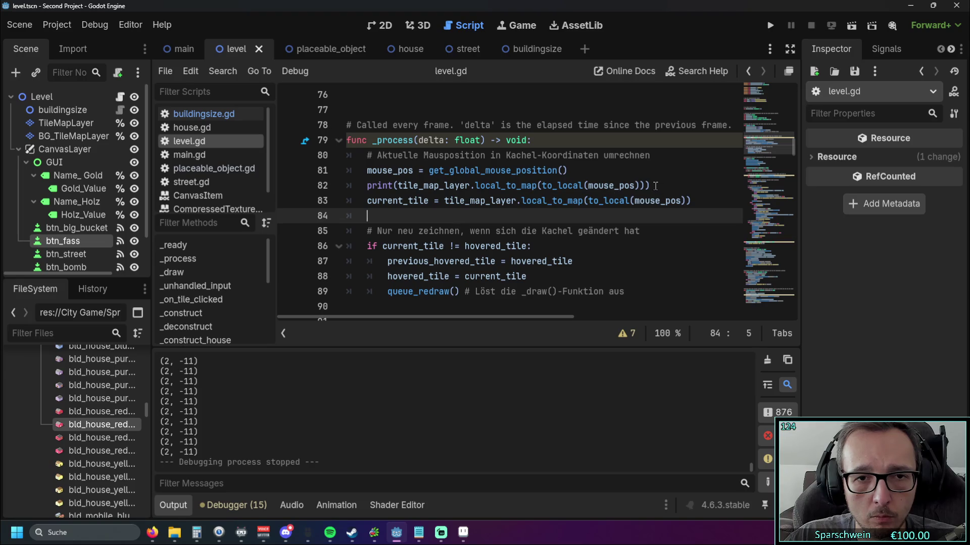
left_click_drag(652, 185, 298, 191)
key("BackSpace")
key("BackSpace")
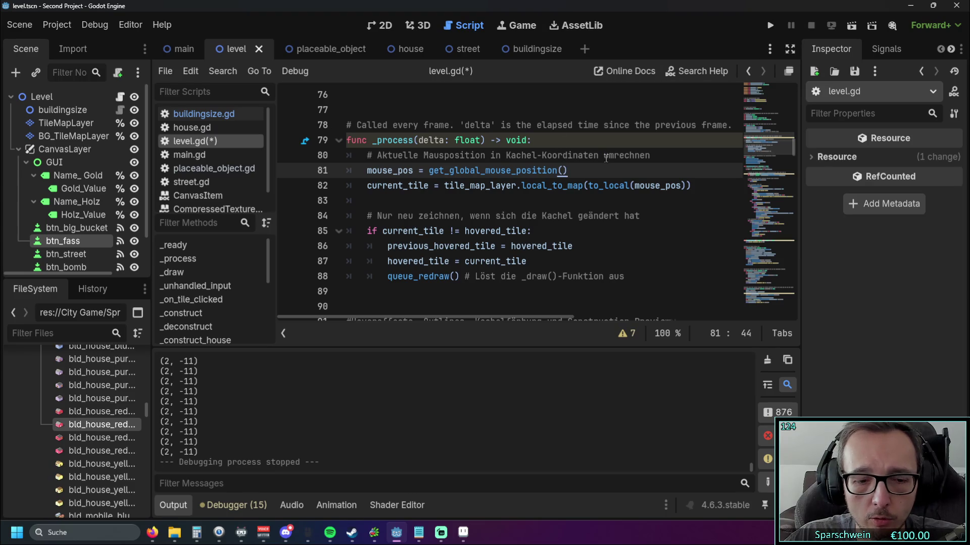
key("ctrl+z")
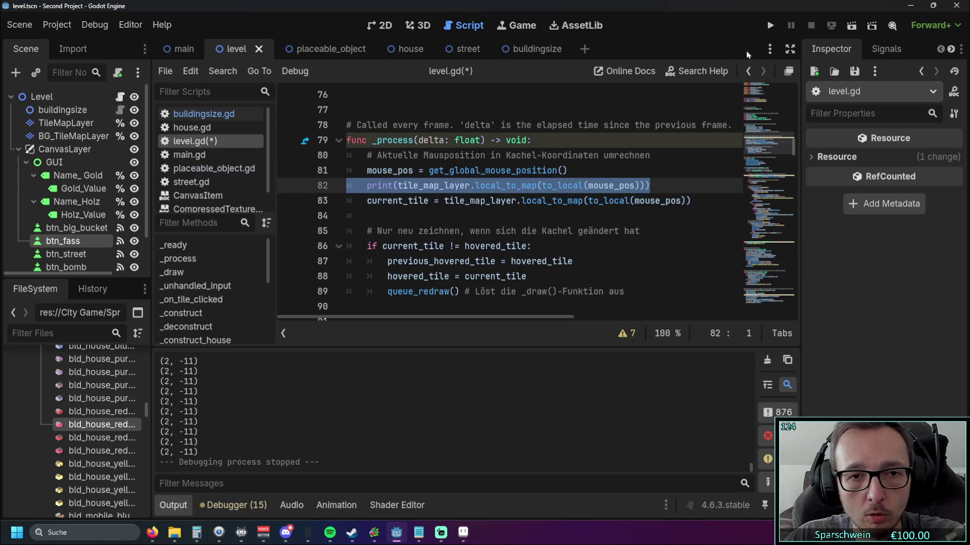
- Run the game, build a house on the top tile with the half-transparent preview, then close it
left_click(769, 26)
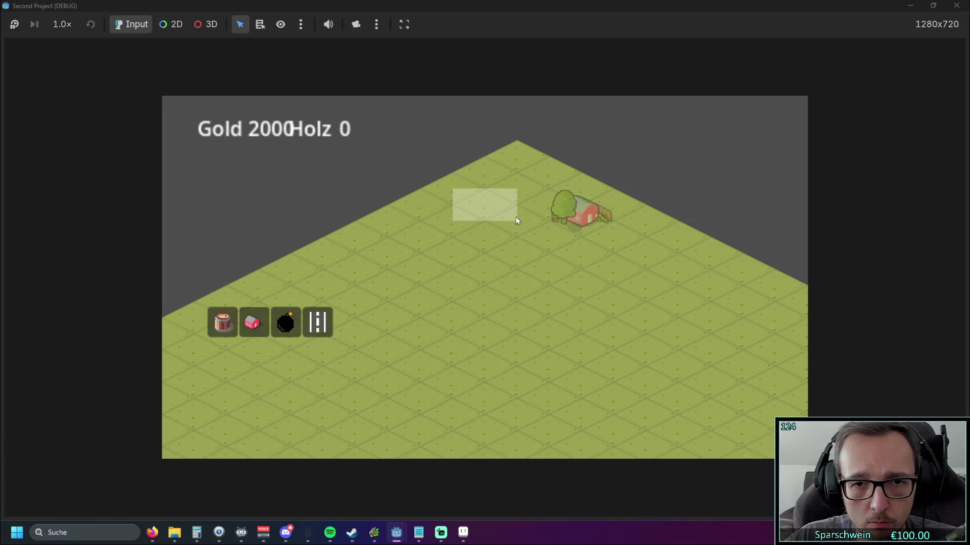
left_click(519, 159)
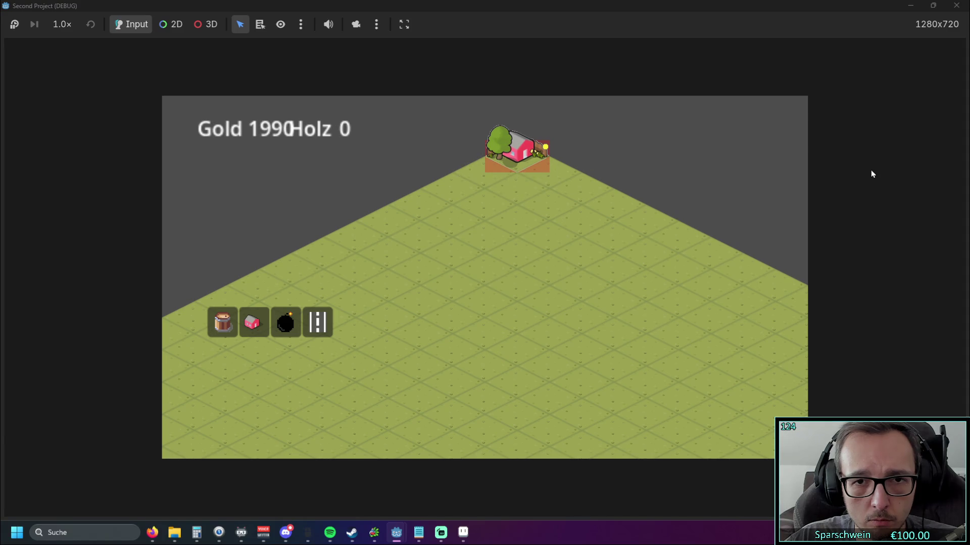
left_click(956, 5)
scroll(547, 232, "down", 20)
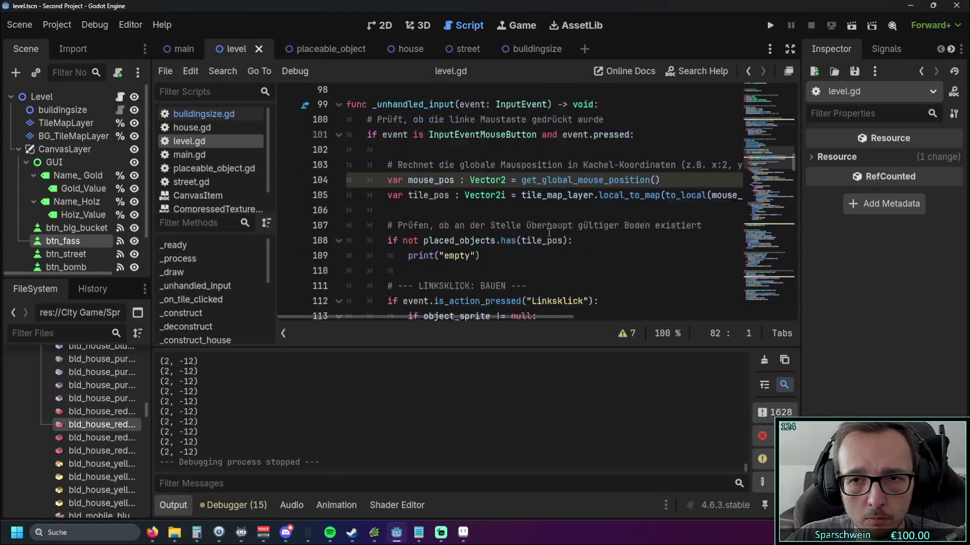
scroll(558, 234, "down", 20)
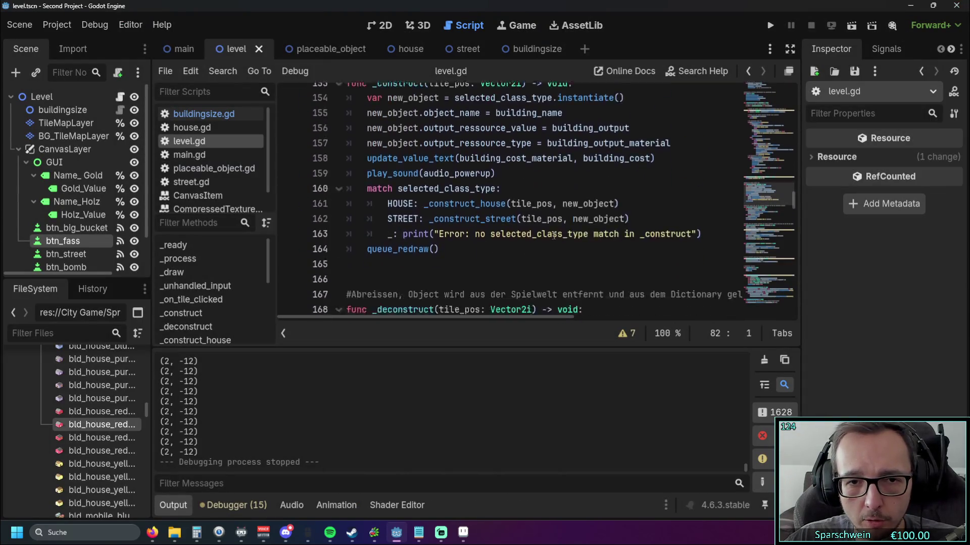
scroll(573, 238, "up", 12)
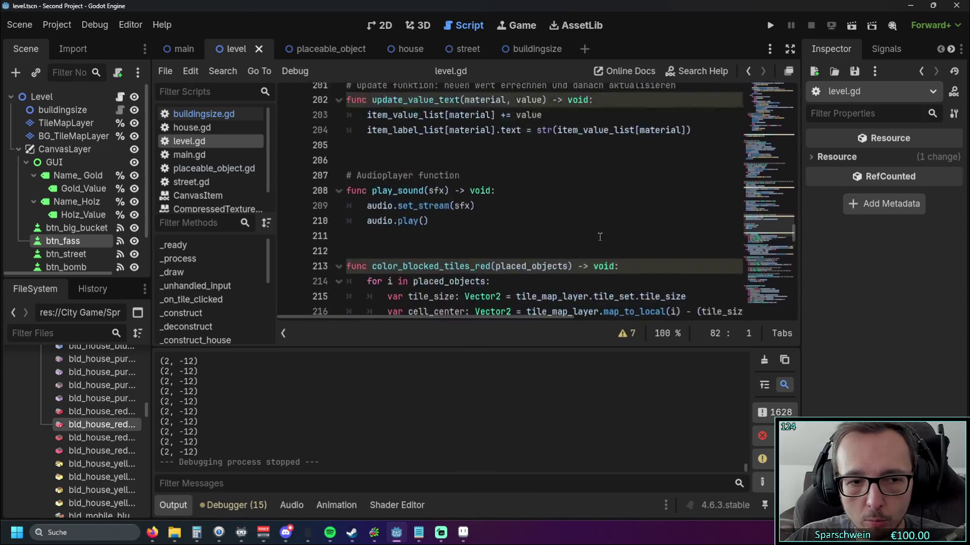
- Remove the hovered-tile debug print line from _process again
left_click_drag(792, 233, 799, 99)
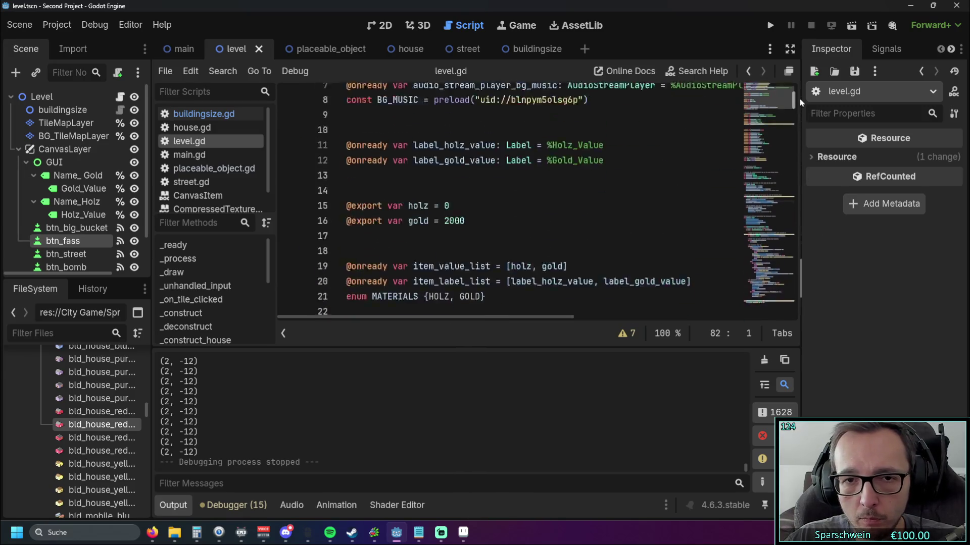
key("ctrl+z")
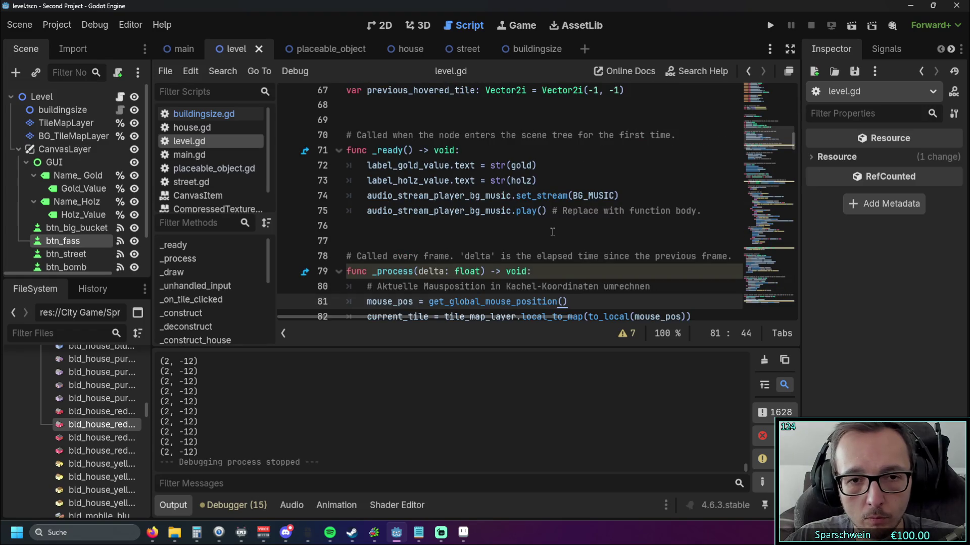
key("ctrl+y")
- Delete ' * current_tile.x' from pos_x on line 255 and run the game
mouse_move(795, 150)
left_mouse_down()
mouse_move(791, 306)
mouse_move(795, 266)
left_mouse_up()
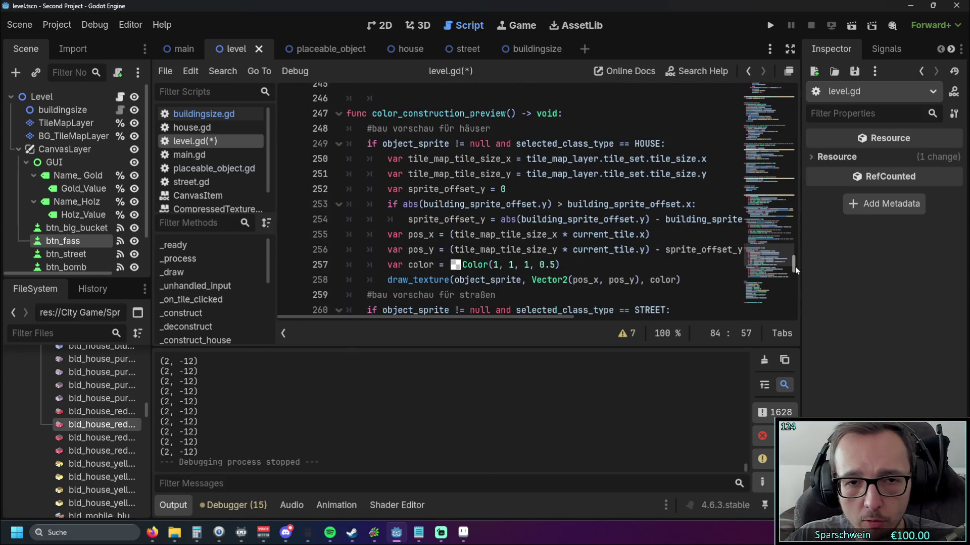
mouse_move(451, 317)
left_mouse_down()
mouse_move(514, 314)
mouse_move(420, 310)
left_mouse_up()
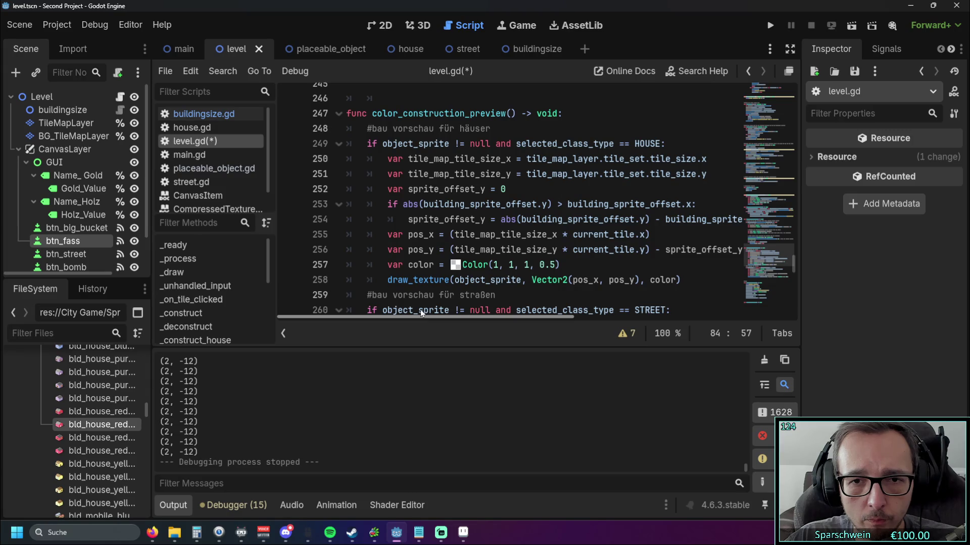
left_click(645, 233)
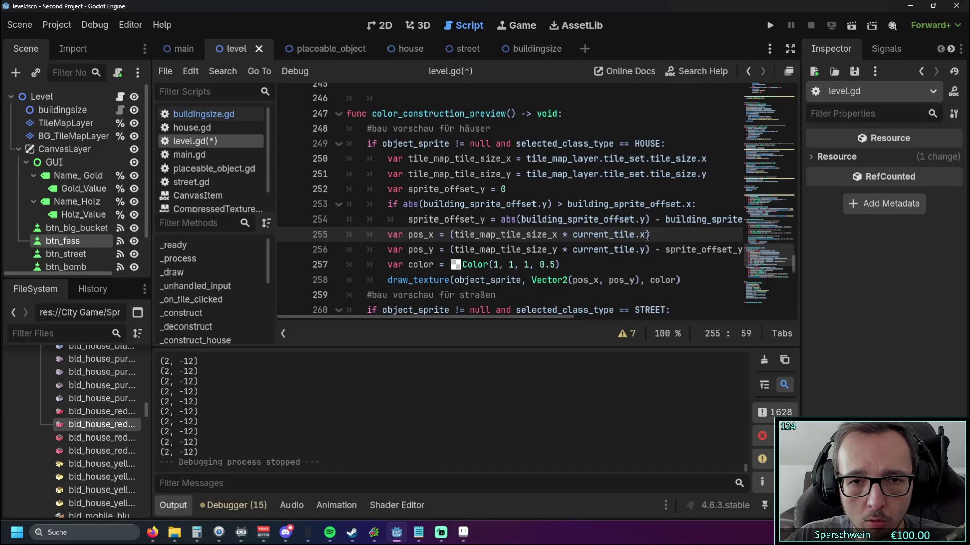
left_click_drag(647, 235, 560, 235)
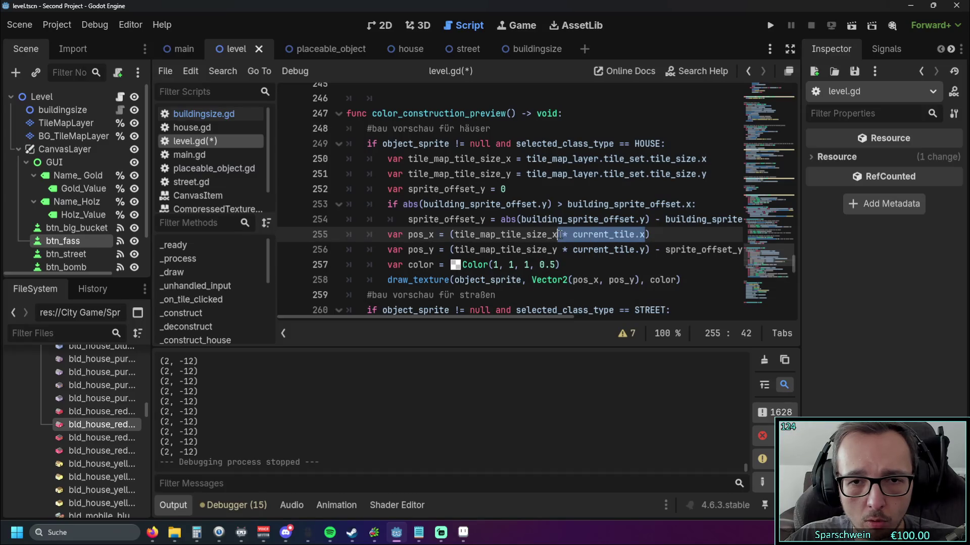
key("BackSpace")
left_click(636, 265)
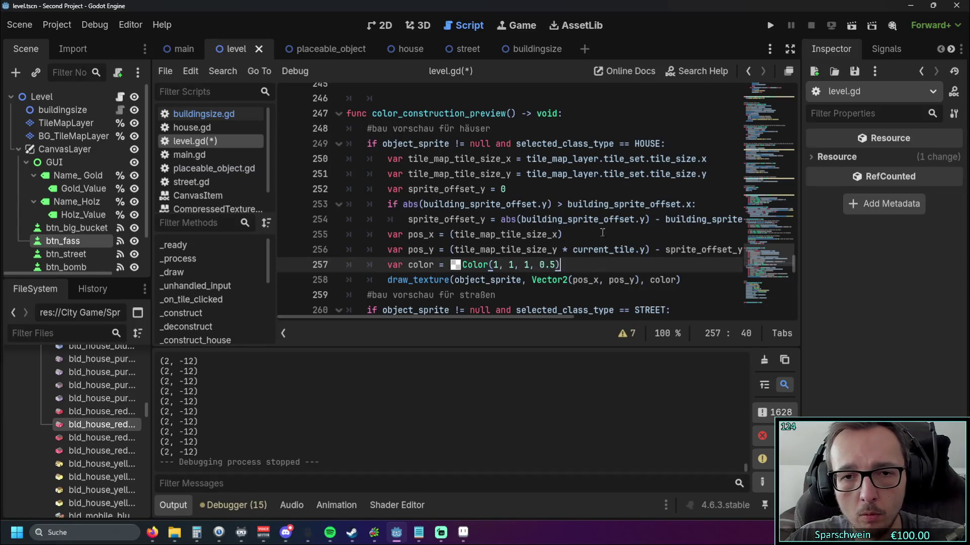
left_click(770, 28)
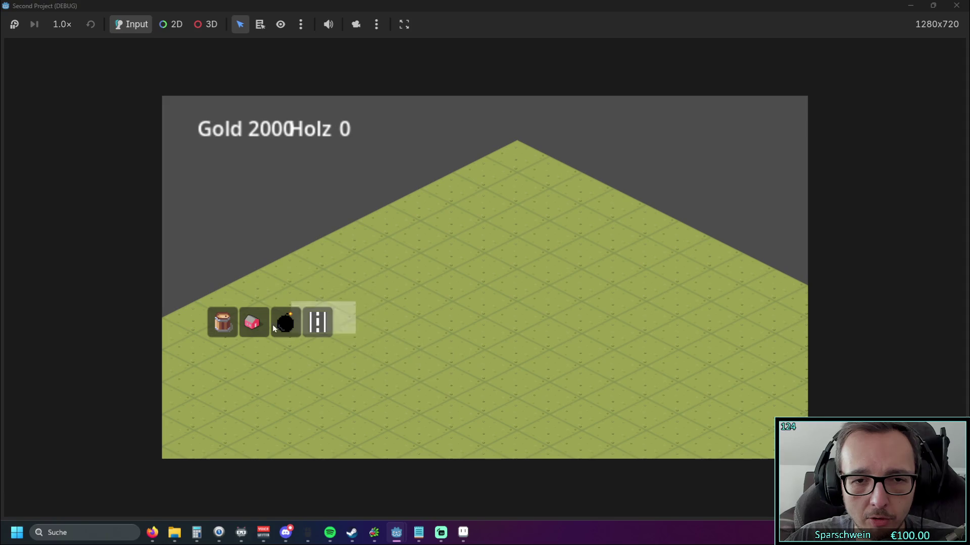
- Stop the test run, restore ' * current_tile.x' on line 255 and append *2
left_click(266, 327)
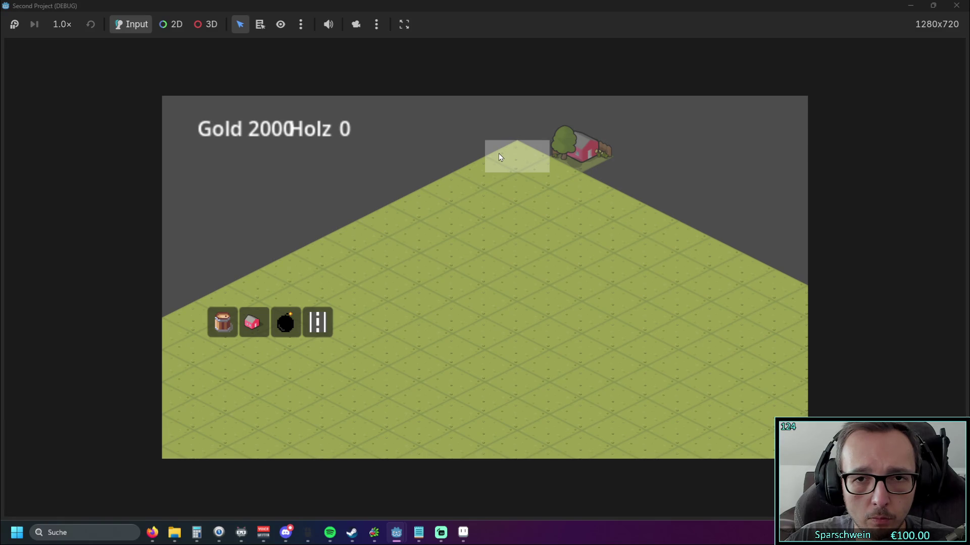
left_click(956, 6)
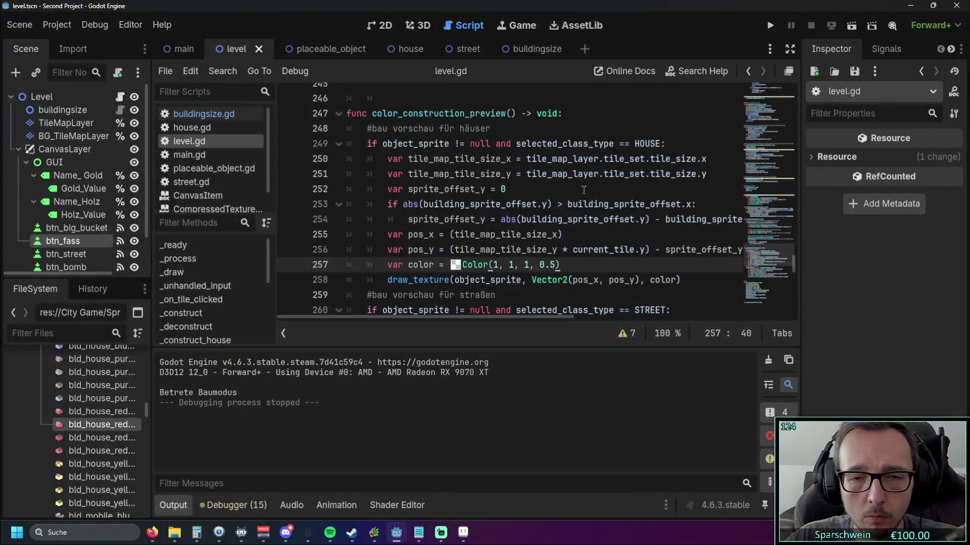
key("ctrl+z")
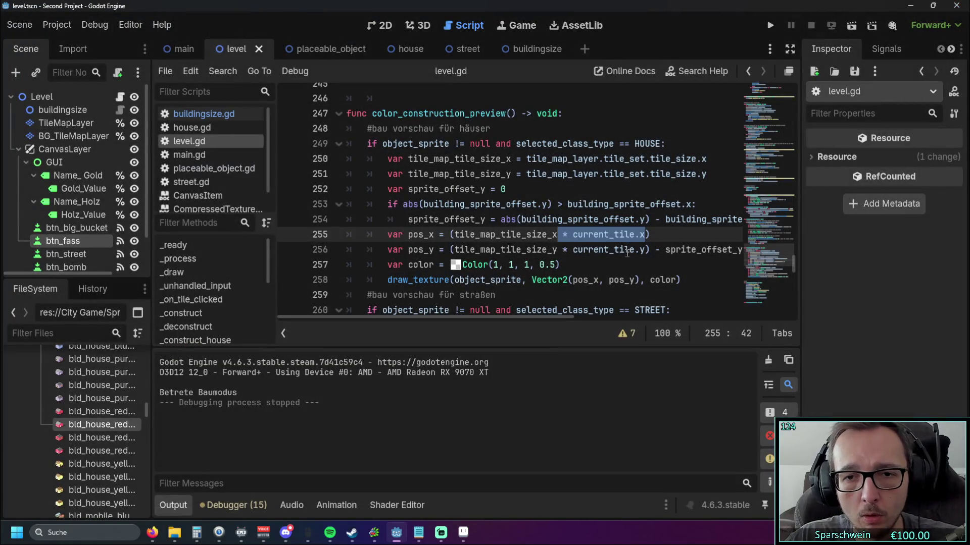
left_click(646, 234)
type("*2")
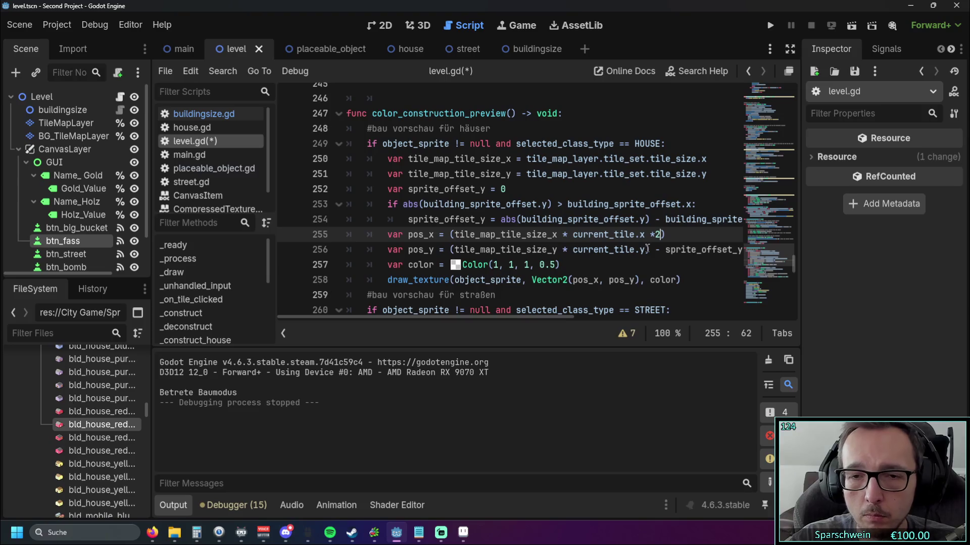
key("Left")
key("Down")
key("Down")
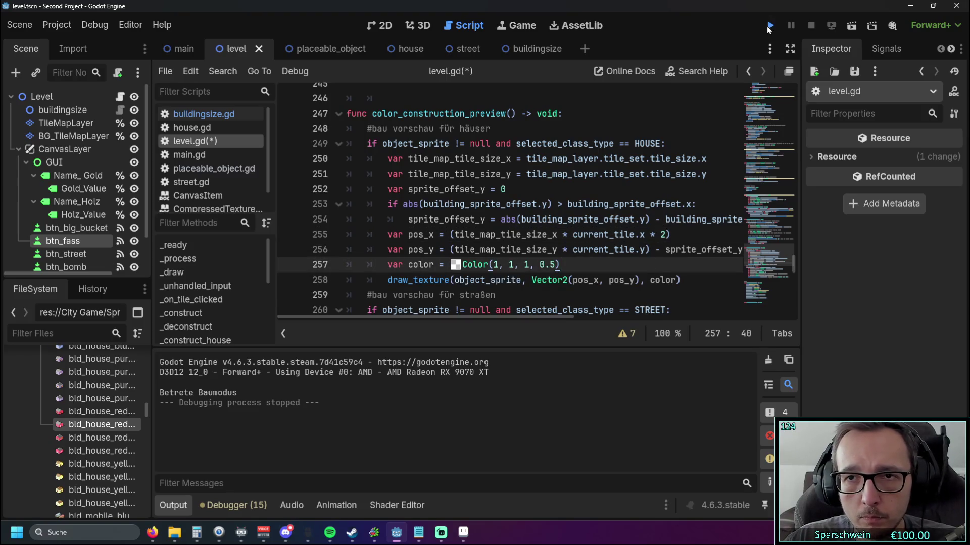
- Run the game, build a house on the top tile, then close the game
left_click(769, 26)
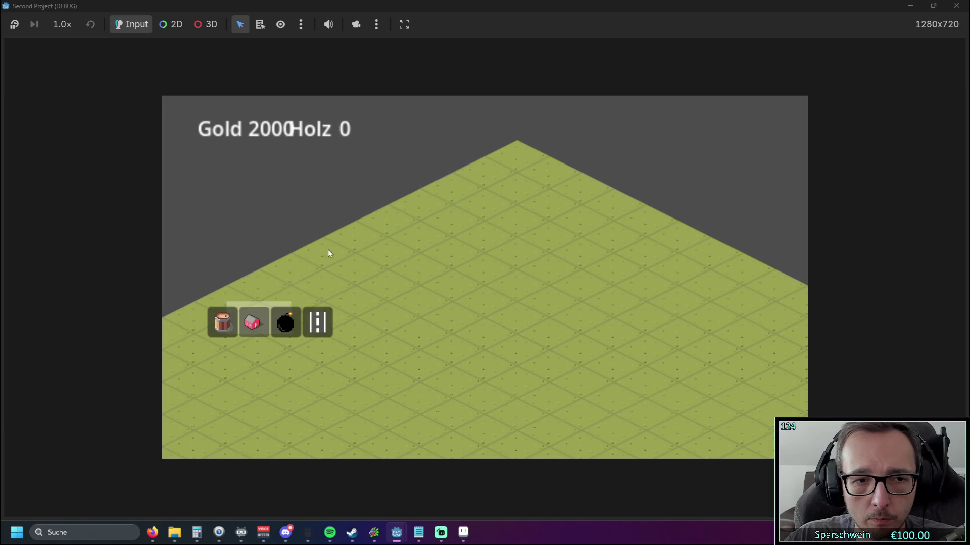
left_click(479, 175)
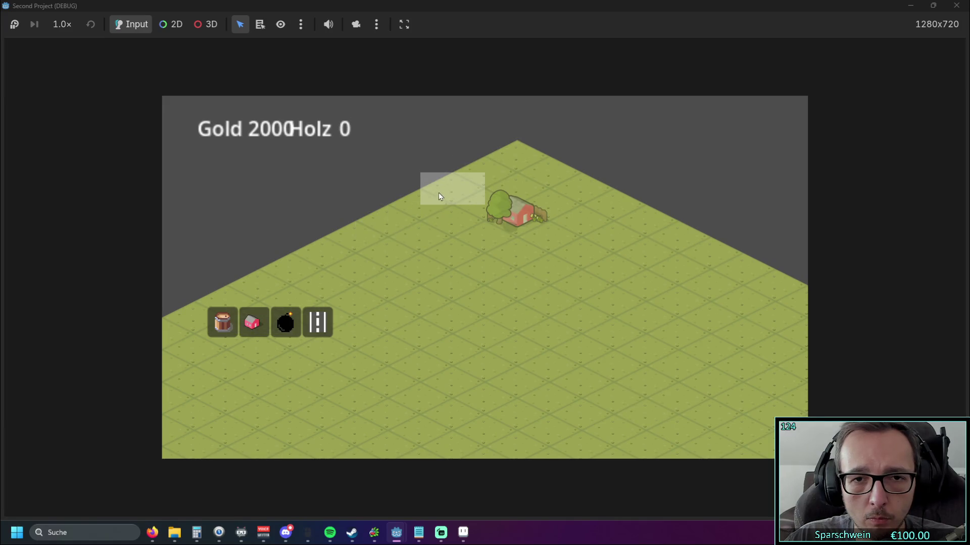
left_click(514, 154)
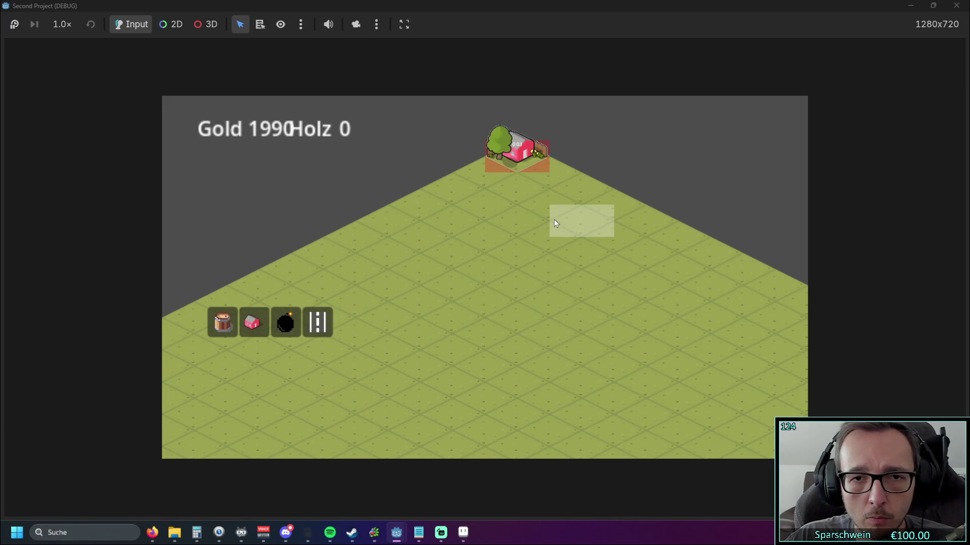
left_click(956, 6)
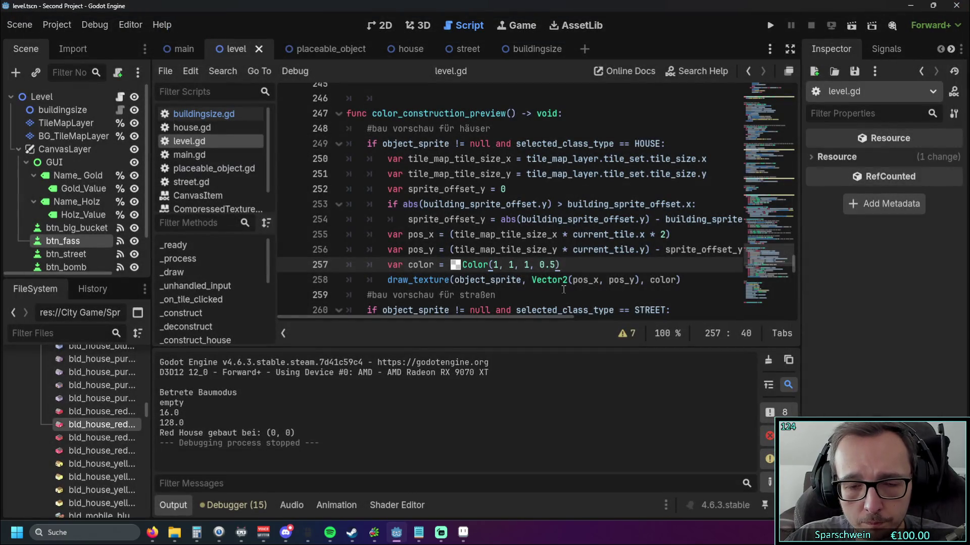
- Remove the * 2 factor so pos_x is tile_map_tile_size_x * current_tile.x
left_click_drag(563, 283, 505, 297)
scroll(530, 283, "down", 1)
left_click(553, 260)
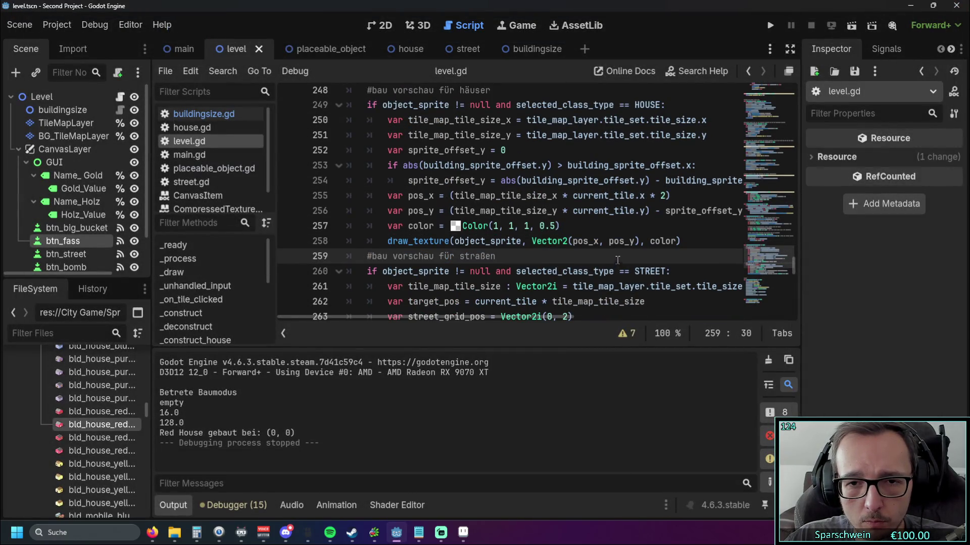
scroll(618, 261, "up", 1)
left_click_drag(667, 242, 648, 242)
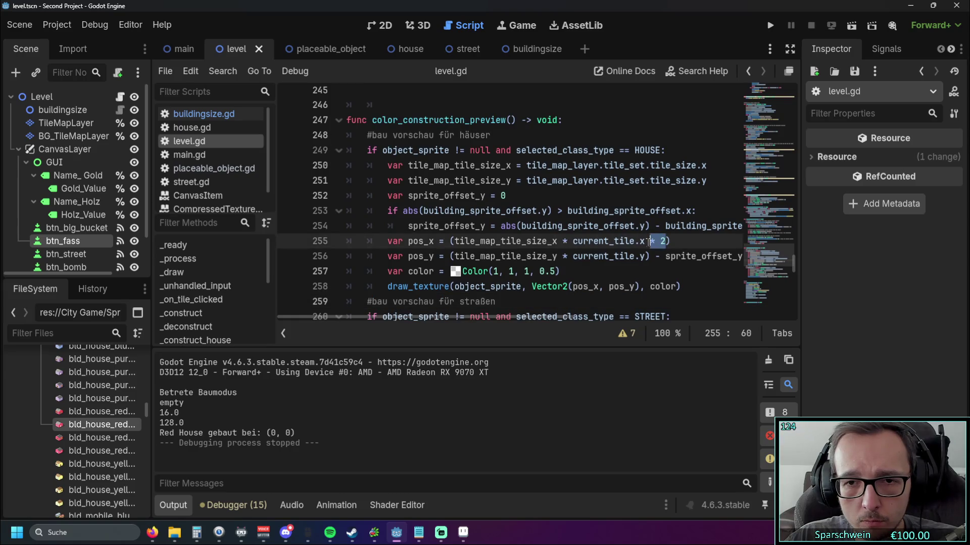
key("BackSpace")
- Run the game and place a house at the top of the map to check the construction preview
left_click(679, 271)
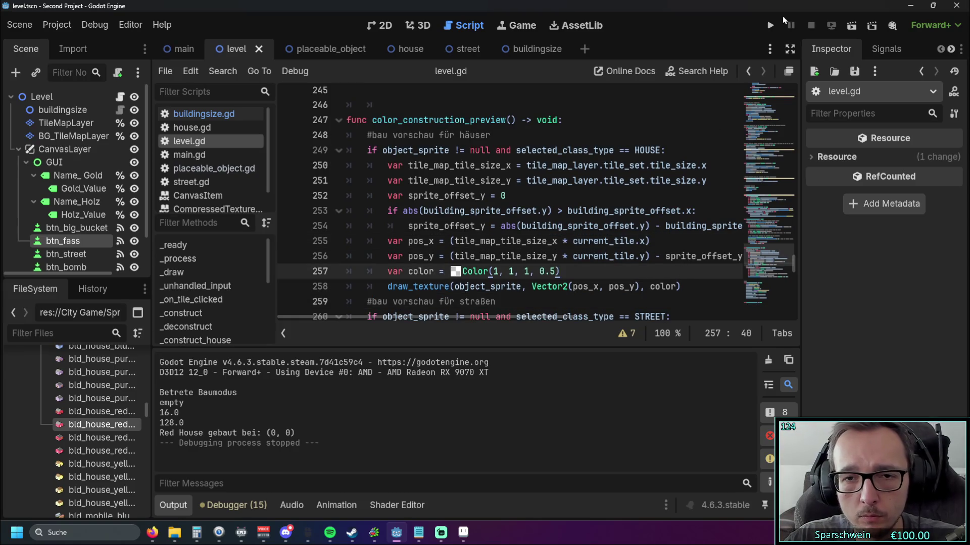
left_click(770, 25)
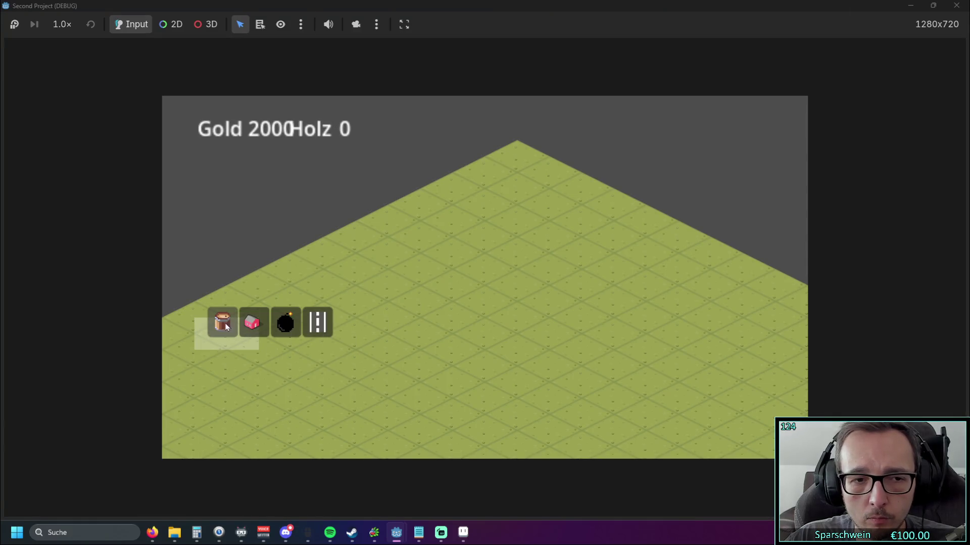
left_click(253, 323)
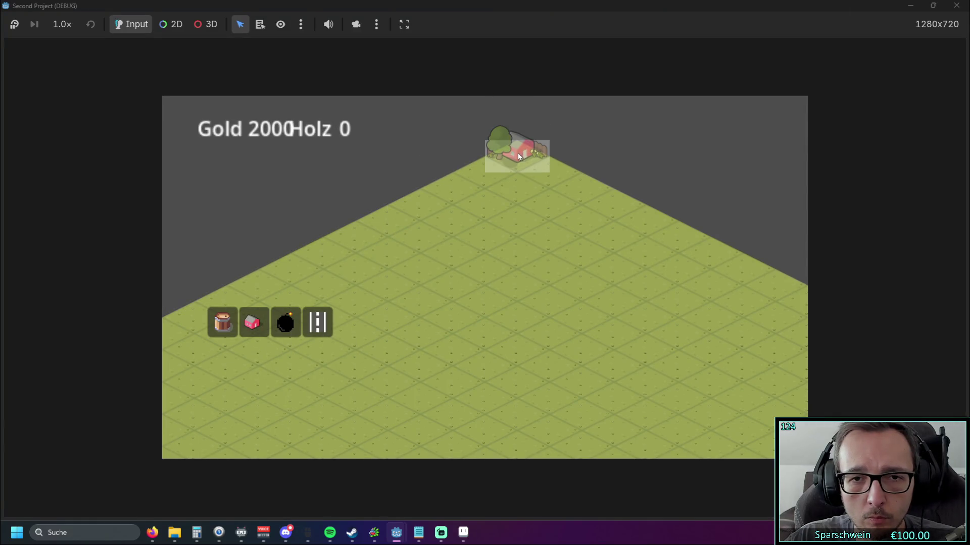
left_click(495, 164)
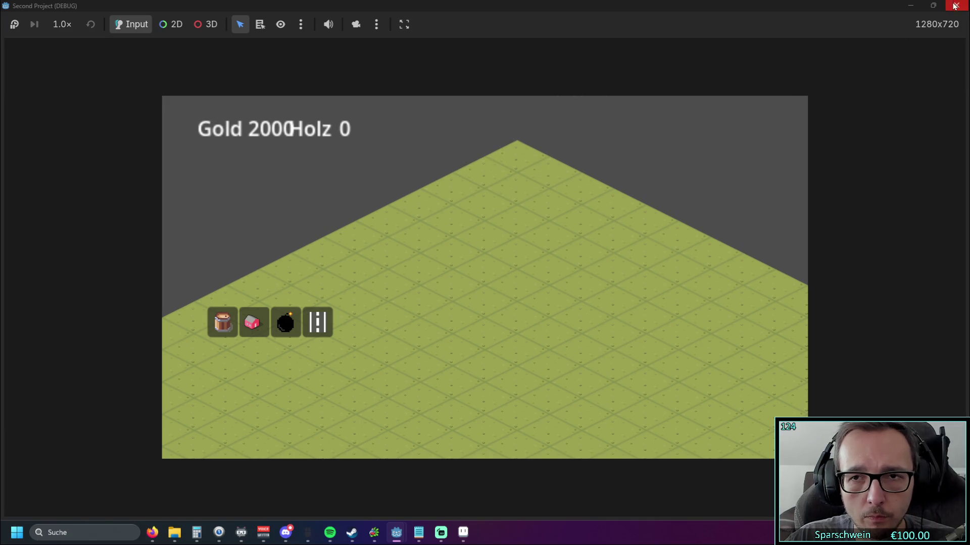
left_click(956, 5)
- Rerun the game briefly, then return to the end of line 251 in level.gd
mouse_move(460, 317)
left_mouse_down()
mouse_move(495, 313)
mouse_move(436, 315)
mouse_move(474, 306)
mouse_move(440, 306)
mouse_move(460, 307)
left_mouse_up()
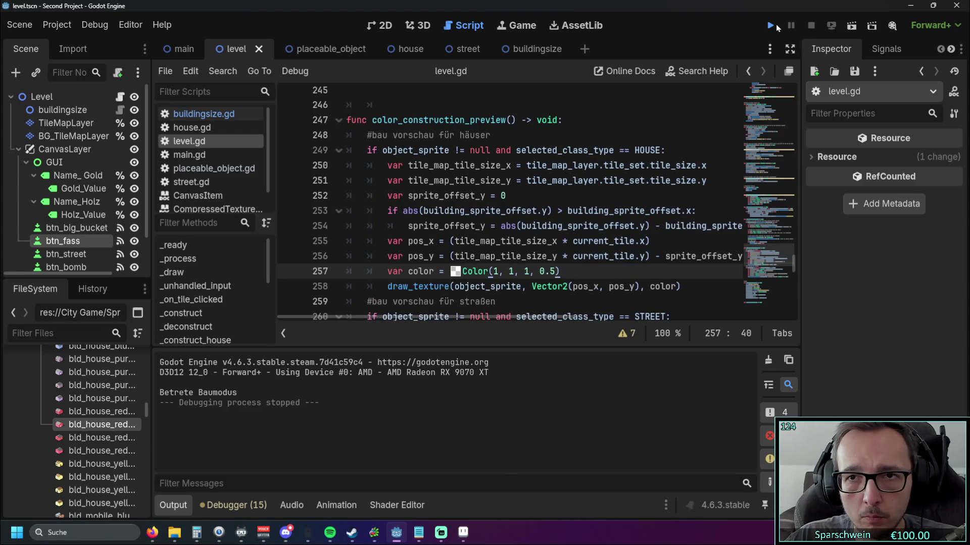
left_click(770, 24)
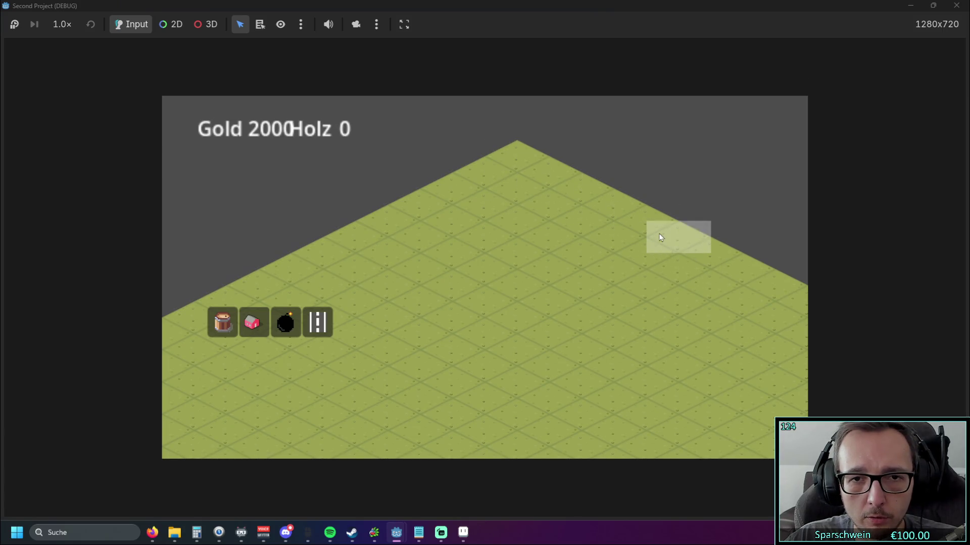
left_click(958, 5)
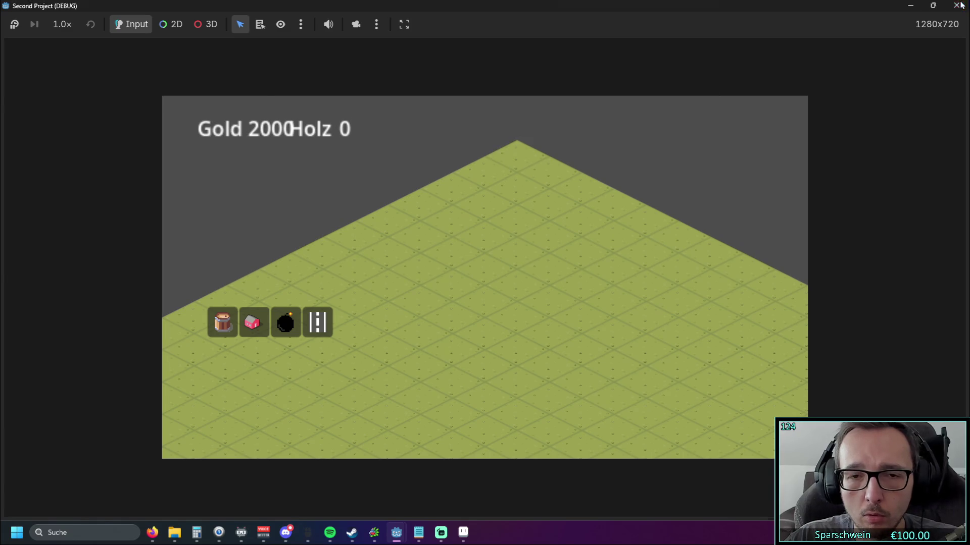
left_click(559, 256)
left_click_drag(501, 316, 551, 315)
left_click(638, 180)
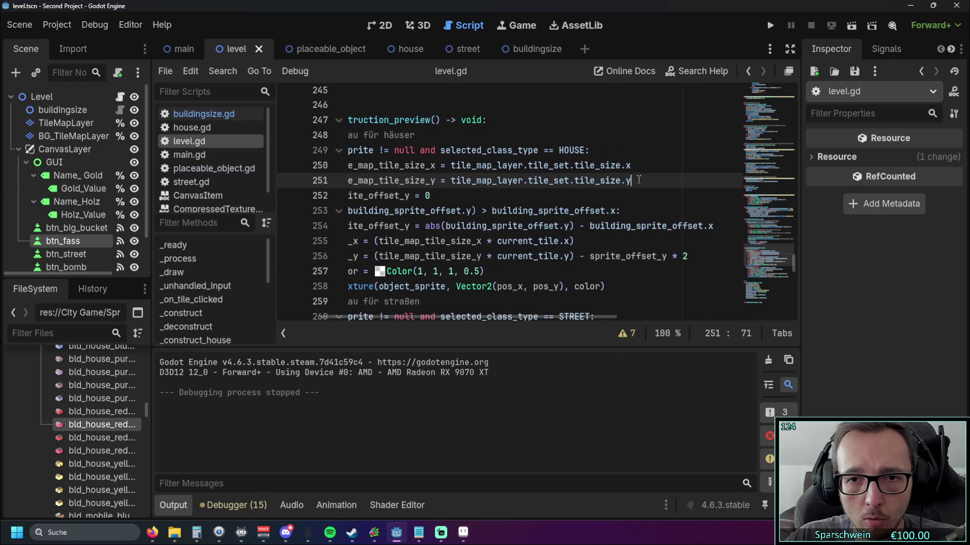
- Append * 2 to tile_map_tile_size_y on line 251, keeping sprite_offset_y on line 252
type(" * \"")
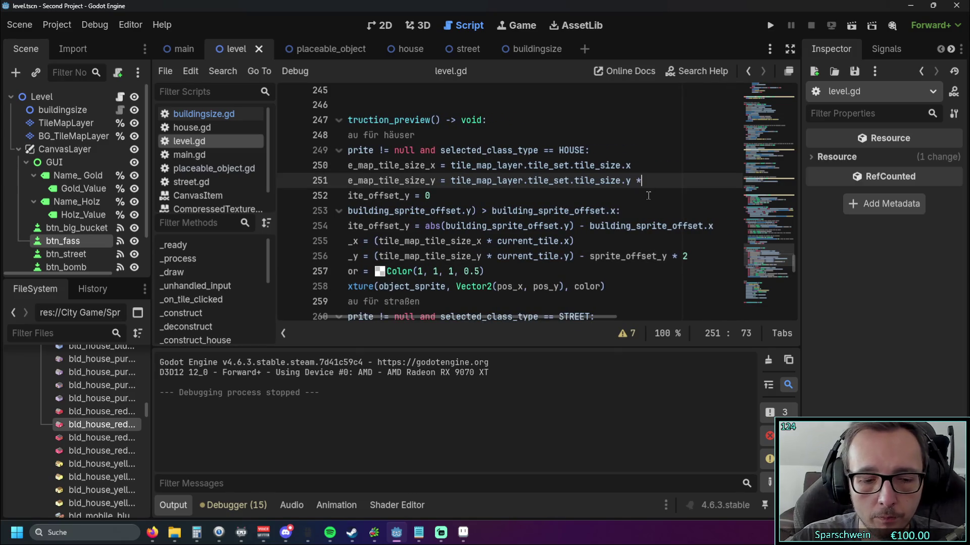
key("BackSpace")
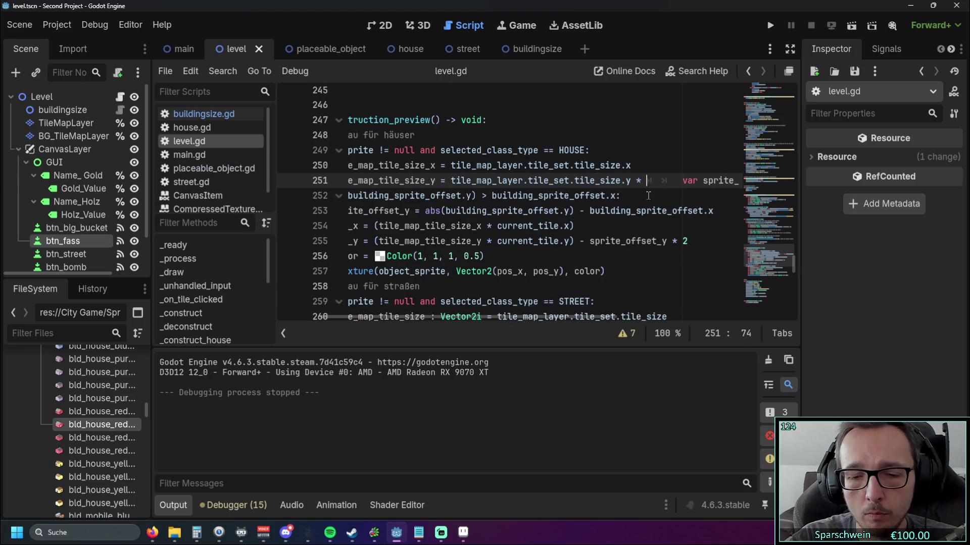
key("Return")
key("BackSpace")
key("Up")
key("End")
type("2")
key("Down")
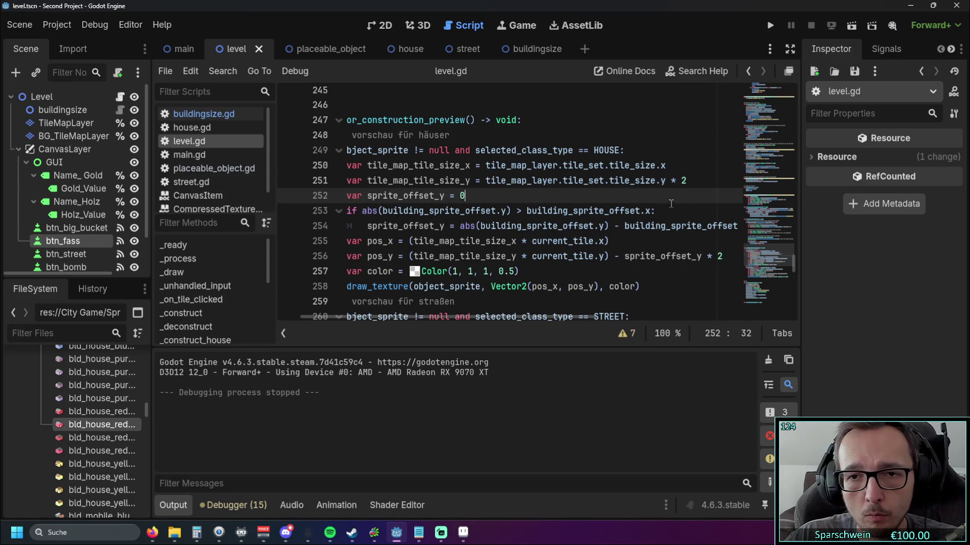
- Test the doubled tile height in-game by building a house on the top tile
left_click(770, 26)
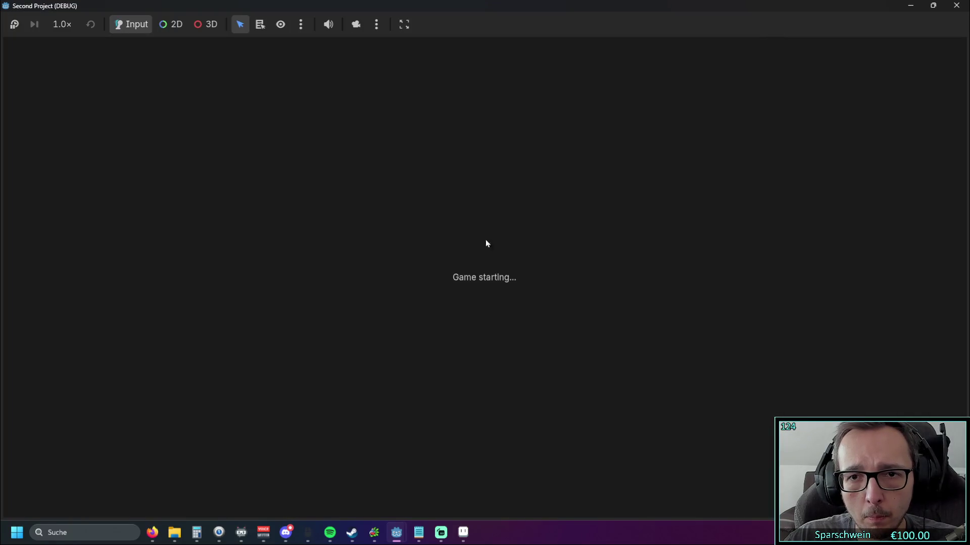
left_click(252, 323)
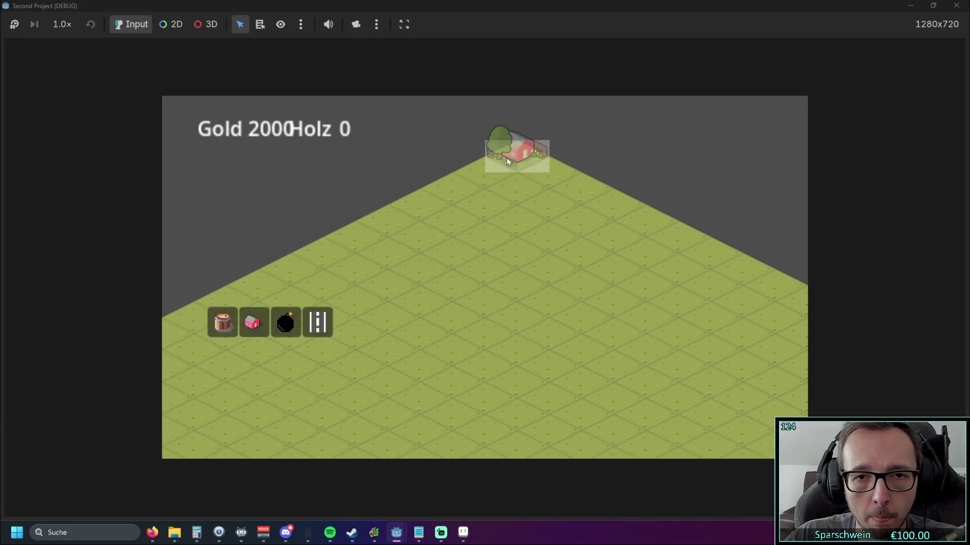
left_click(477, 169)
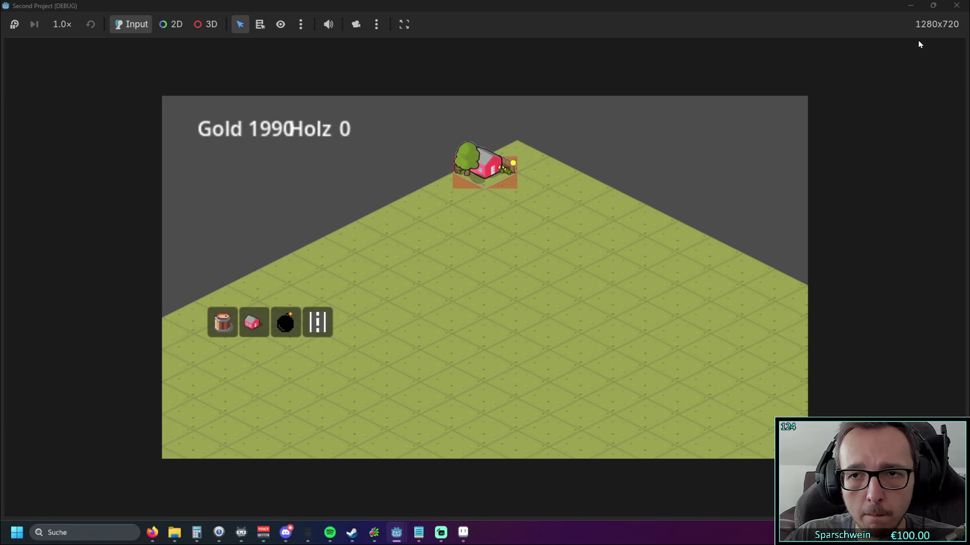
left_click(956, 5)
- Remove the * 2 multiplier from line 251 again
left_click(684, 177)
key("BackSpace")
key("BackSpace")
key("BackSpace")
left_click(653, 193)
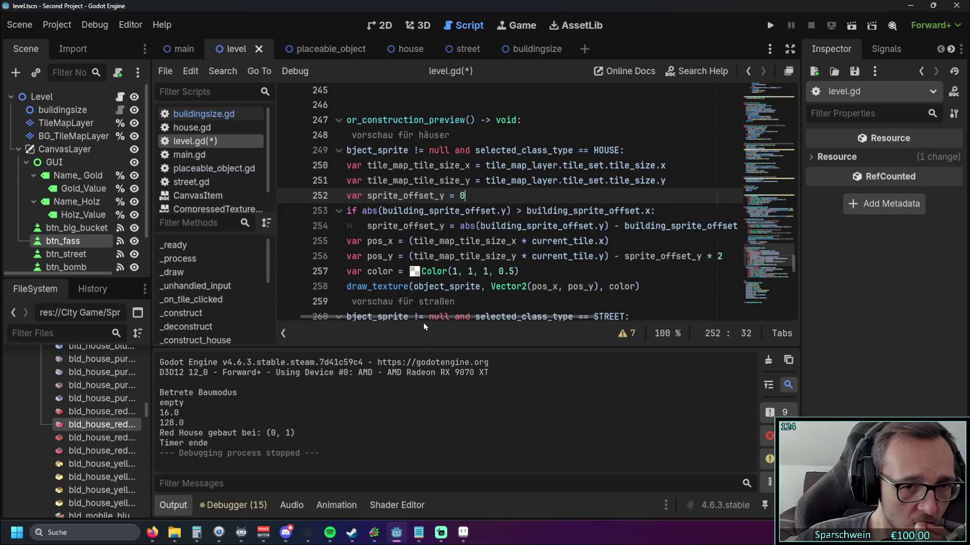
scroll(424, 317, "left", 2)
- Run the game again to see the house preview drifting off the highlighted tile, then stop it
mouse_move(411, 318)
left_mouse_down()
mouse_move(430, 316)
mouse_move(411, 319)
left_mouse_up()
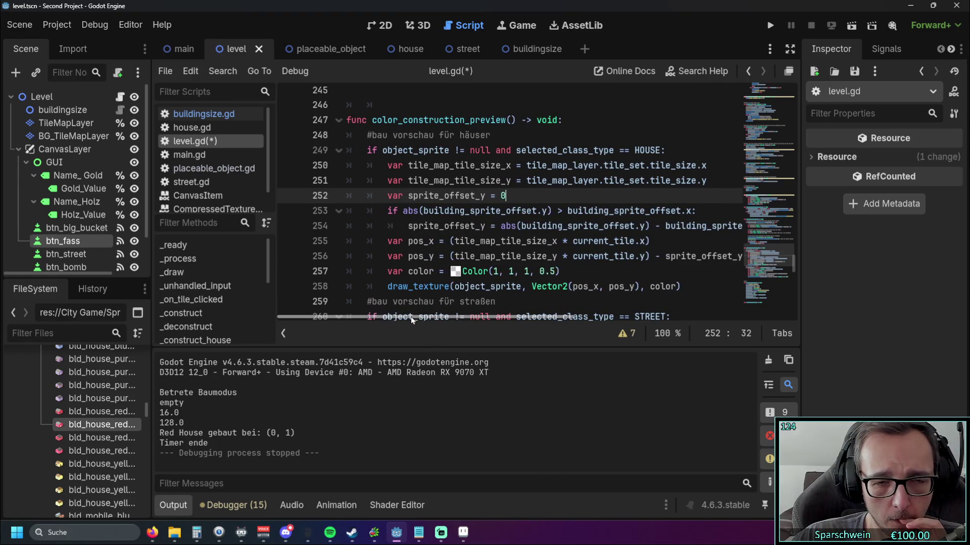
left_click(770, 25)
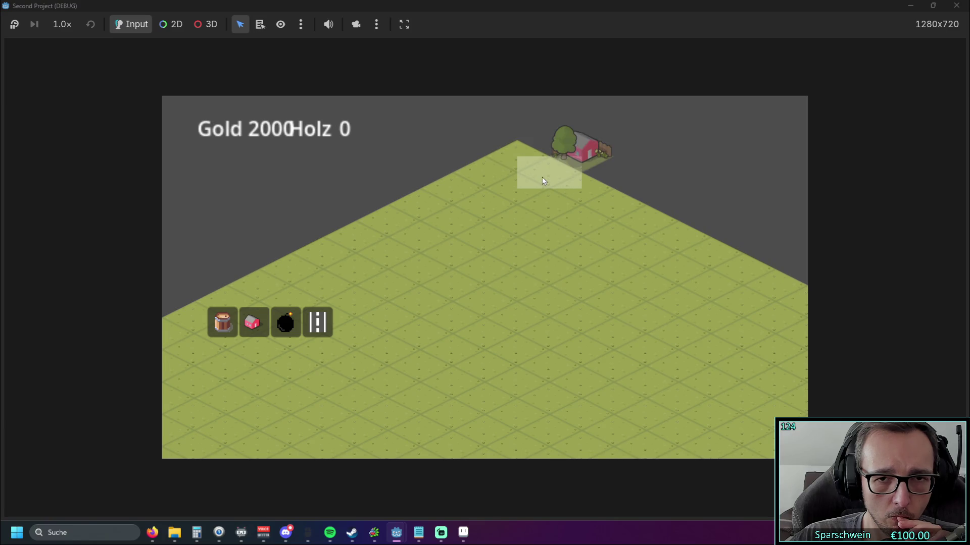
left_click(959, 6)
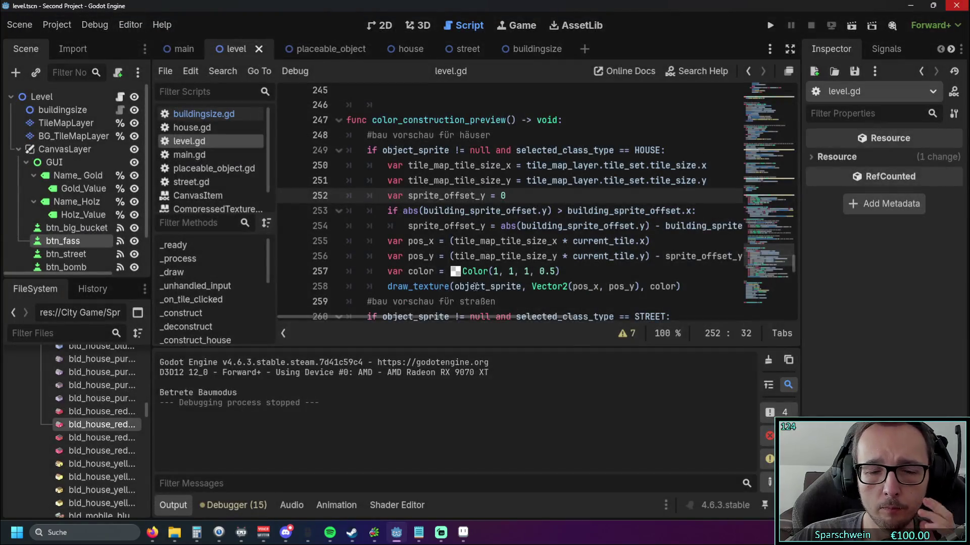
- Inspect the Color, building_sprite_offset and tile size variables in level.gd, then relaunch the game
mouse_move(464, 273)
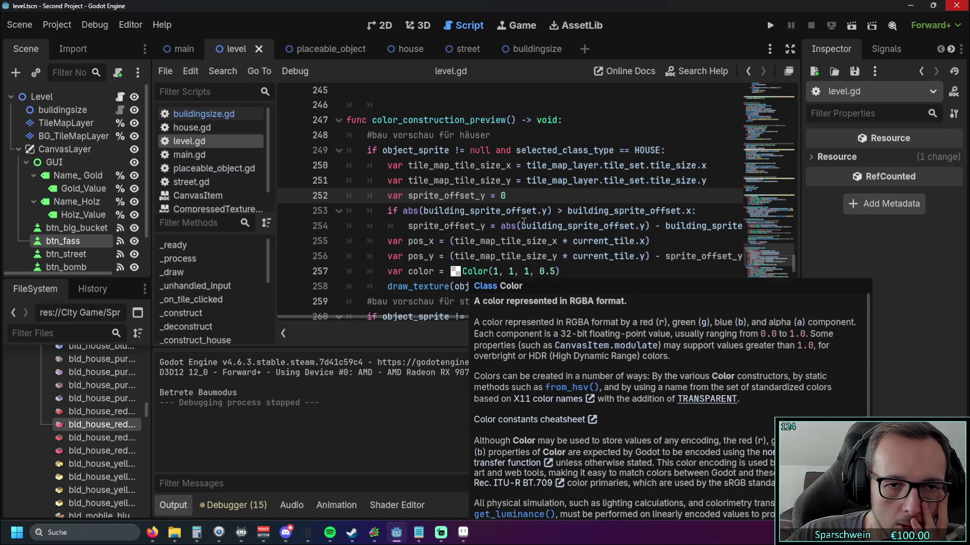
mouse_move(524, 226)
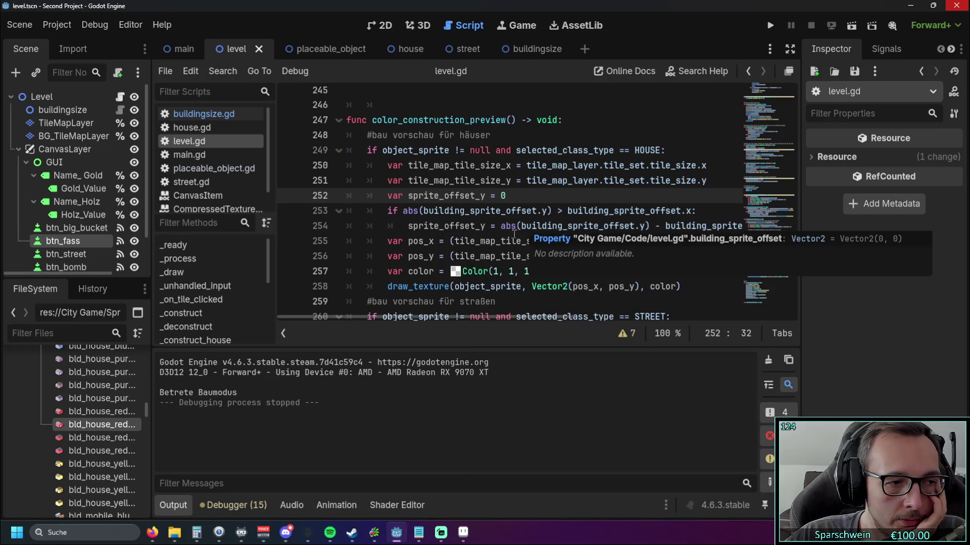
mouse_move(500, 241)
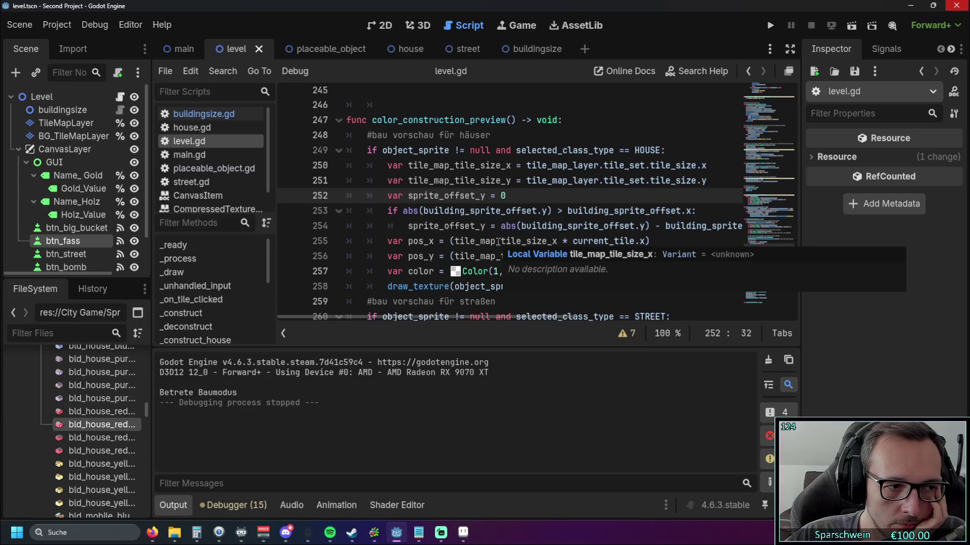
mouse_move(460, 319)
left_mouse_down()
mouse_move(523, 322)
mouse_move(433, 324)
mouse_move(474, 322)
left_mouse_up()
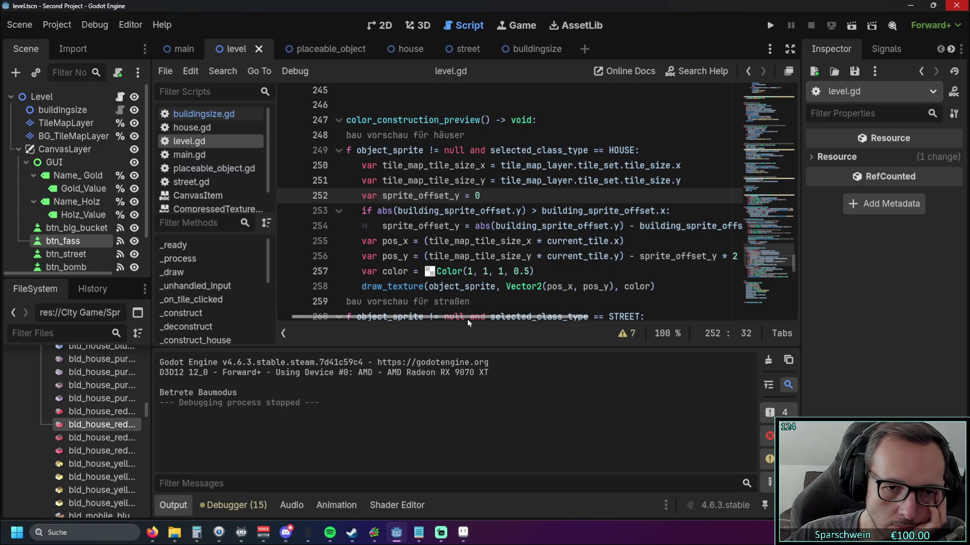
mouse_move(467, 318)
left_mouse_down()
mouse_move(475, 318)
mouse_move(445, 318)
left_mouse_up()
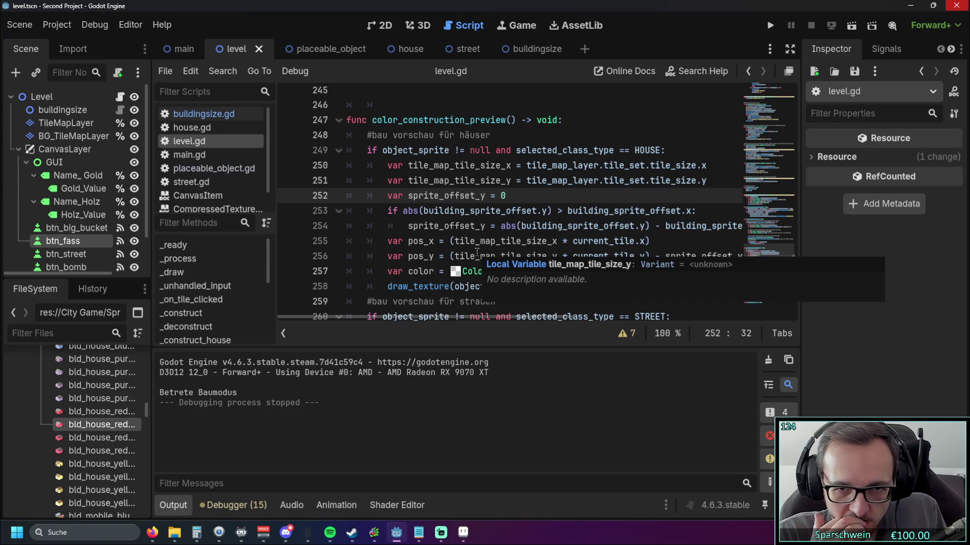
left_click(770, 26)
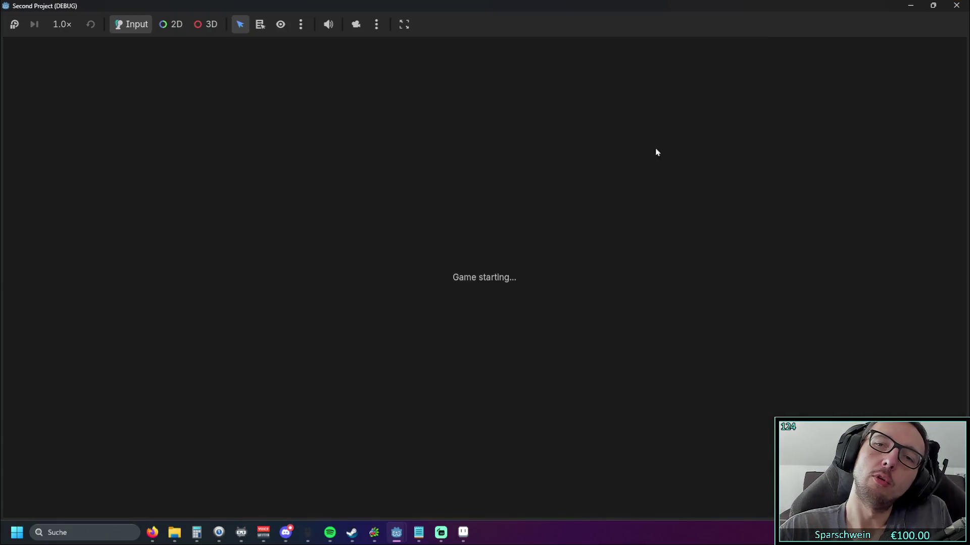
- Pick the house and build on several tiles near the top to compare preview placement
left_click(252, 322)
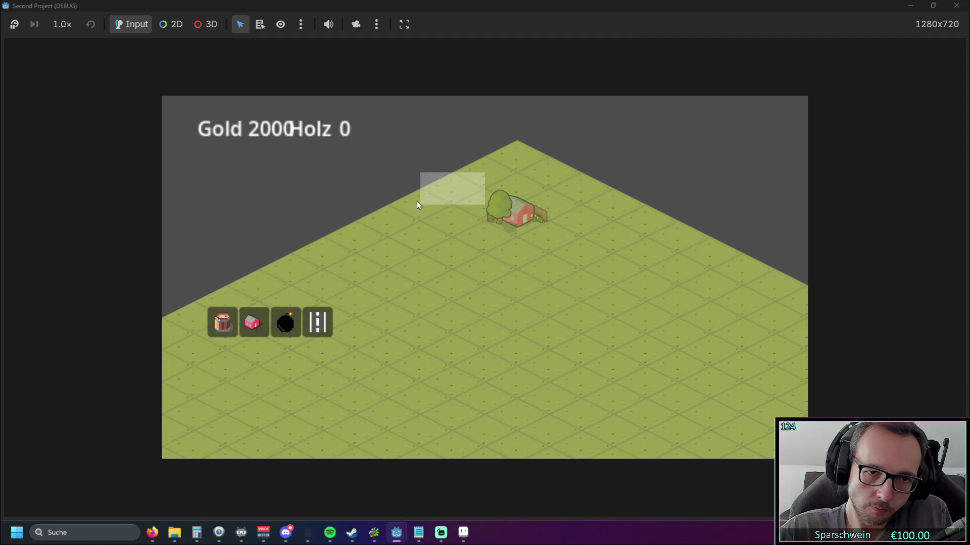
left_click(361, 234)
left_click(385, 217)
left_click(517, 153)
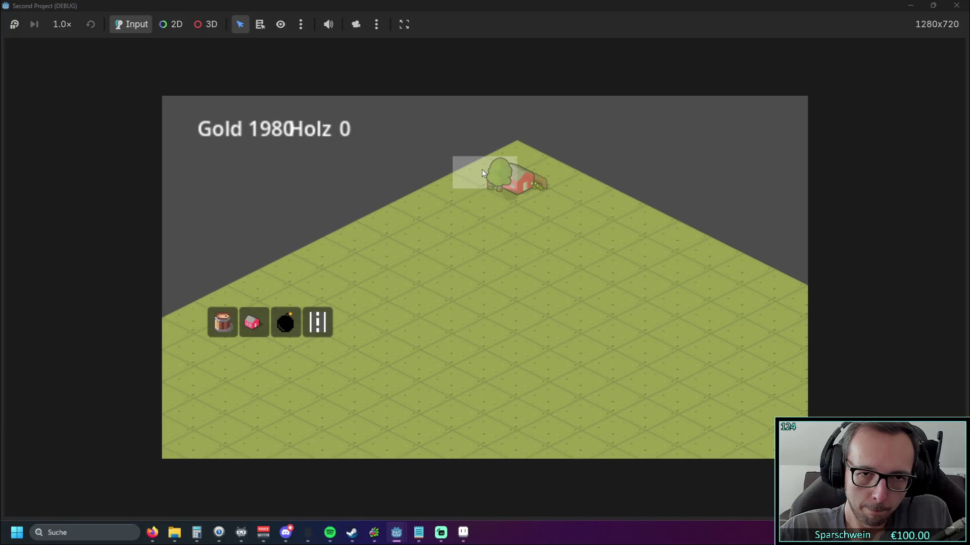
left_click(501, 156)
left_click(477, 165)
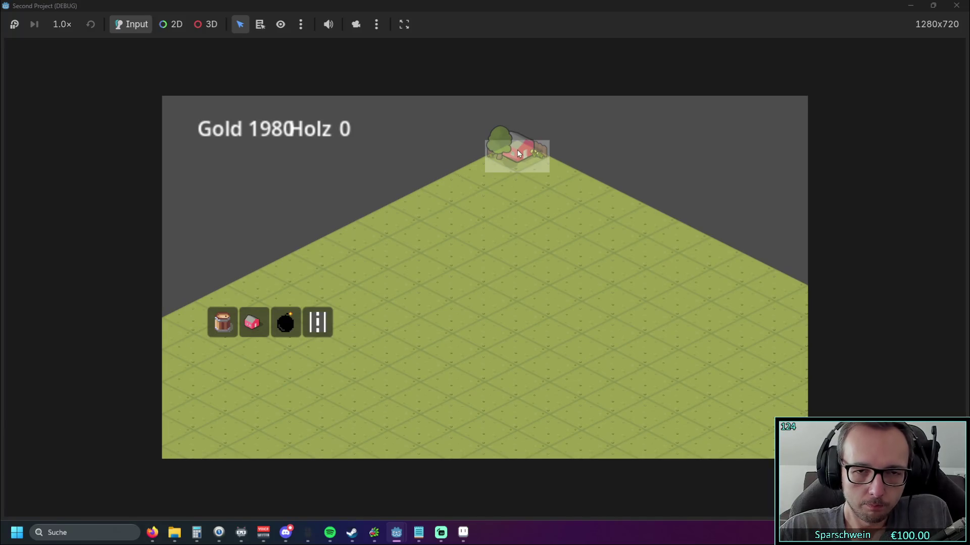
left_click(517, 149)
left_click(518, 162)
left_click(514, 184)
left_click(516, 167)
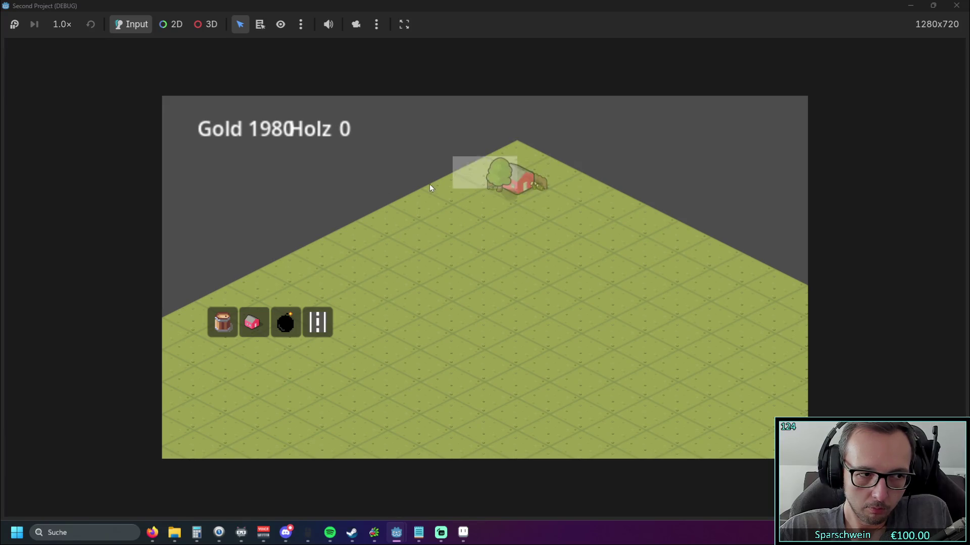
- Recheck the house preview alignment on the top tile with more placements, then close the game
key("alt+Tab")
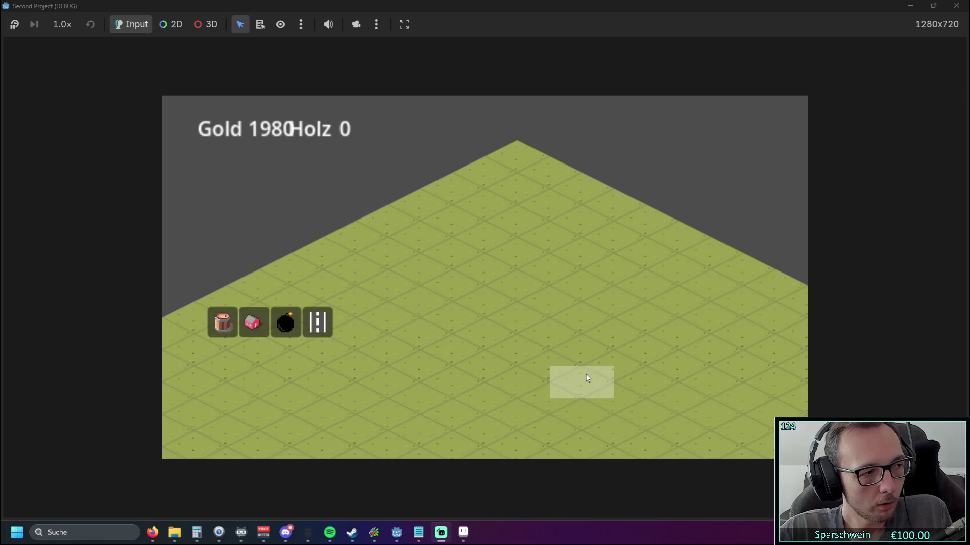
key("alt+Tab")
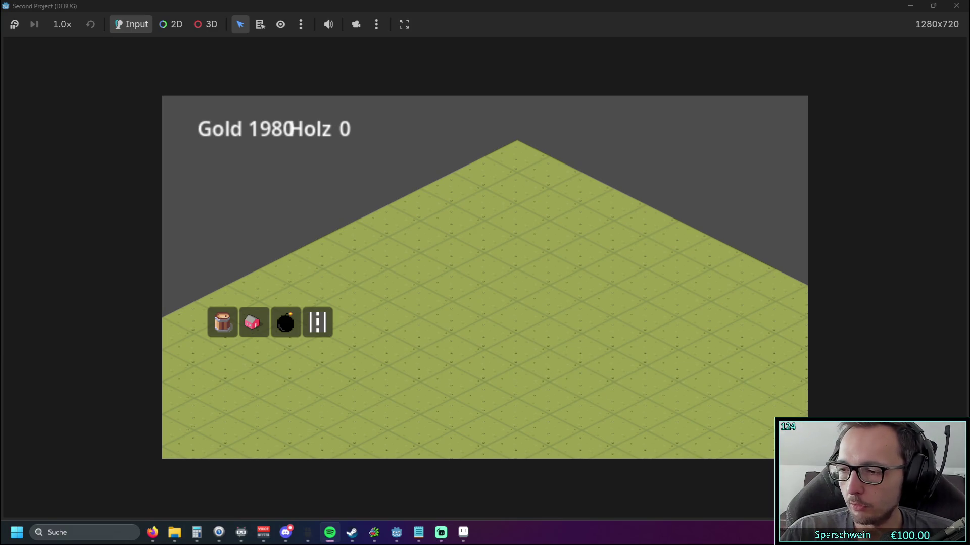
key("alt+Tab")
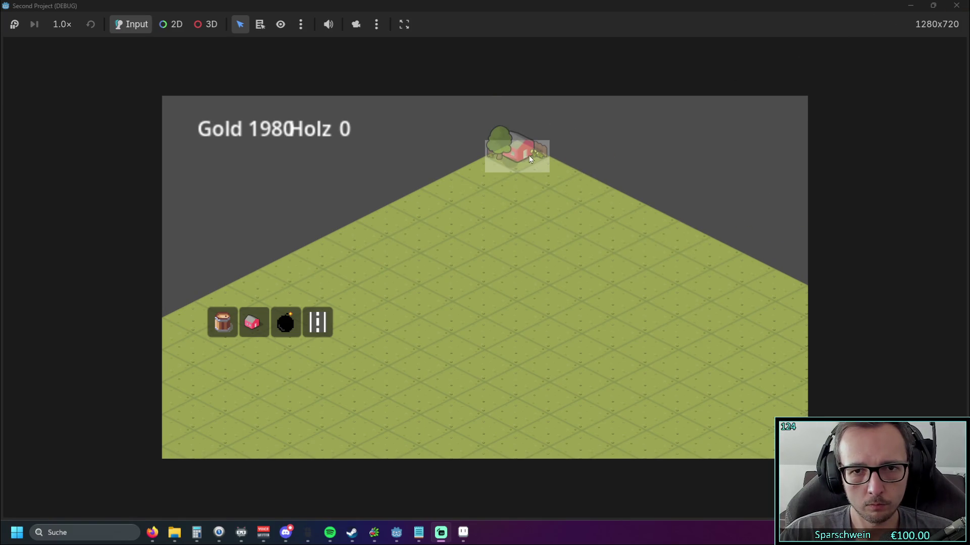
left_click(520, 172)
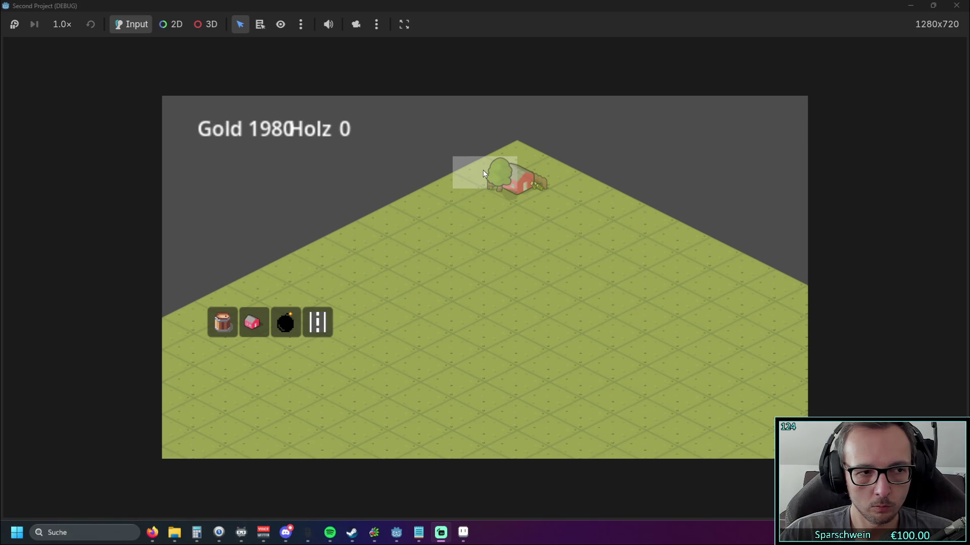
left_click(490, 165)
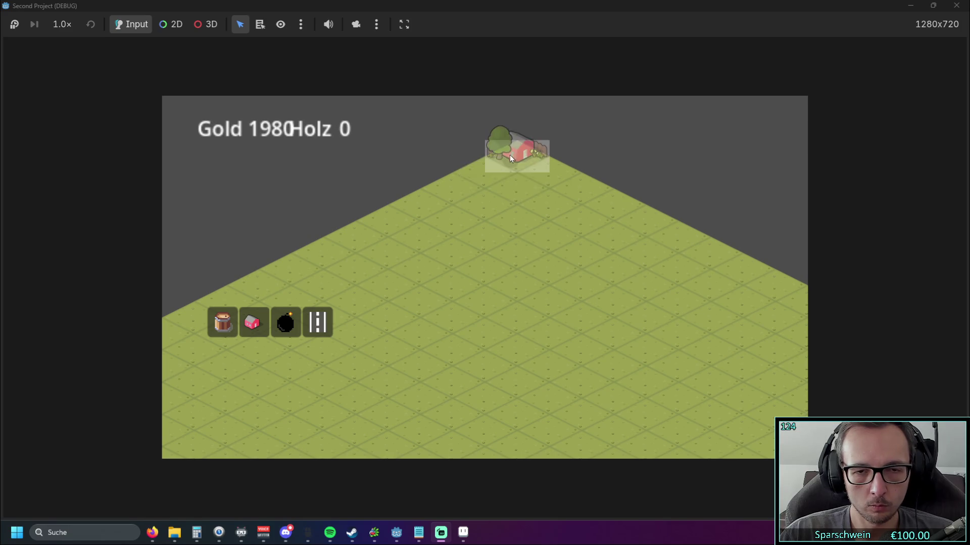
left_click(488, 167)
left_click(493, 163)
left_click(489, 165)
left_click(506, 158)
left_click(488, 167)
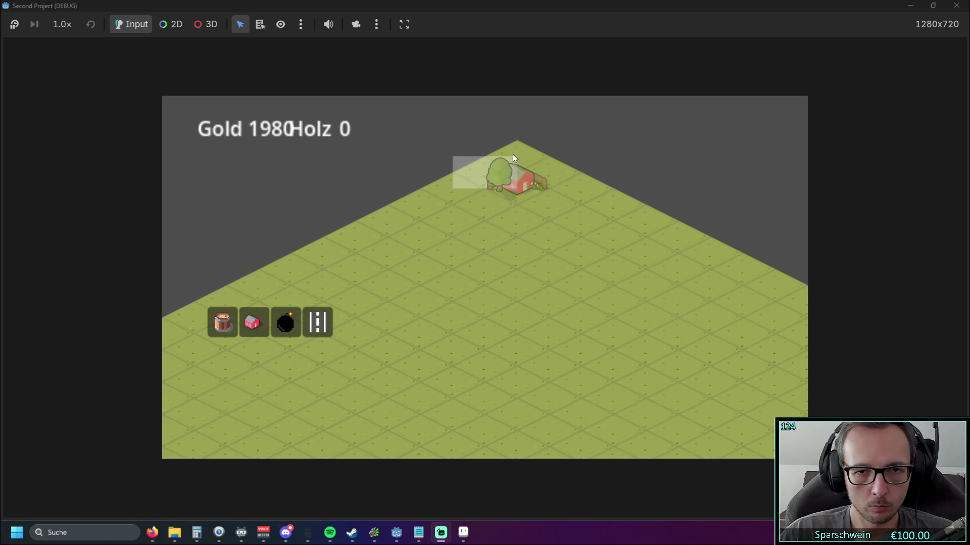
left_click(516, 157)
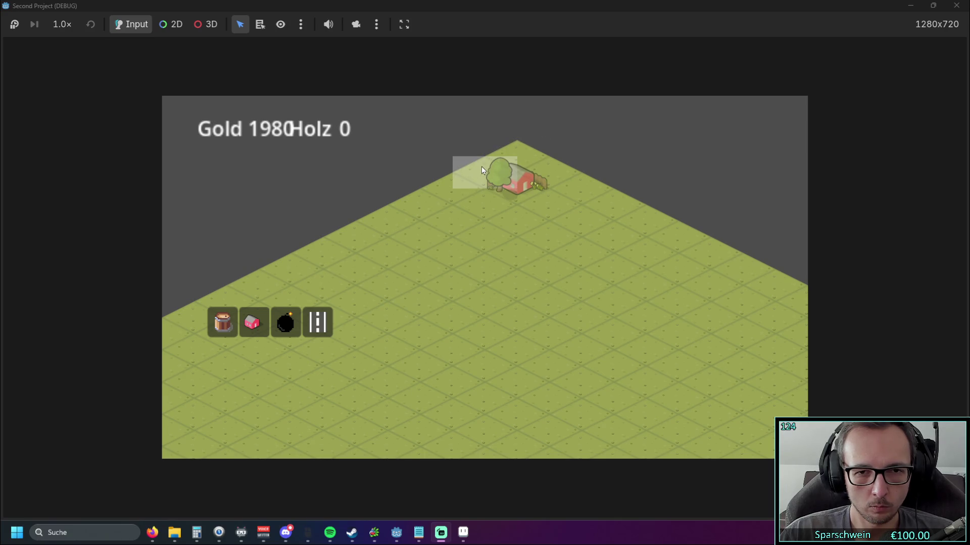
left_click(956, 5)
mouse_move(461, 320)
left_mouse_down()
mouse_move(485, 316)
mouse_move(477, 316)
left_mouse_up()
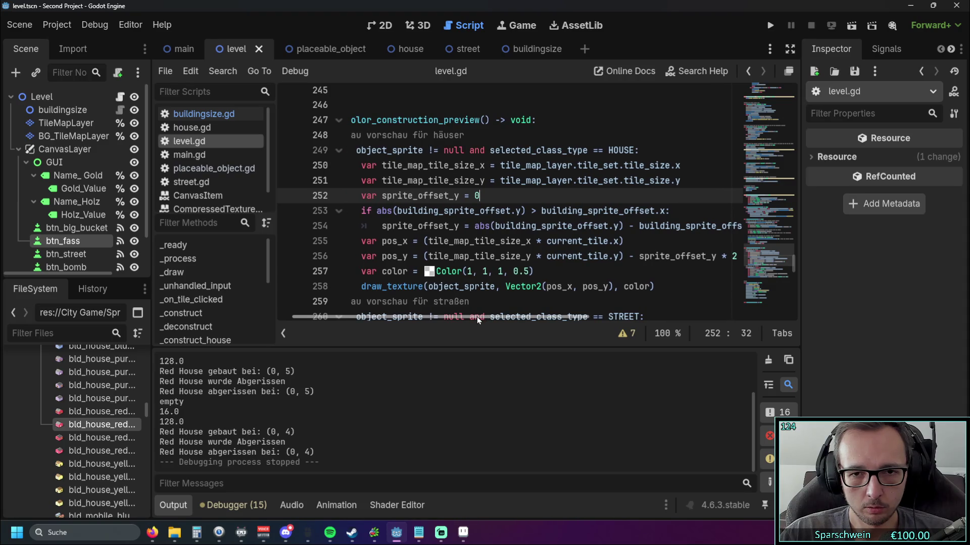
mouse_move(572, 260)
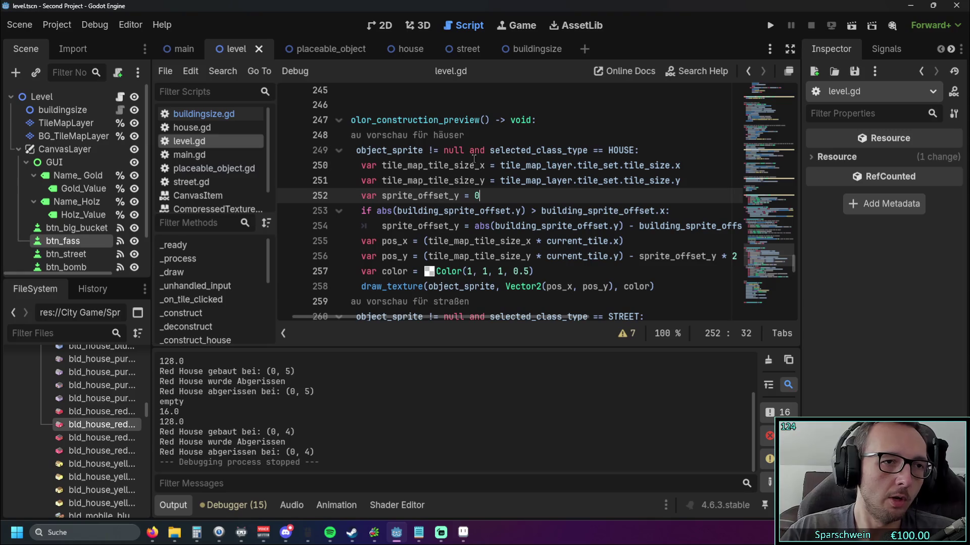
left_click(330, 51)
left_click(402, 50)
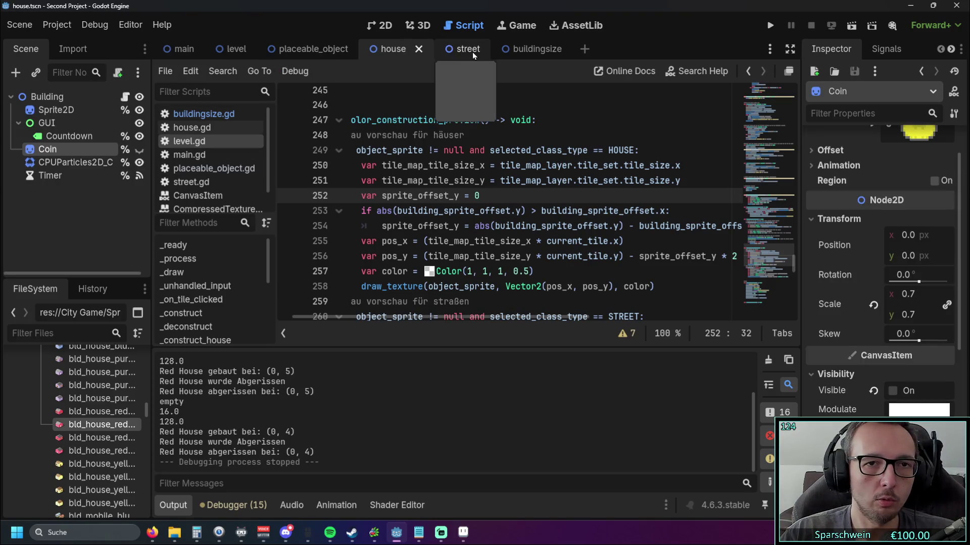
left_click(459, 49)
left_click(530, 49)
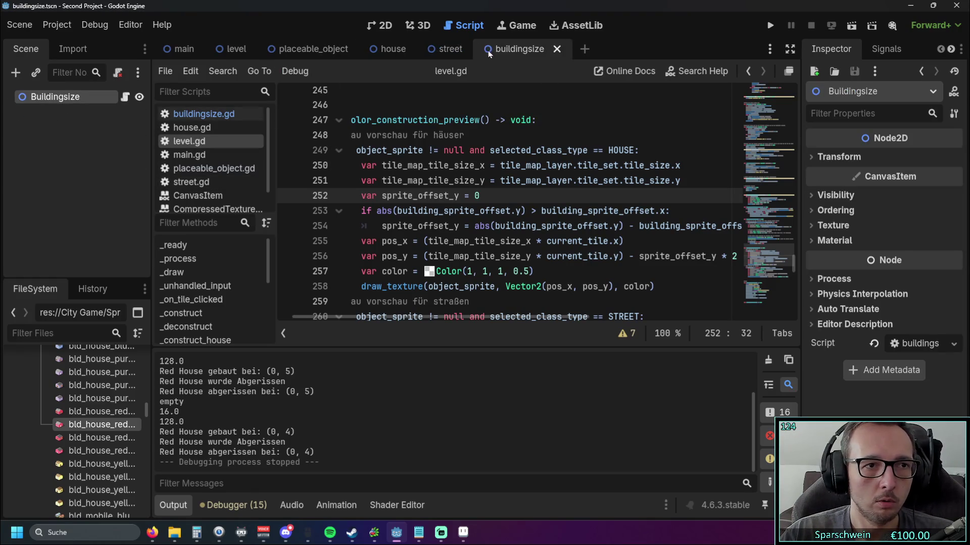
left_click(457, 49)
left_click(399, 49)
left_click(310, 49)
left_click(233, 49)
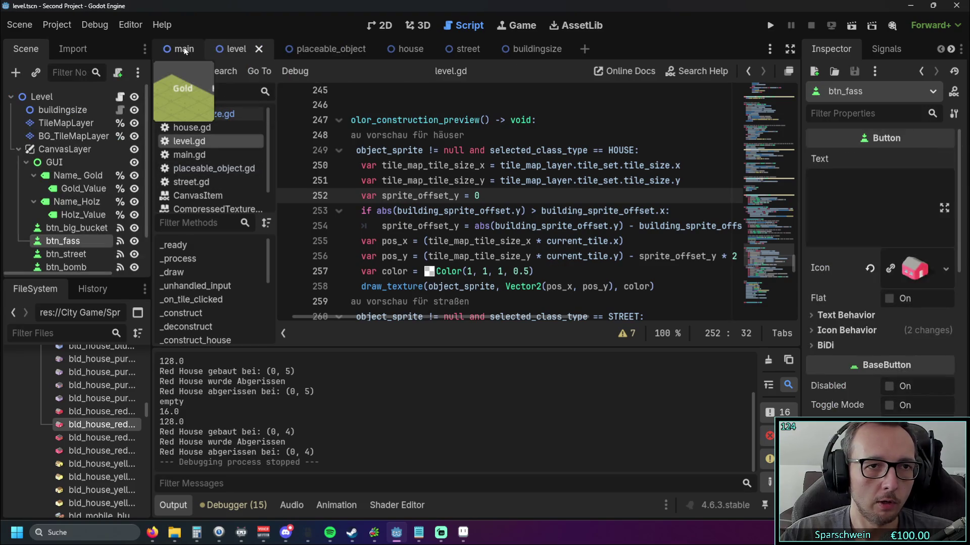
left_click(181, 50)
left_click(222, 52)
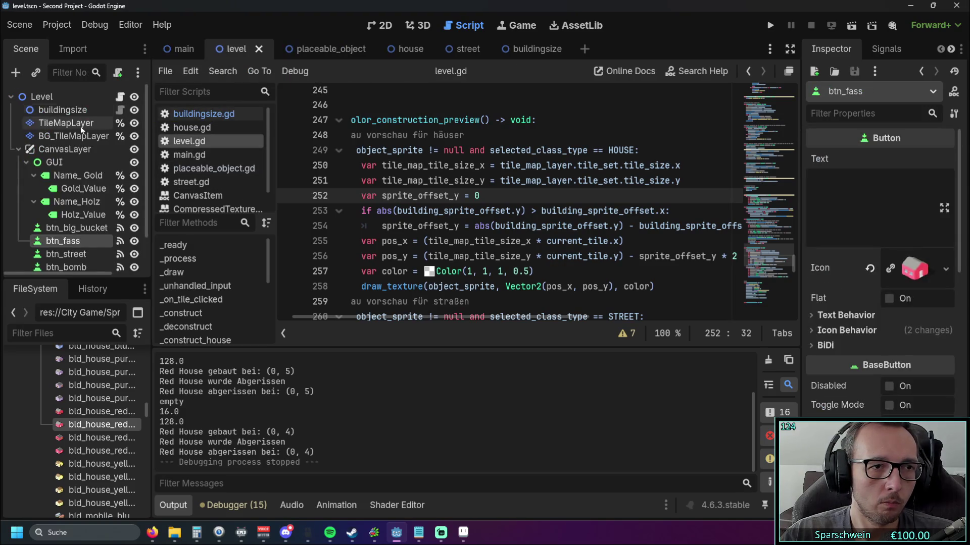
left_click(72, 137)
scroll(908, 206, "up", 3)
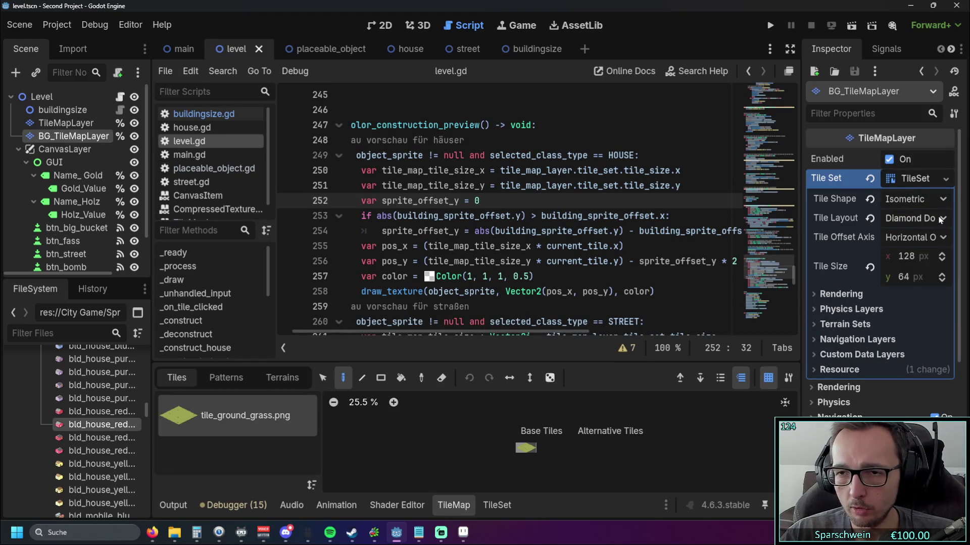
- Confirm the tile maps keep Diamond Down layout and Horizontal Offset axis
left_click(942, 237)
left_click(941, 224)
left_click(942, 222)
left_click(942, 221)
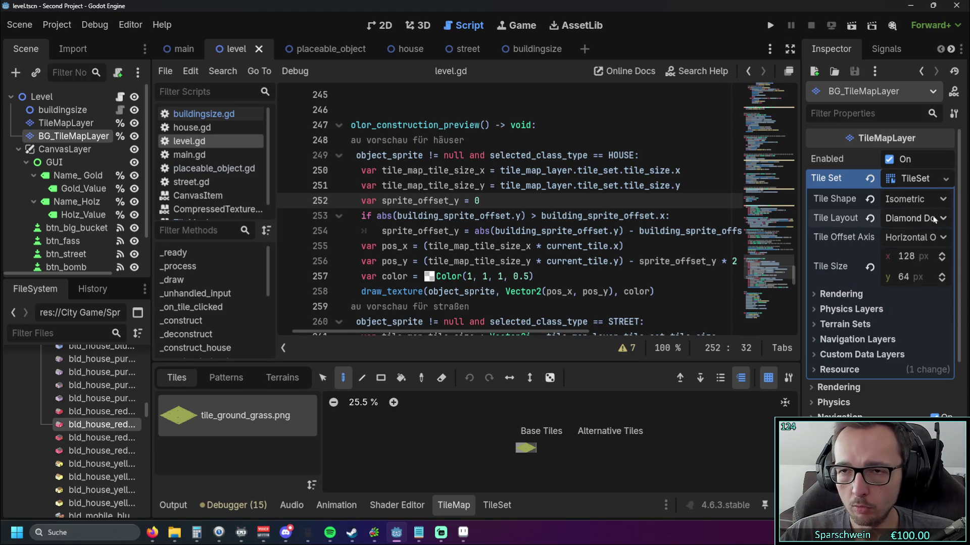
left_click(64, 122)
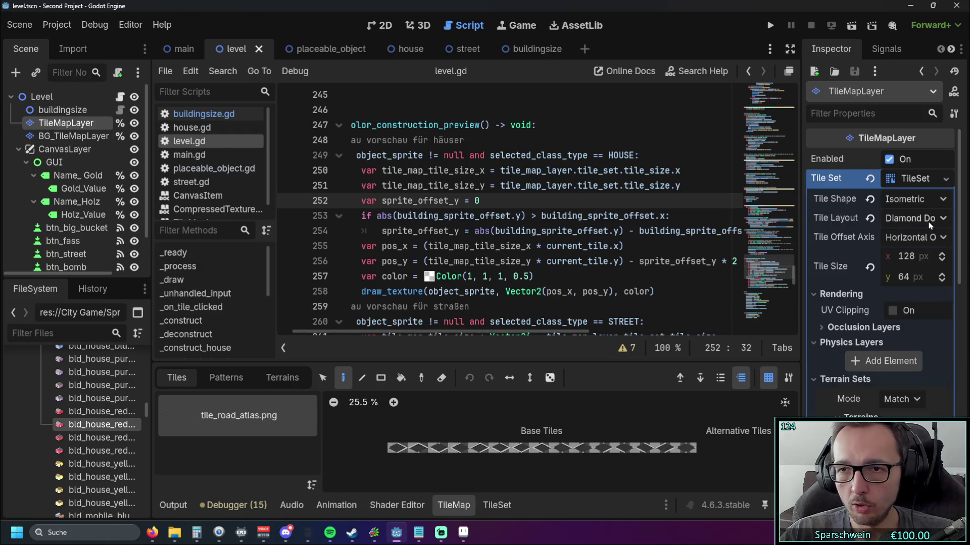
left_click(942, 223)
left_click(944, 223)
left_click(937, 237)
left_click(935, 239)
- Compare TileMapLayer's isometric 128 × 64 tile settings with BG_TileMapLayer, then run the game
left_click(32, 111)
left_click(61, 126)
left_click(63, 136)
left_click(69, 123)
left_click(69, 136)
left_click(74, 123)
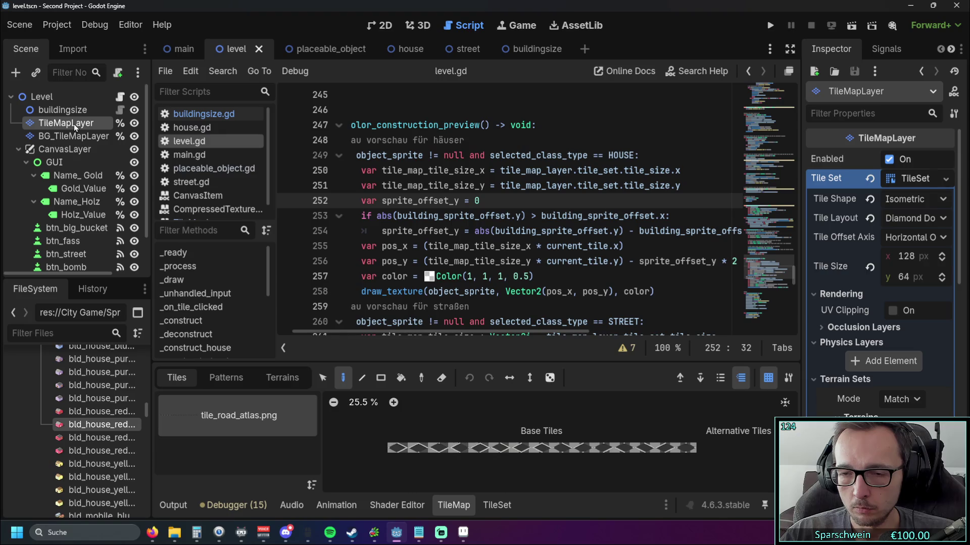
left_click(814, 295)
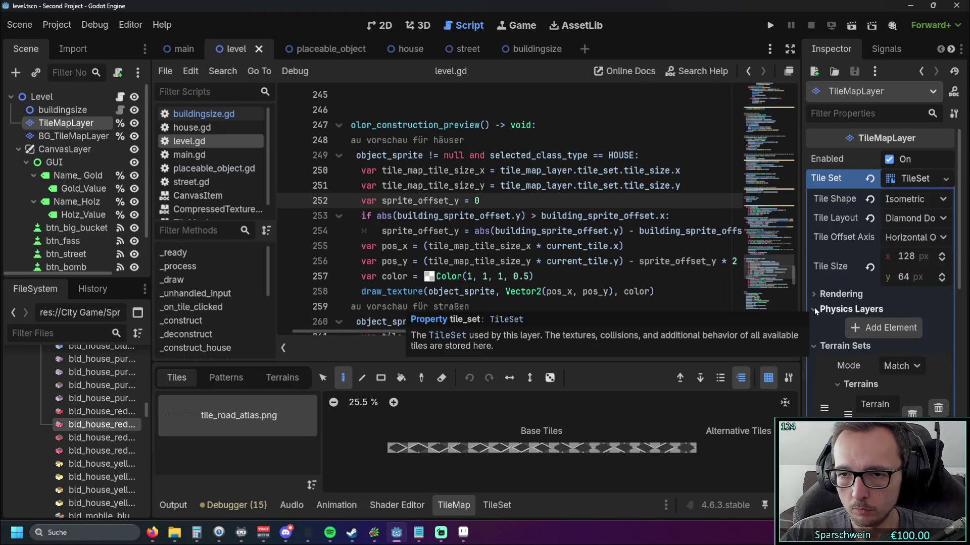
left_click(60, 135)
left_click(65, 126)
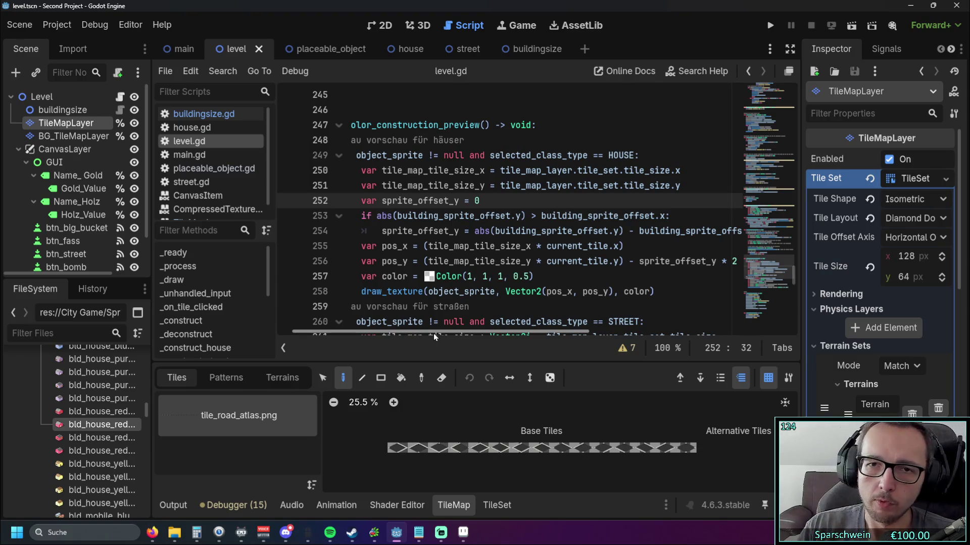
left_click(769, 25)
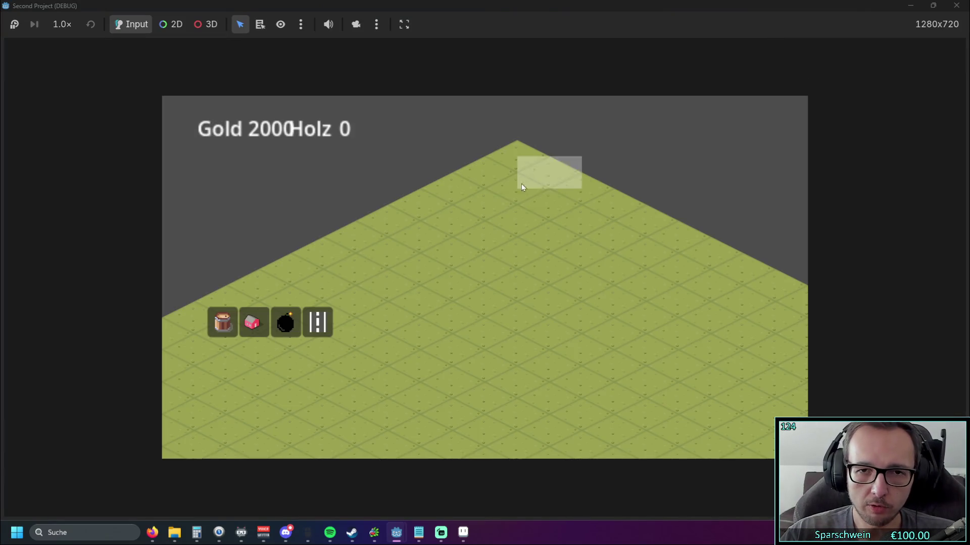
- Pick the red house, place it on the top isometric tile, then close the game
left_click(253, 322)
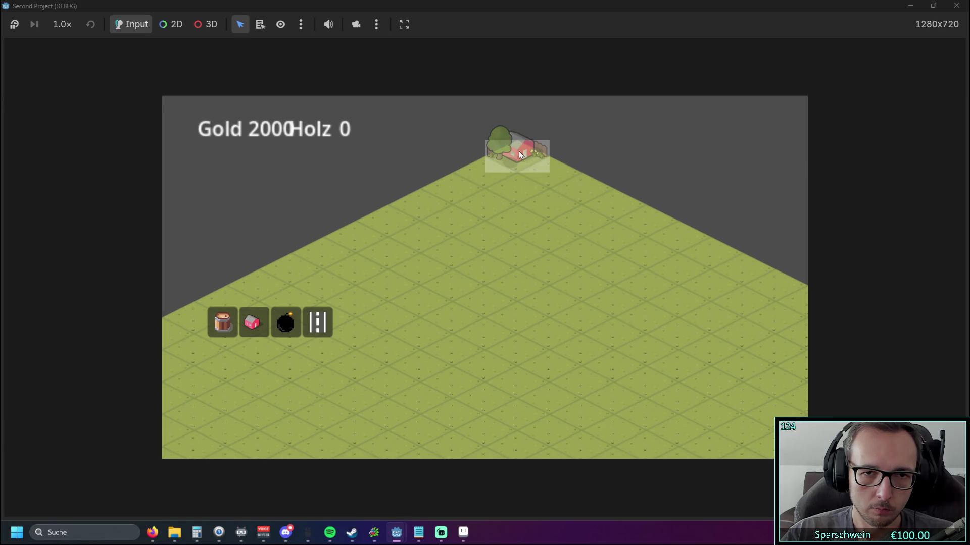
left_click(517, 153)
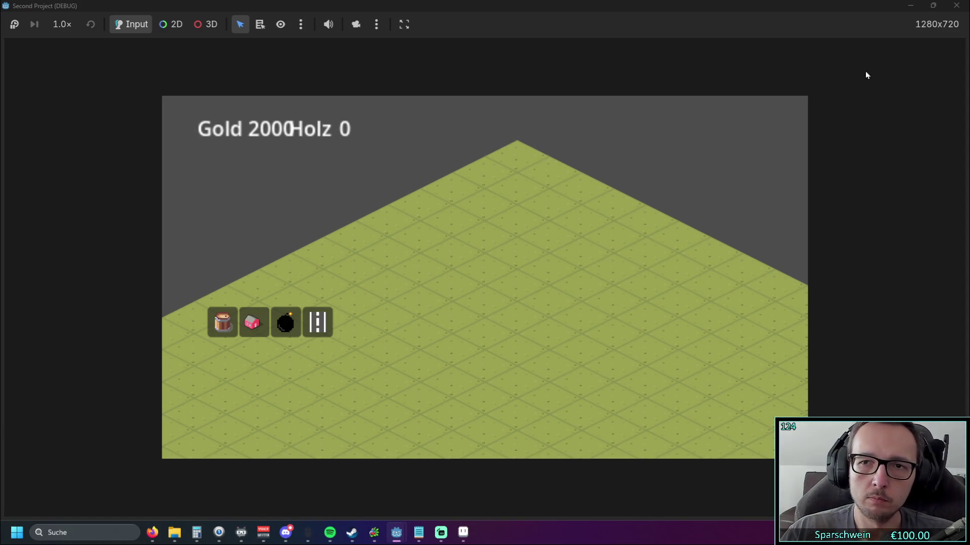
left_click(955, 6)
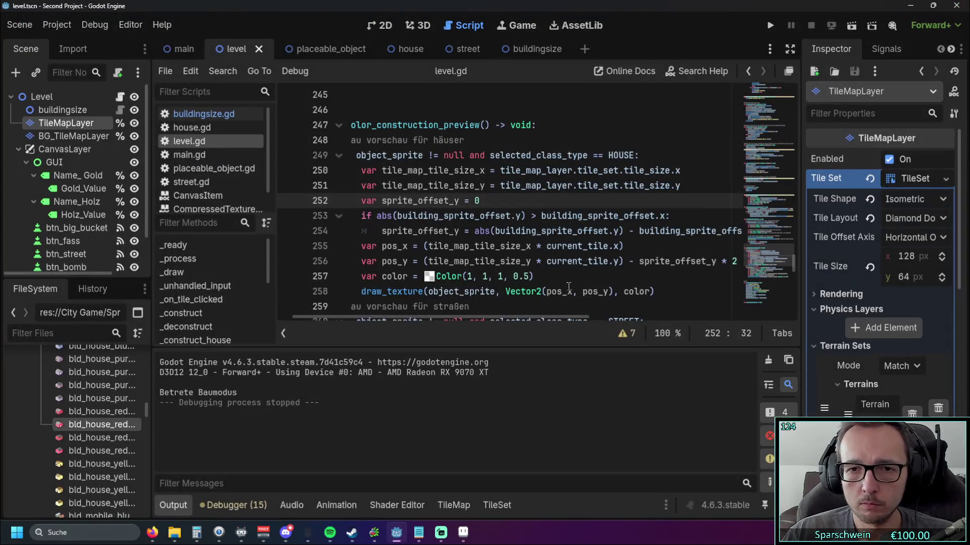
- Swap the preview draw position on line 258 to Vector2(pos_y, pos_x)
left_click(570, 296)
key("BackSpace")
type("y")
left_click(604, 292)
key("Tab")
left_click(651, 292)
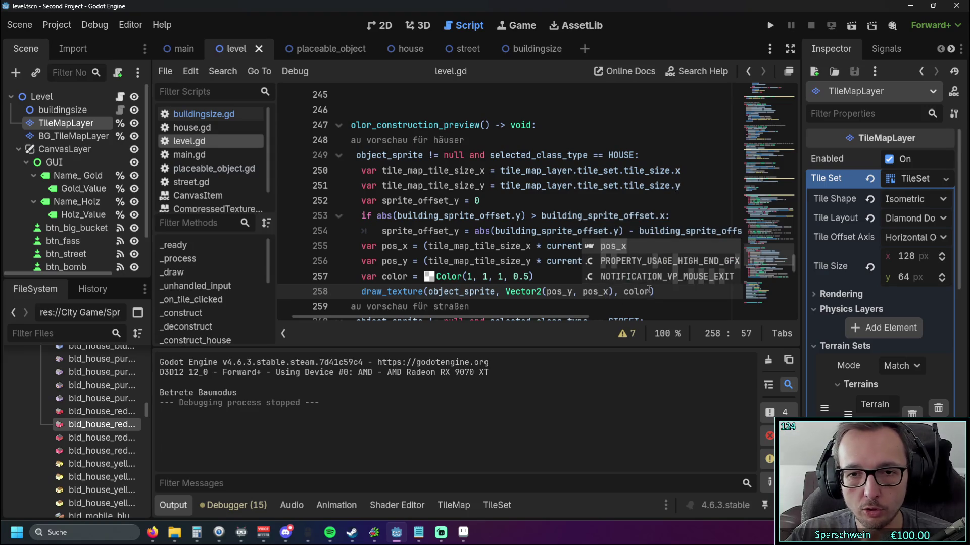
- Test the swapped coordinates in-game, then restore Vector2(pos_x, pos_y)
left_click(770, 26)
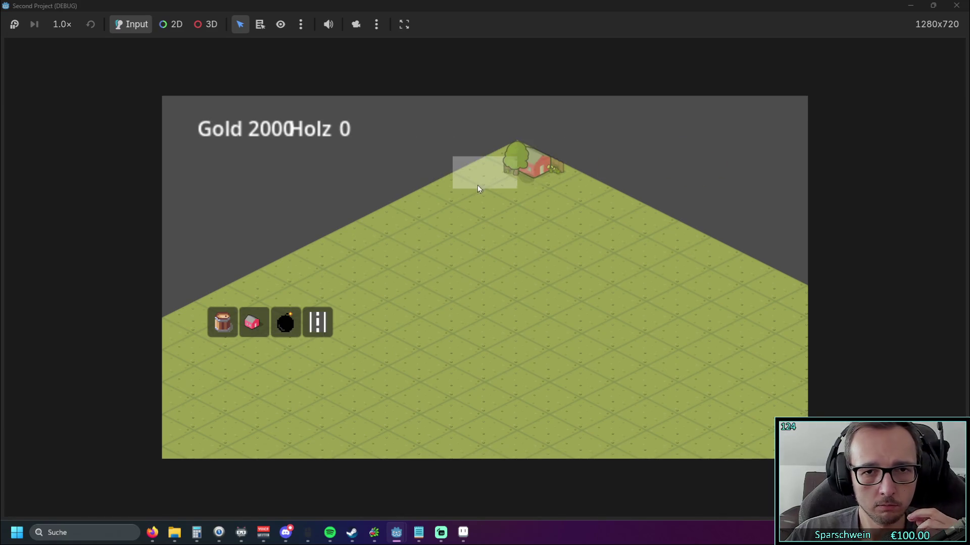
left_click(956, 5)
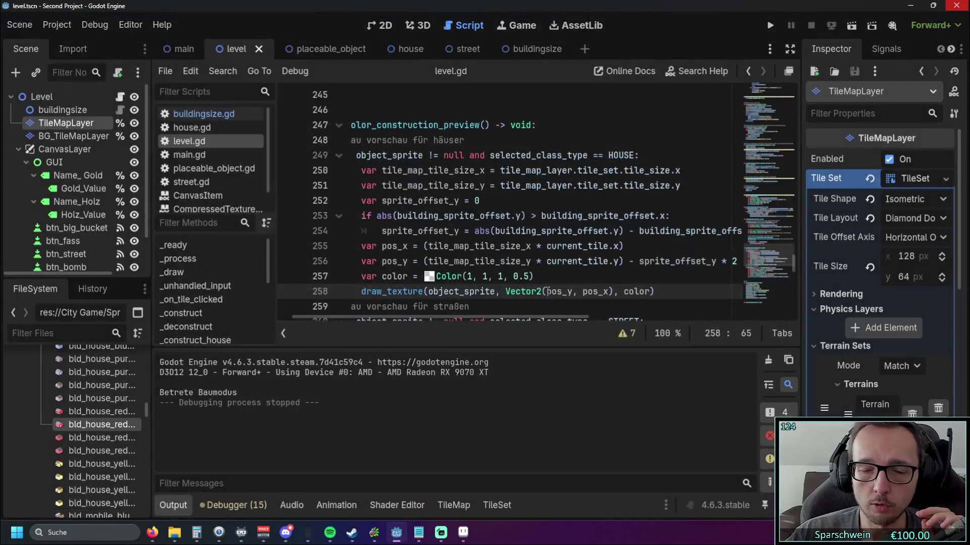
left_click_drag(582, 291, 612, 291)
type("pos_y")
double_click(553, 291)
type("pos_x")
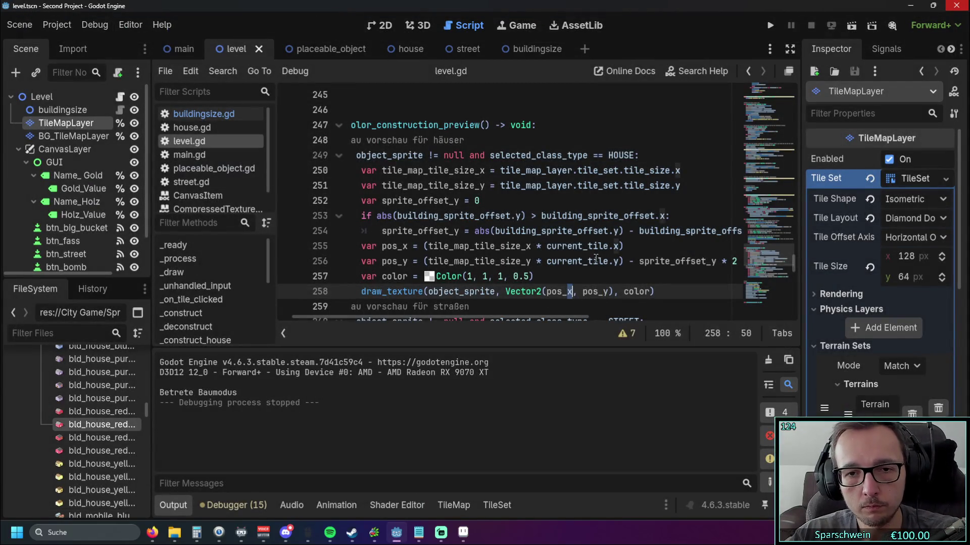
- Review the tile size, pos_x, pos_y and color lines of the preview code
left_click(594, 261)
left_click(594, 273)
mouse_move(509, 317)
left_mouse_down()
mouse_move(521, 315)
mouse_move(498, 320)
mouse_move(521, 321)
mouse_move(493, 319)
left_mouse_up()
mouse_move(383, 216)
left_mouse_down()
mouse_move(626, 263)
mouse_move(626, 280)
left_mouse_up()
left_click(626, 279)
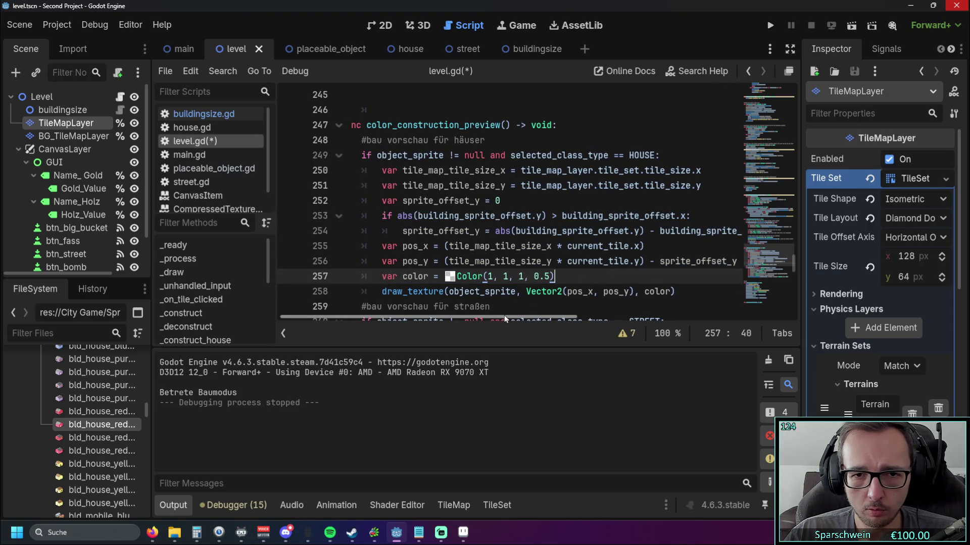
mouse_move(504, 316)
left_mouse_down()
mouse_move(555, 318)
mouse_move(508, 322)
mouse_move(517, 318)
left_mouse_up()
left_click_drag(376, 246, 527, 277)
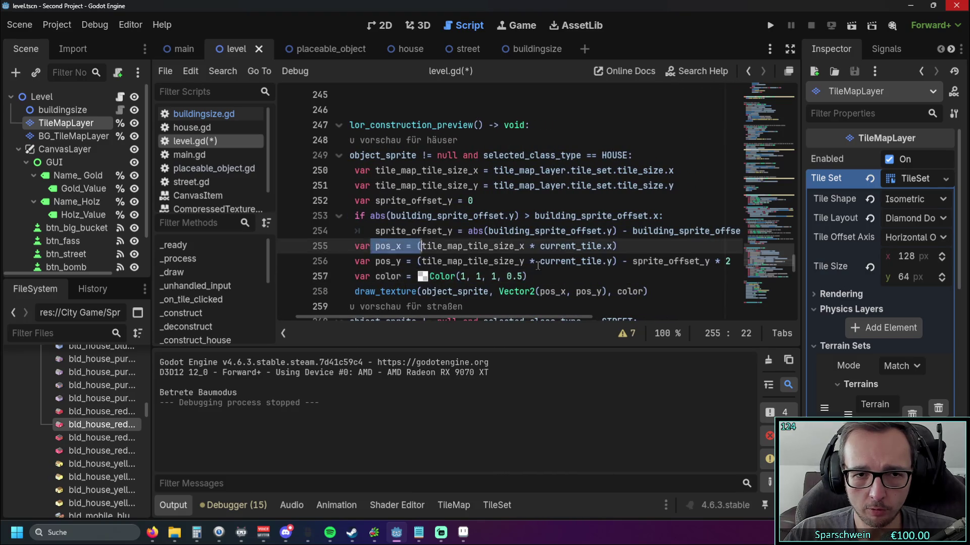
left_click_drag(538, 195, 530, 172)
left_click(468, 276)
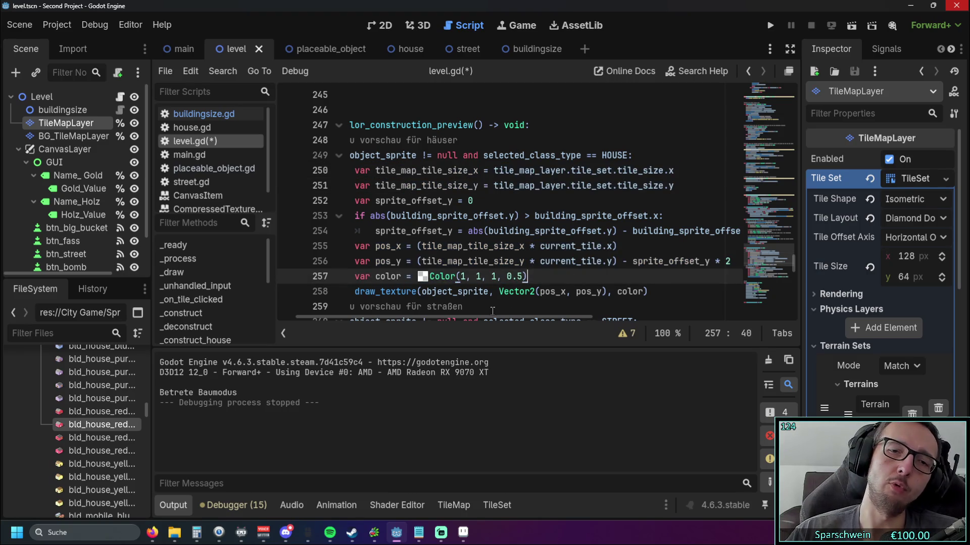
mouse_move(375, 246)
left_mouse_down()
mouse_move(617, 247)
mouse_move(626, 266)
left_mouse_up()
left_click(674, 286)
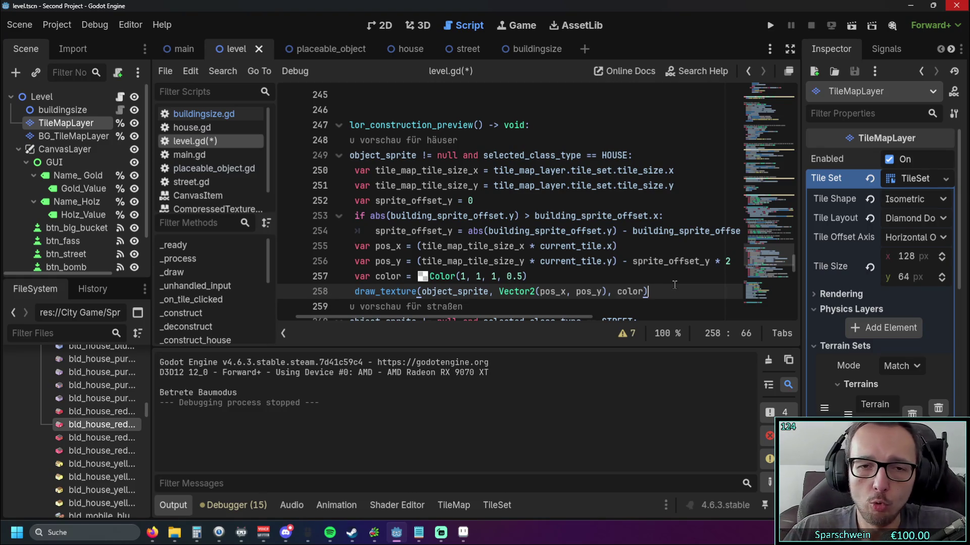
- Multiply tile_map_tile_size_y by 2 in the pos_y formula on line 256
left_click(420, 262)
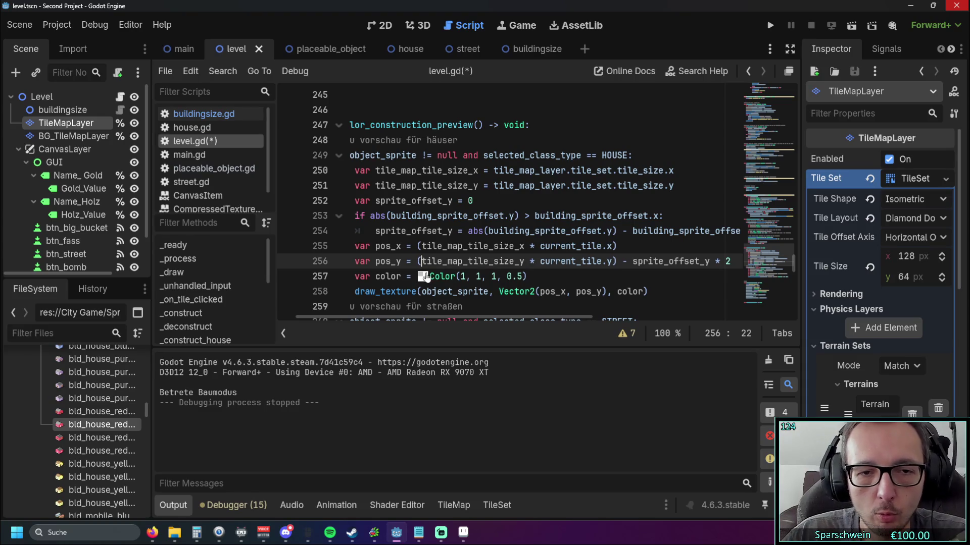
type("(")
left_click(529, 261)
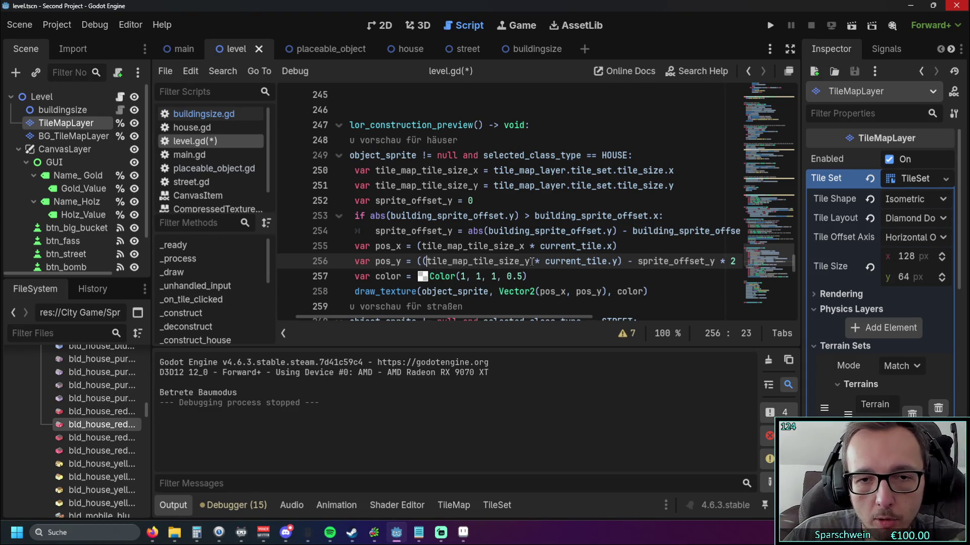
type("*2)")
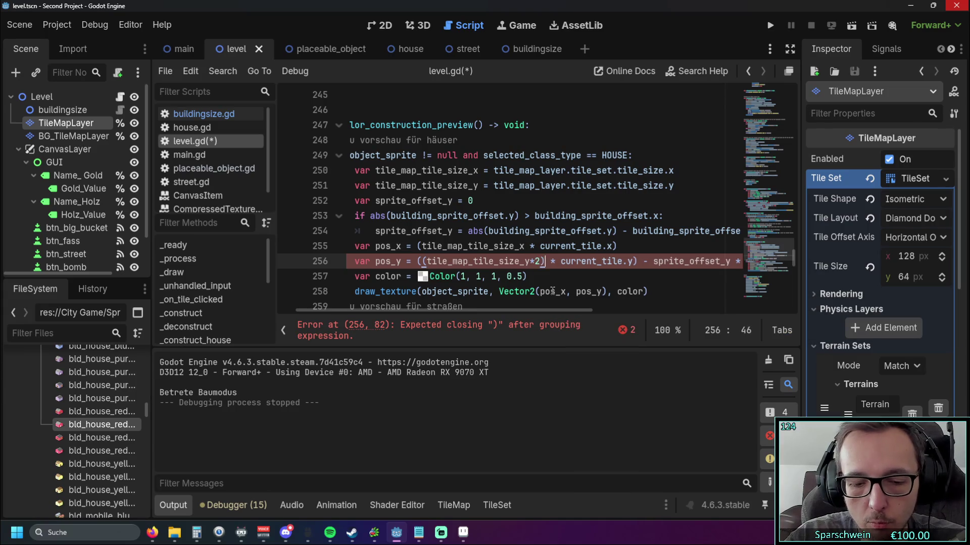
left_click(617, 231)
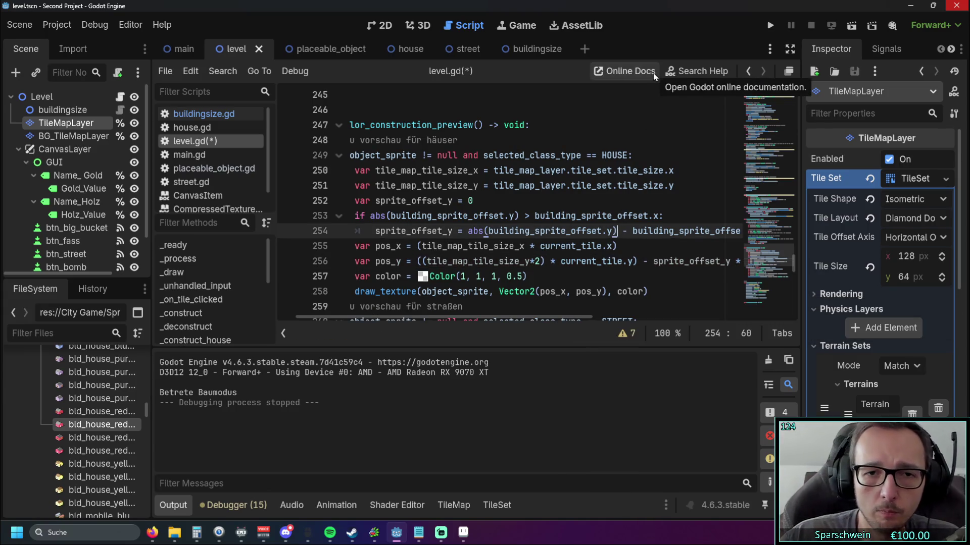
- Test the doubled height in-game, then undo it and scroll up to _draw
left_click(770, 25)
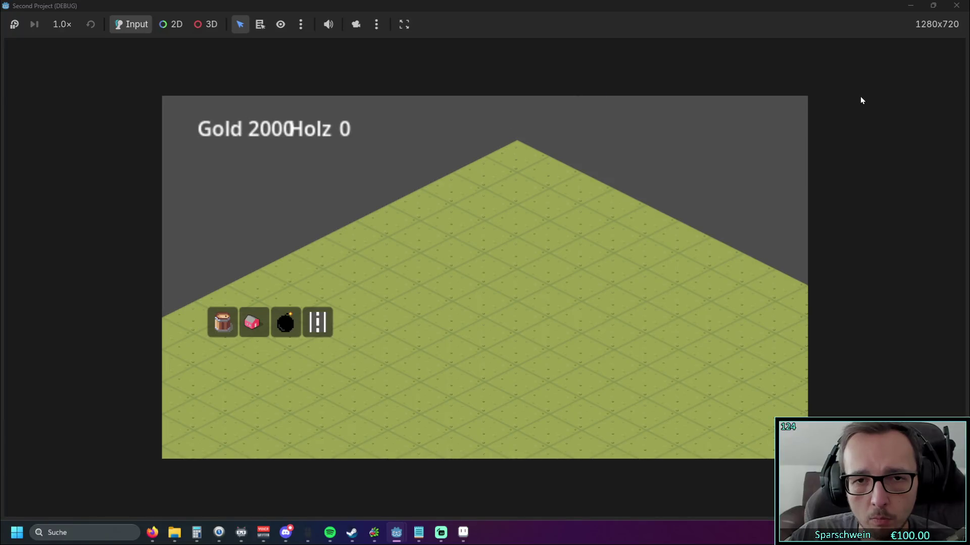
left_click(958, 7)
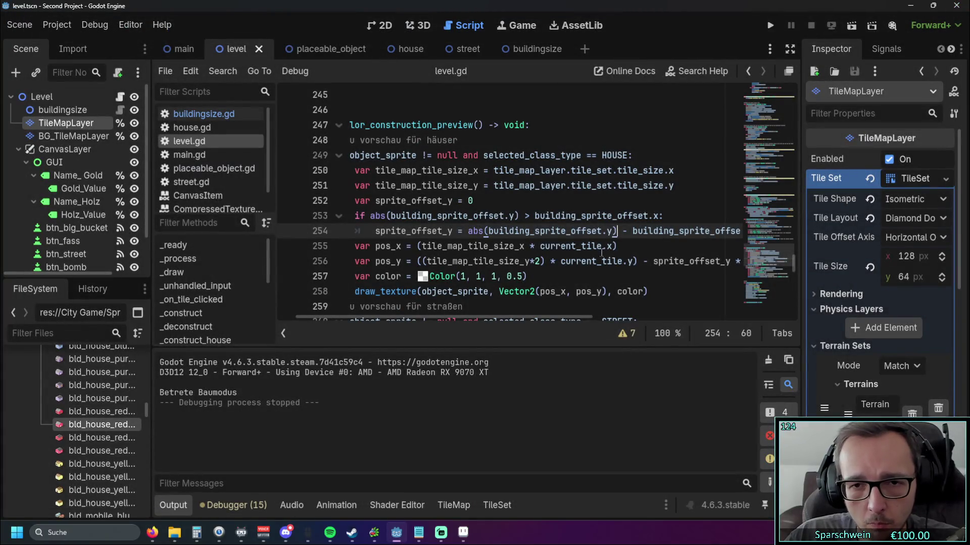
key("ctrl+z")
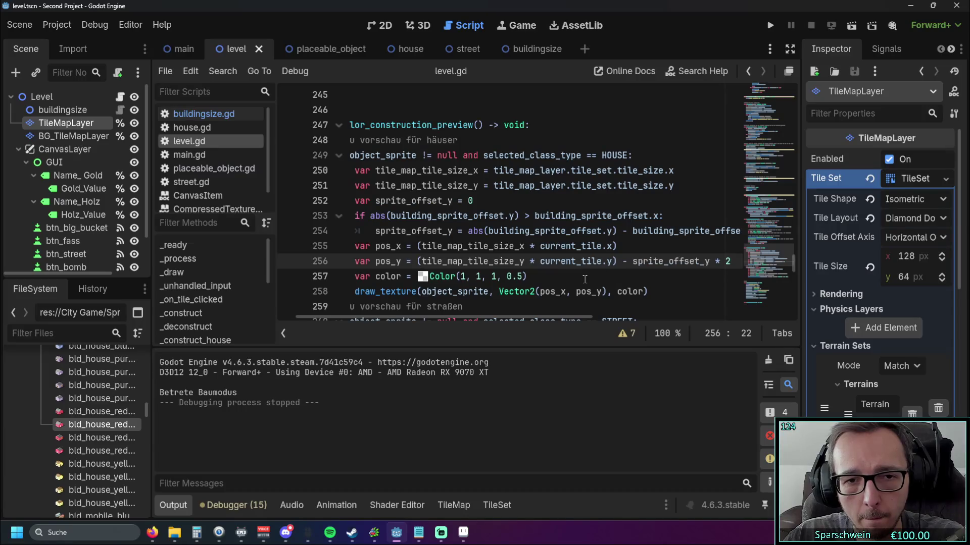
left_click(584, 278)
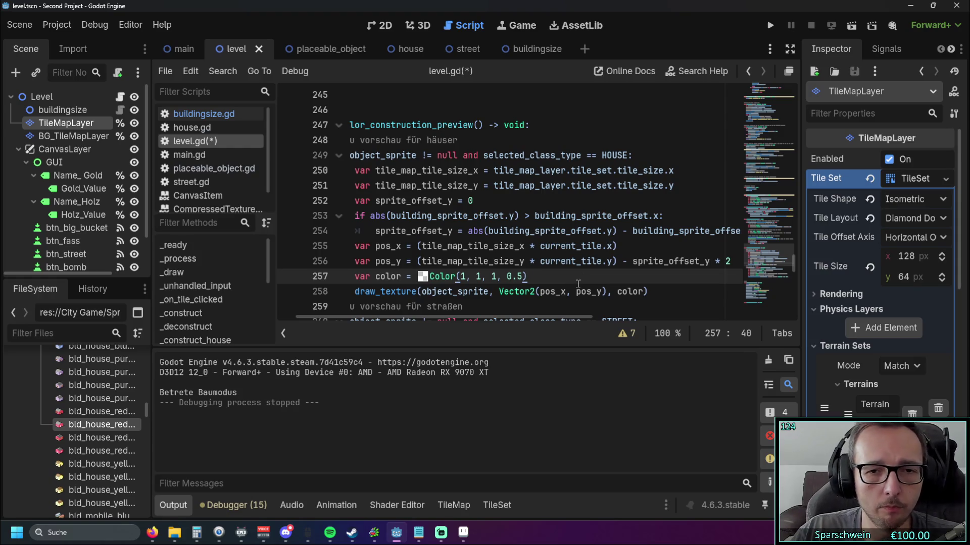
mouse_move(795, 266)
left_mouse_down()
mouse_move(790, 148)
mouse_move(789, 158)
left_mouse_up()
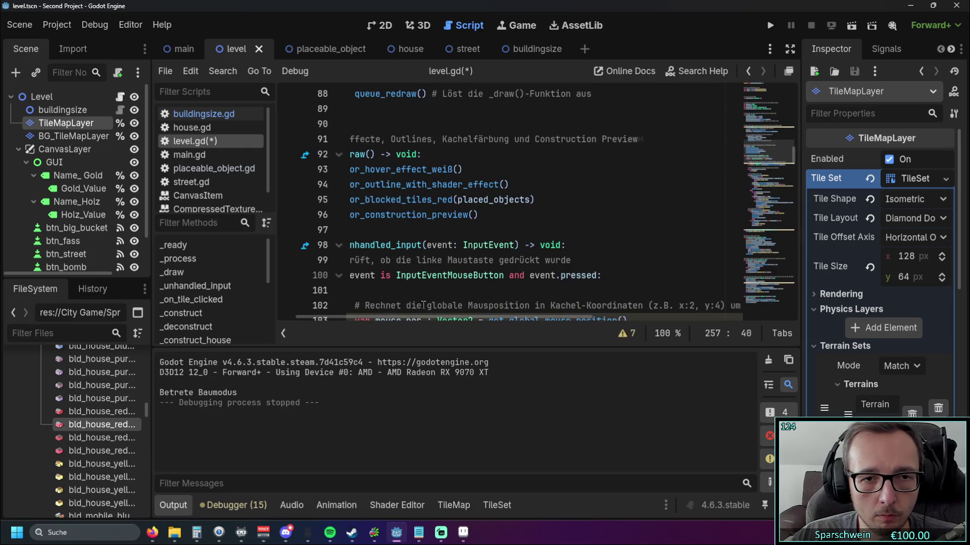
- Comment out color_construction_preview() in _draw and build a house in a test run
scroll(422, 314, "left", 2)
left_click(368, 215)
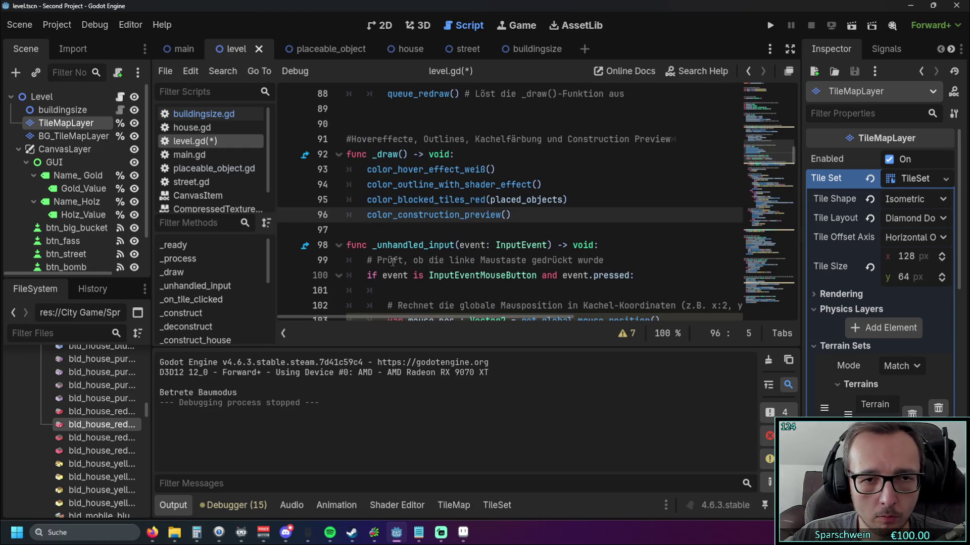
key("ctrl+k")
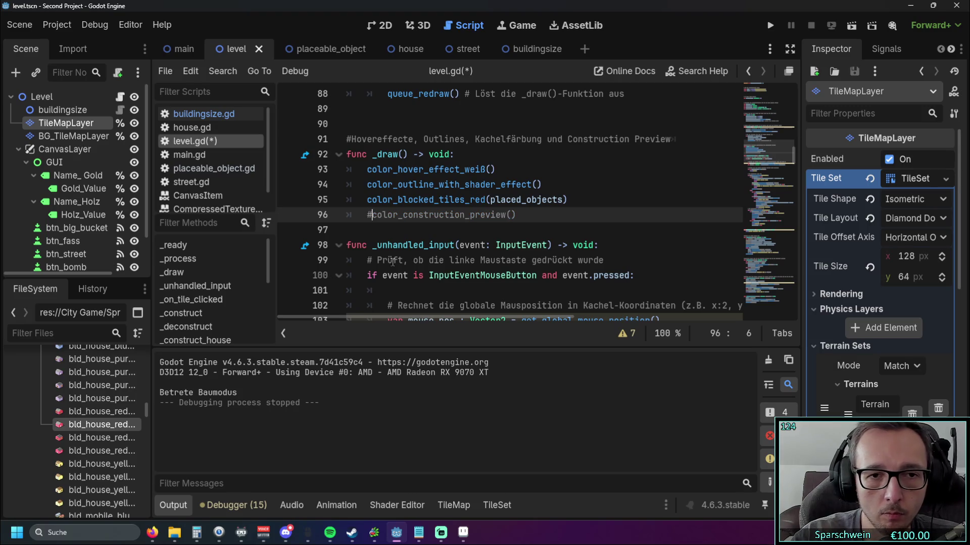
left_click(620, 202)
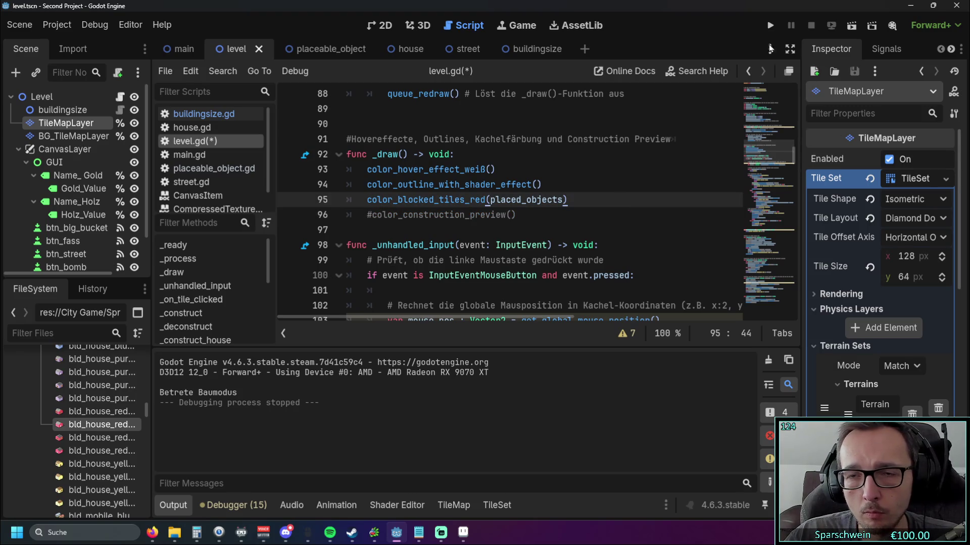
left_click(770, 25)
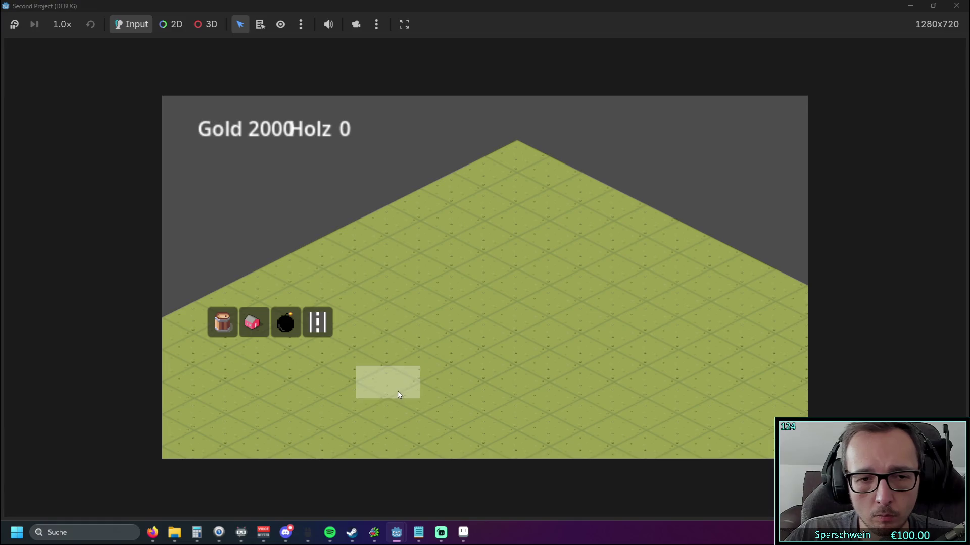
left_click(252, 322)
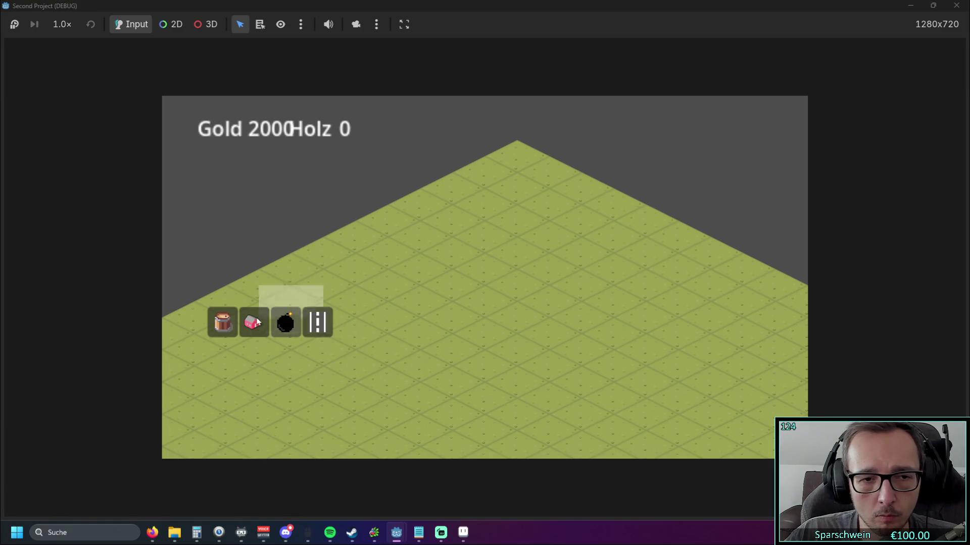
left_click(517, 156)
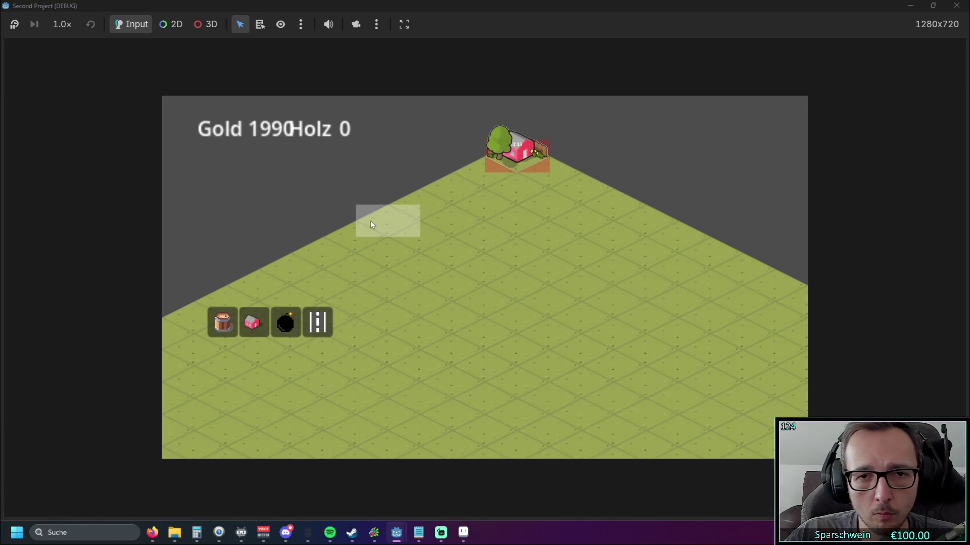
left_click(956, 5)
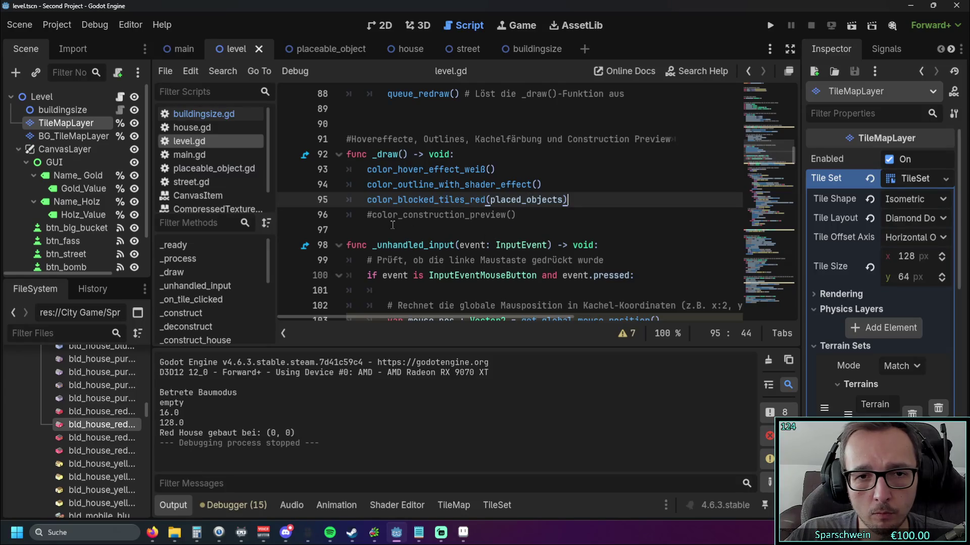
- Restore the preview call and build three houses along the top edge in another test run
left_click(369, 214)
key("BackSpace")
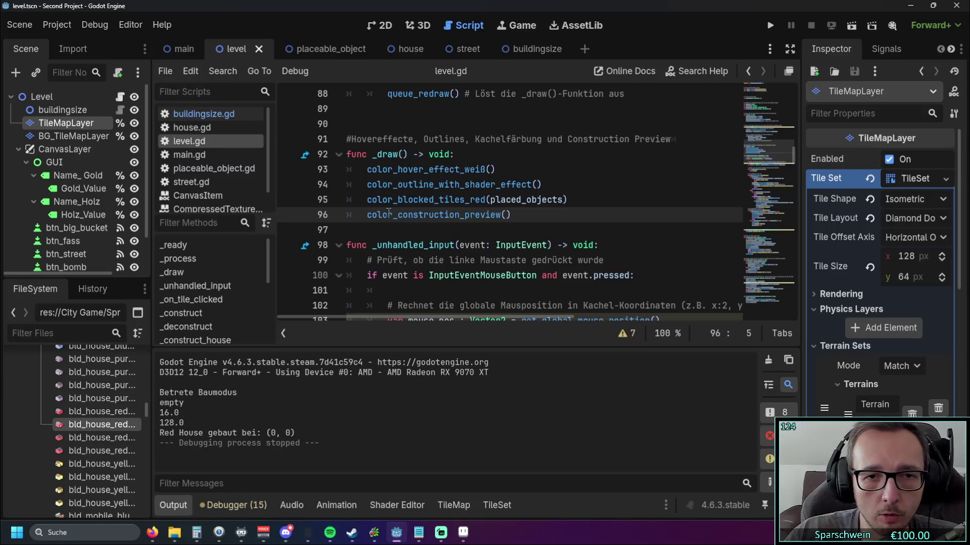
key("Up")
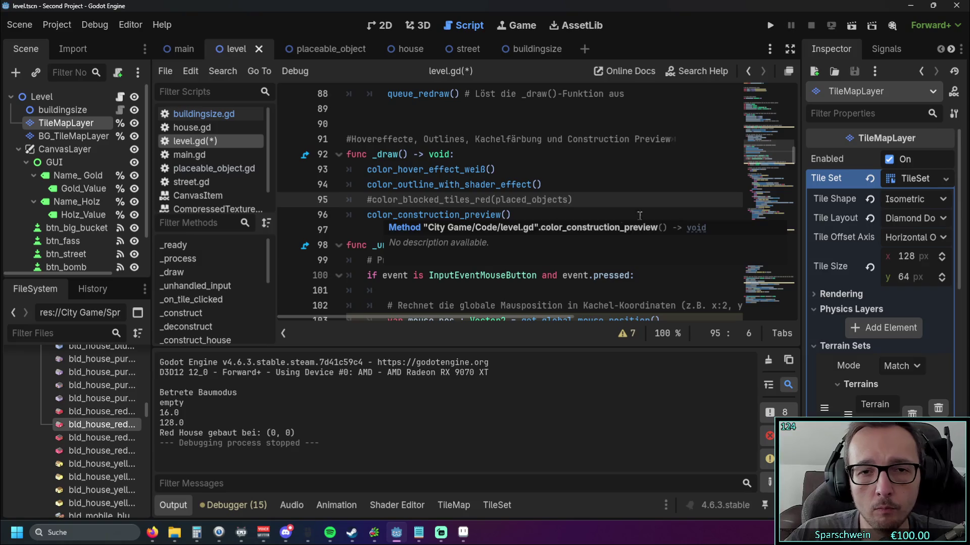
left_click(770, 25)
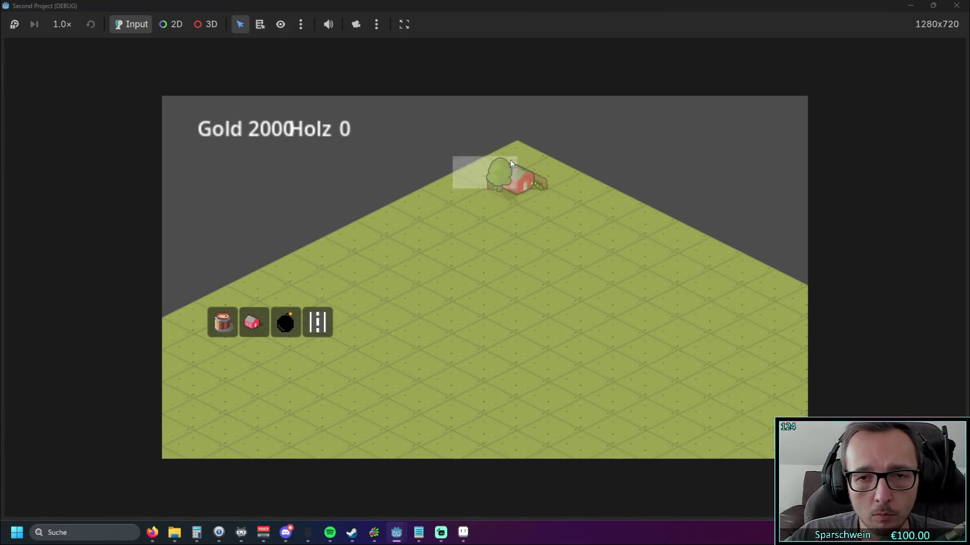
left_click(510, 159)
left_click(483, 168)
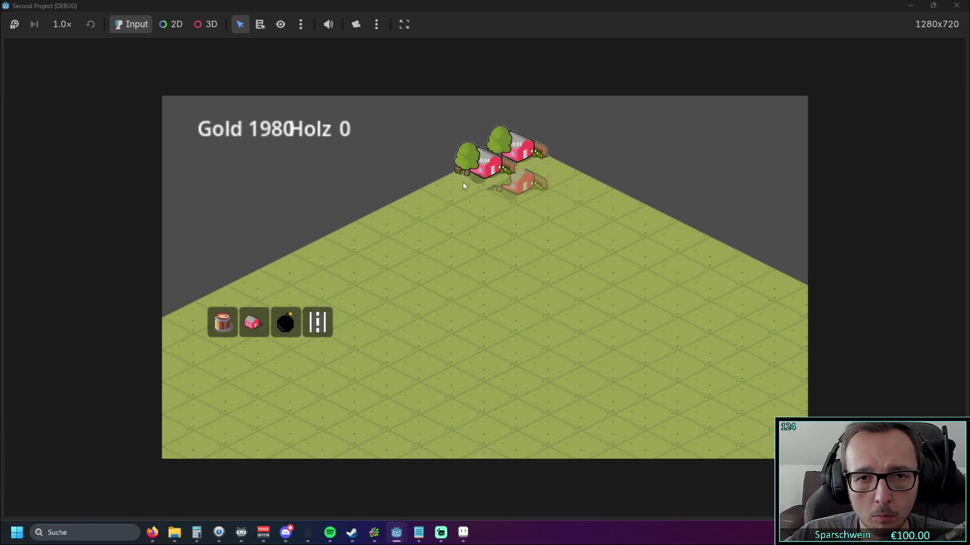
left_click(452, 184)
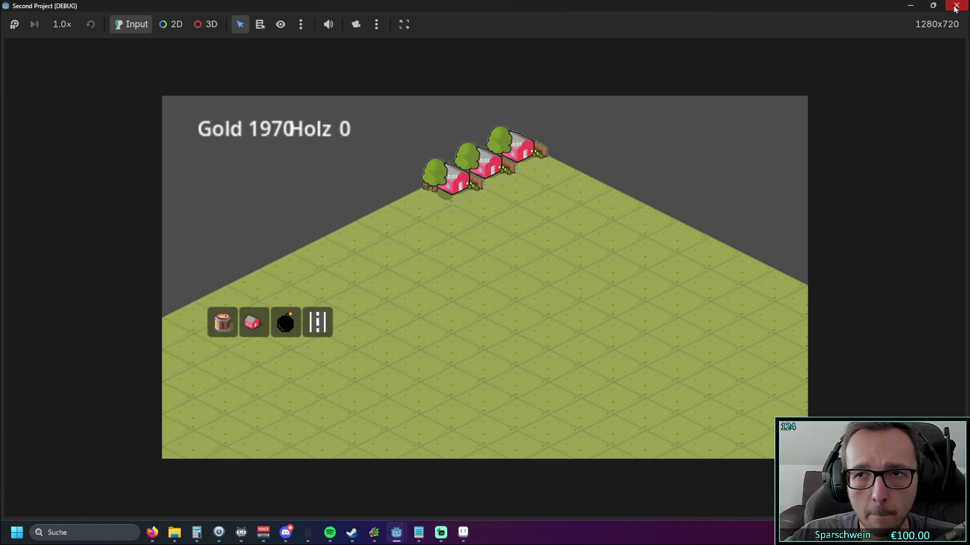
left_click(956, 6)
- Re-enable the color_blocked_tiles_red call on line 95
left_click(367, 199)
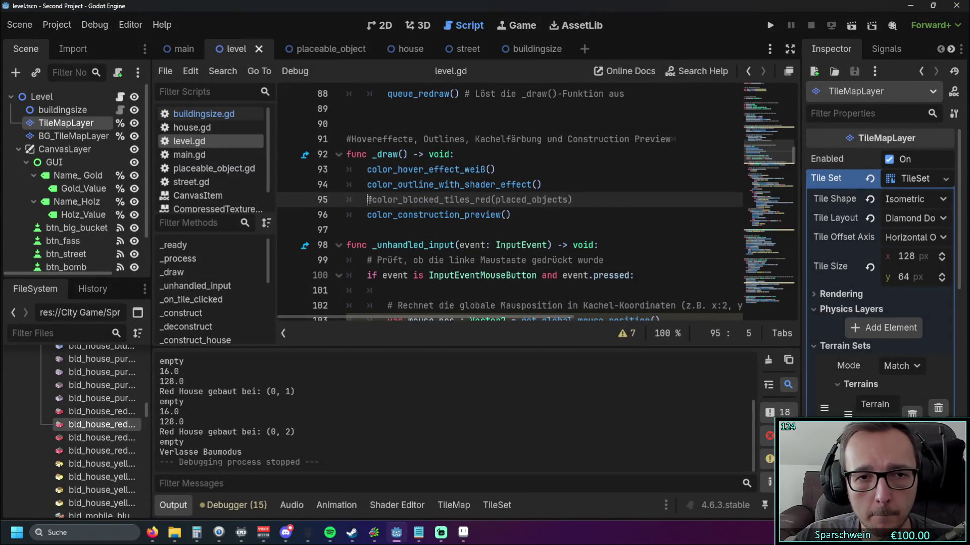
key("Delete")
left_click(525, 215)
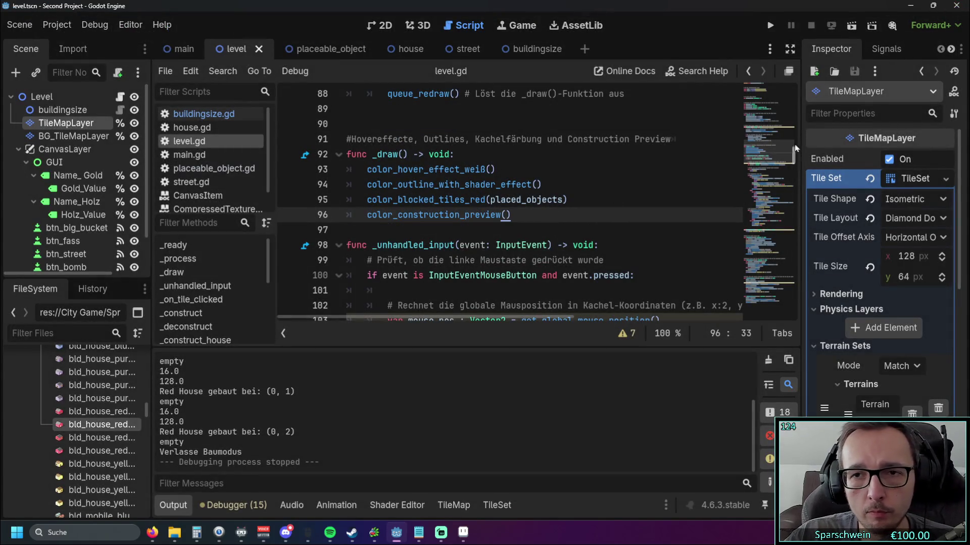
- Scroll level.gd down to color_construction_preview's house part and hide the Output panel for more script room
mouse_move(794, 160)
left_mouse_down()
mouse_move(790, 284)
mouse_move(795, 267)
left_mouse_up()
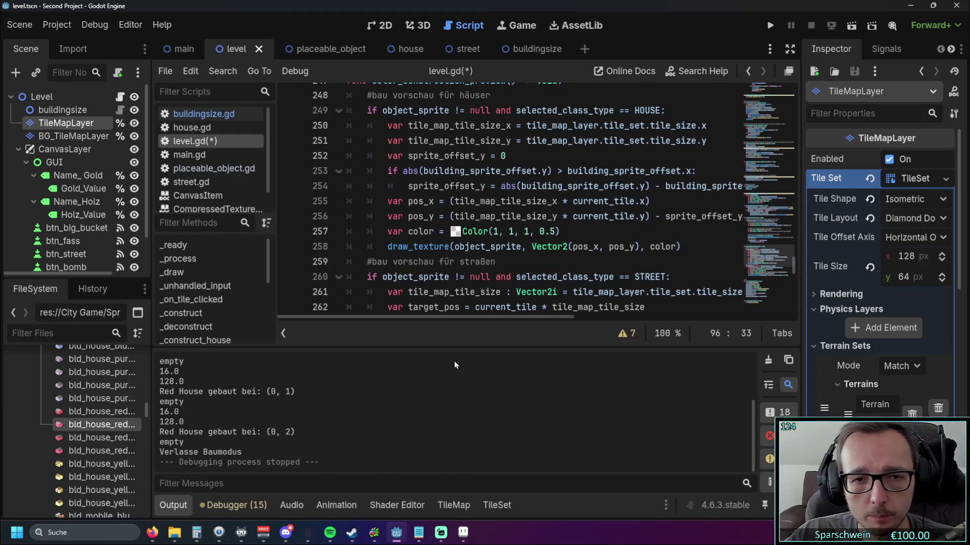
left_click(181, 511)
mouse_move(447, 462)
left_mouse_down()
mouse_move(476, 462)
mouse_move(463, 463)
left_mouse_up()
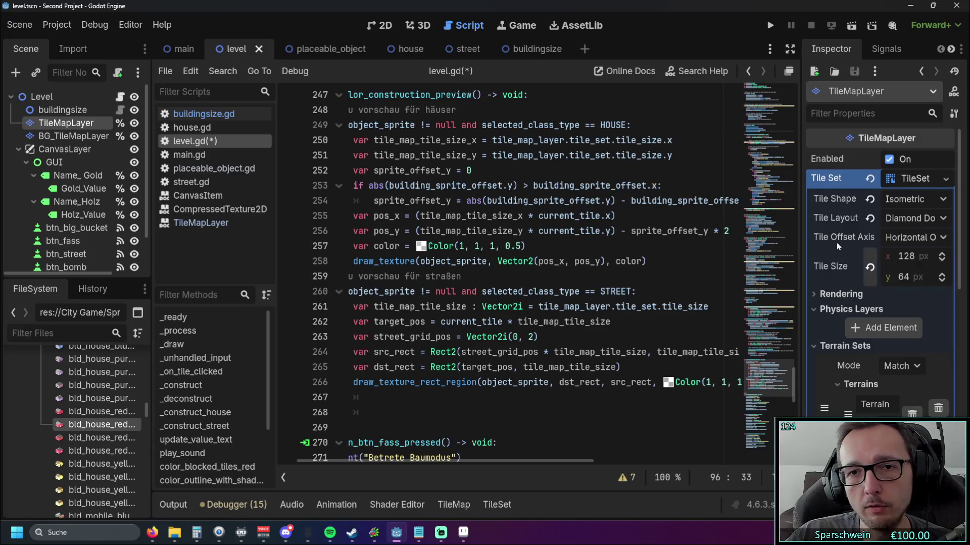
- Append * 2 to the tile width on line 250 and run the game, choosing the house to see its preview
left_click(678, 140)
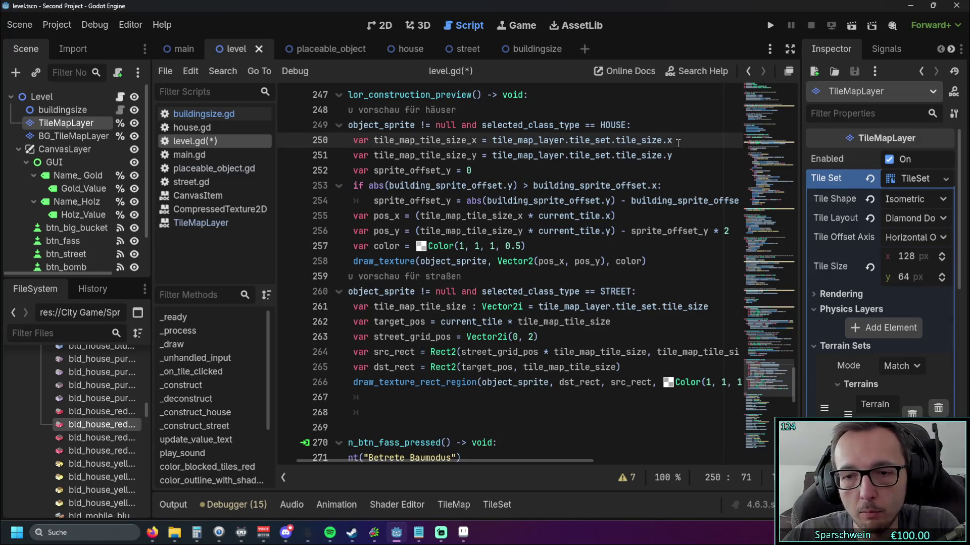
type(" * 2")
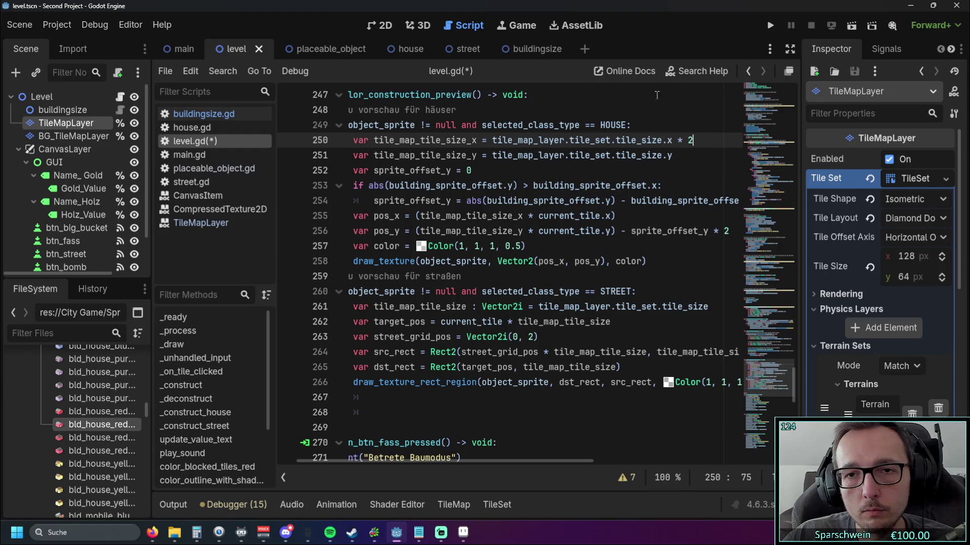
left_click(770, 25)
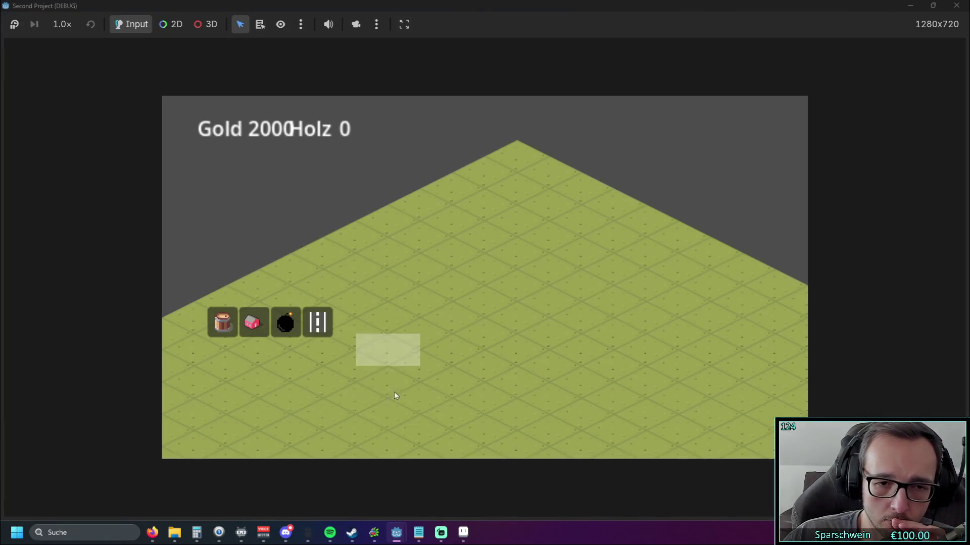
left_click(256, 326)
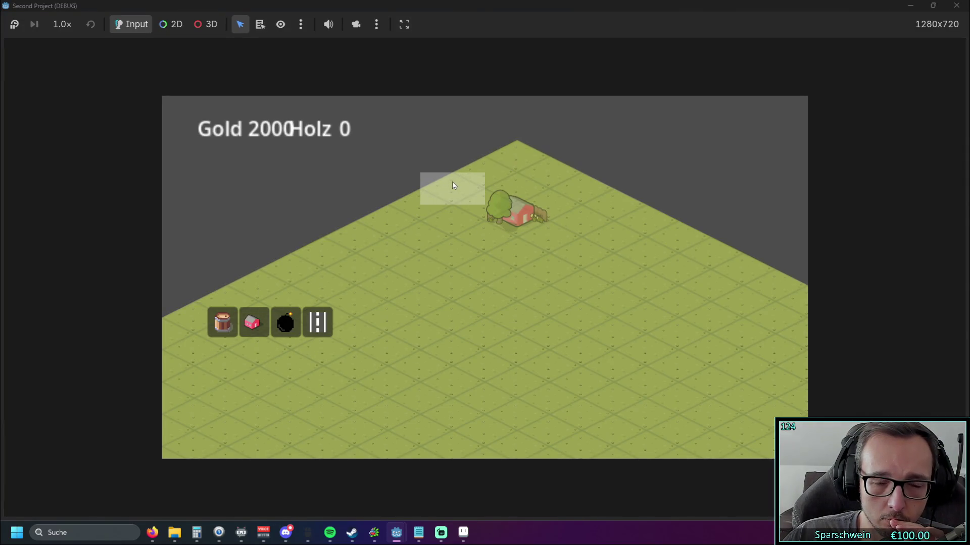
- Remove the * 2 from line 250, tidy the pos_x line, and rerun the game with F5
key("BackSpace")
key("BackSpace")
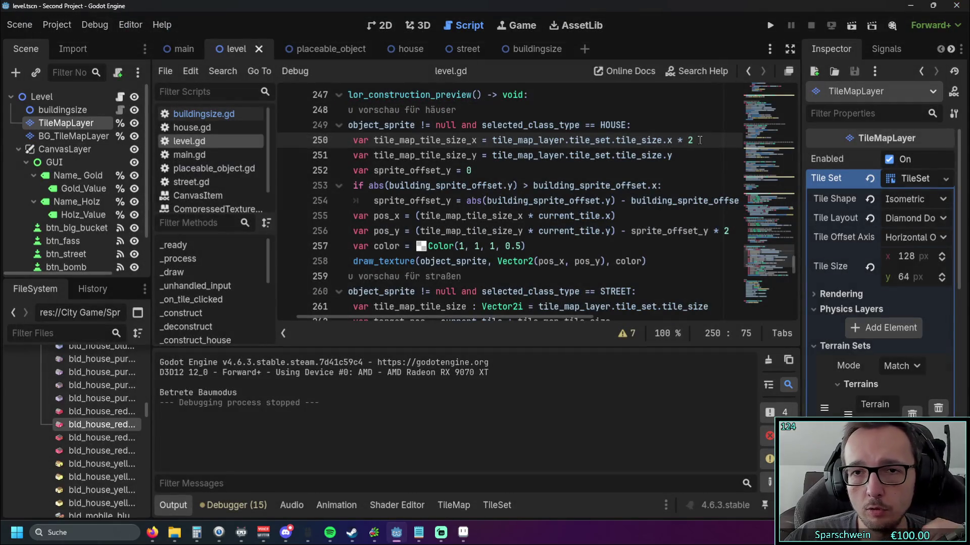
key("BackSpace")
key("BackSpace")
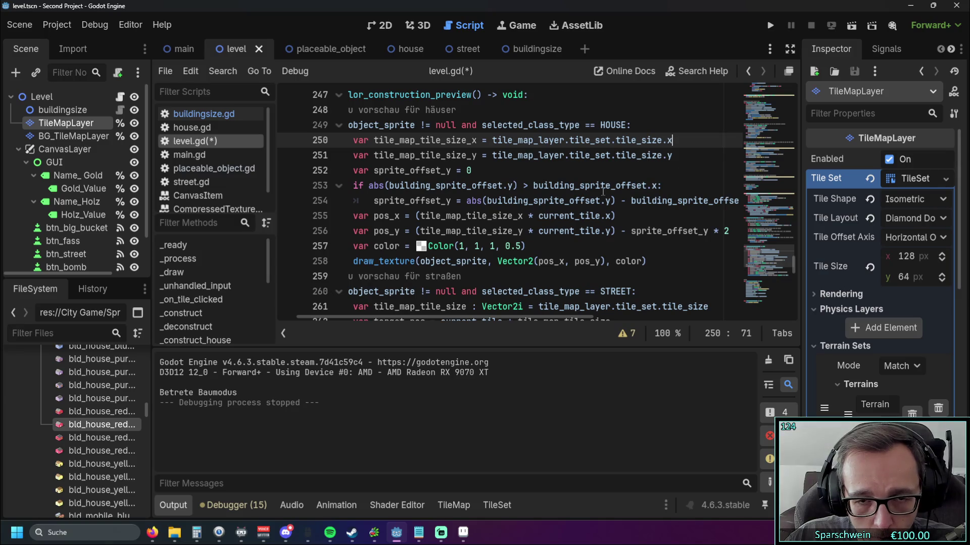
left_click(419, 215)
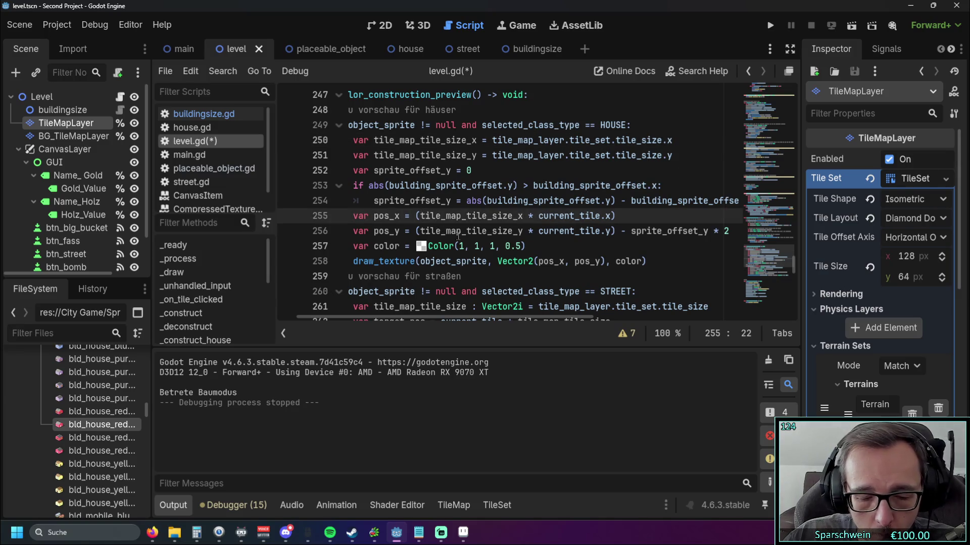
type("(")
key("BackSpace")
left_click(614, 220)
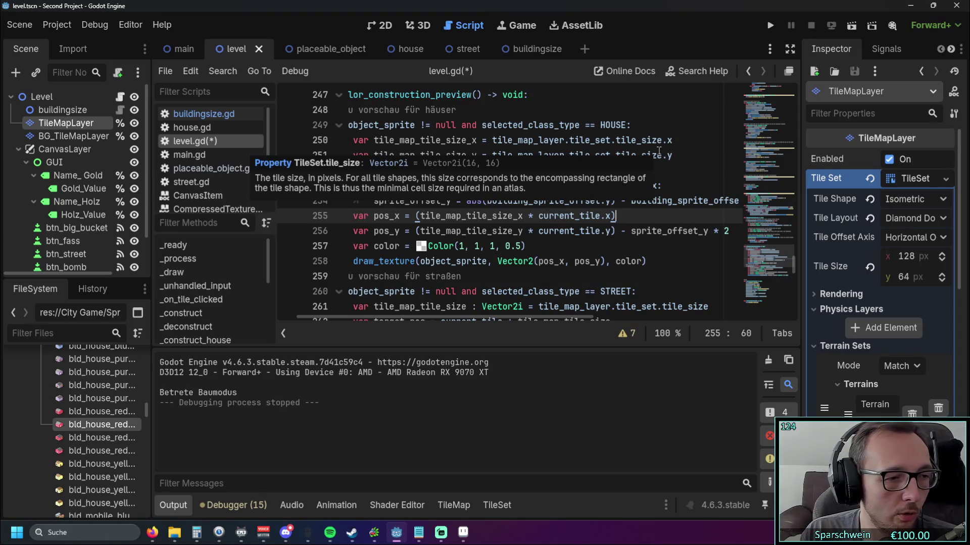
key("F5")
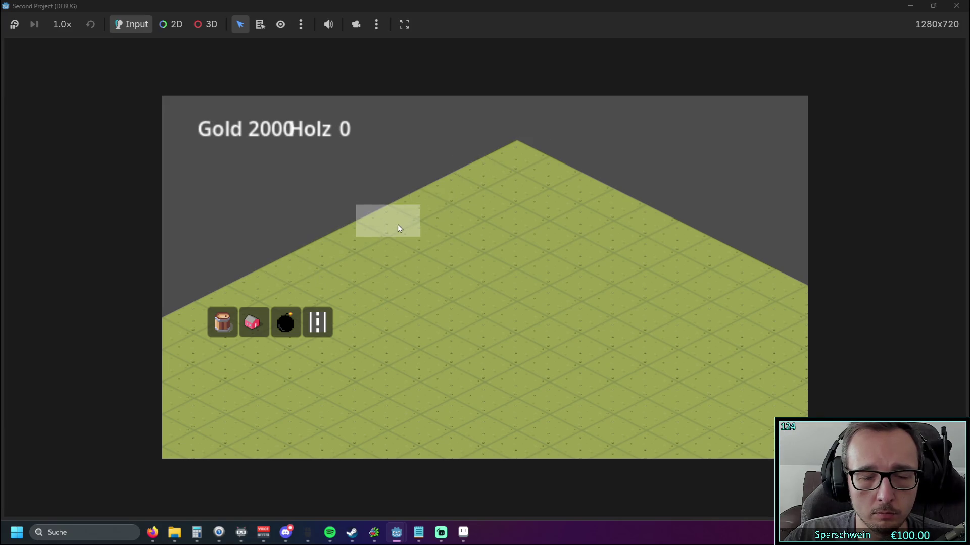
- Pick the house in the running game, then screenshot the game view and open it in Paint
left_click(252, 322)
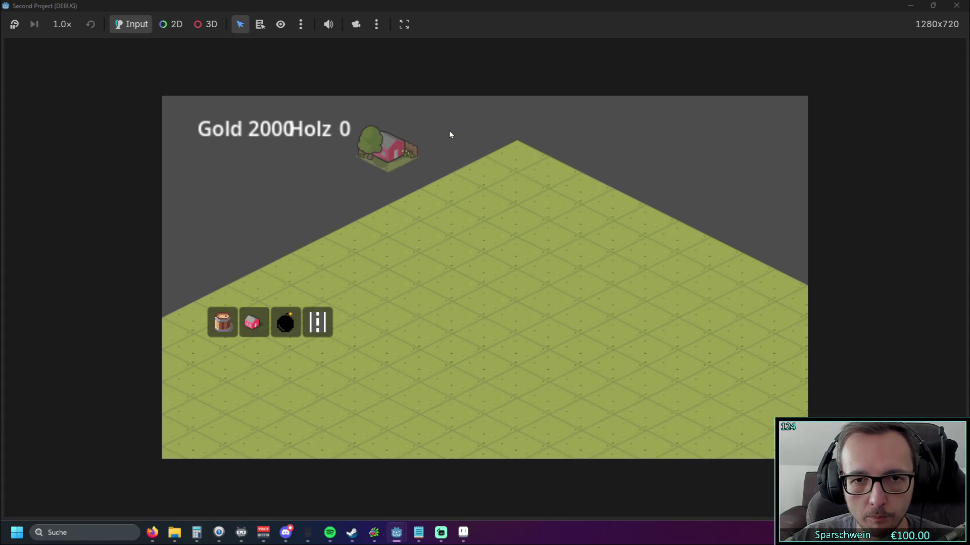
key("Print")
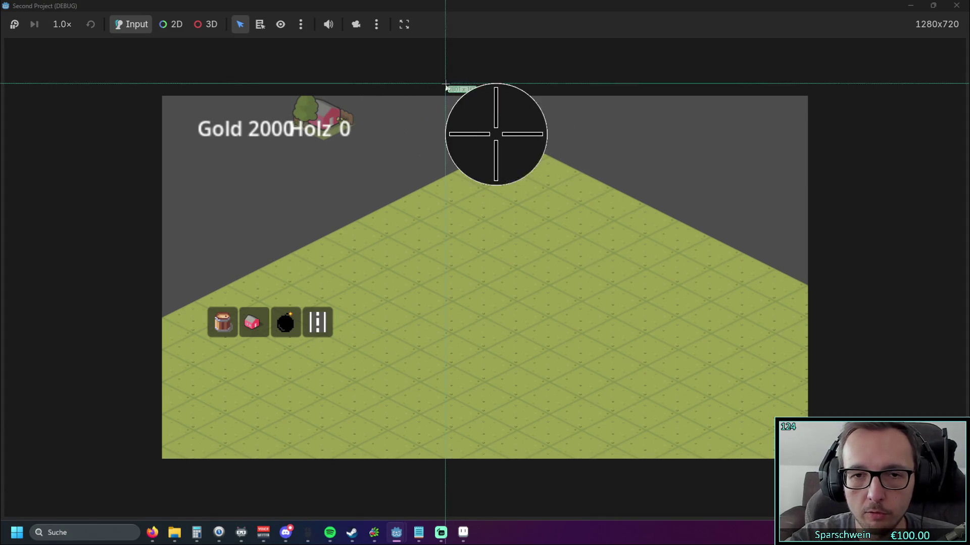
left_click_drag(711, 383, 775, 414)
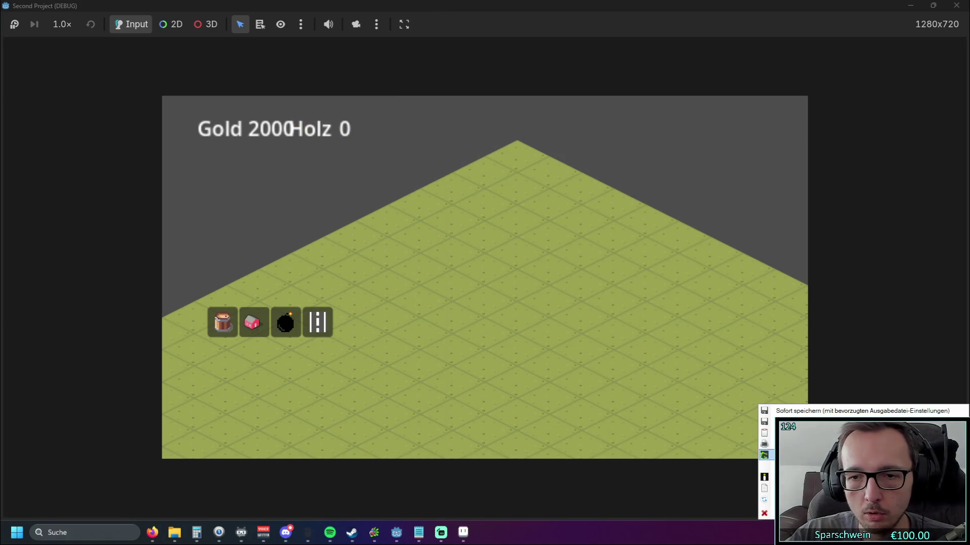
left_click(764, 478)
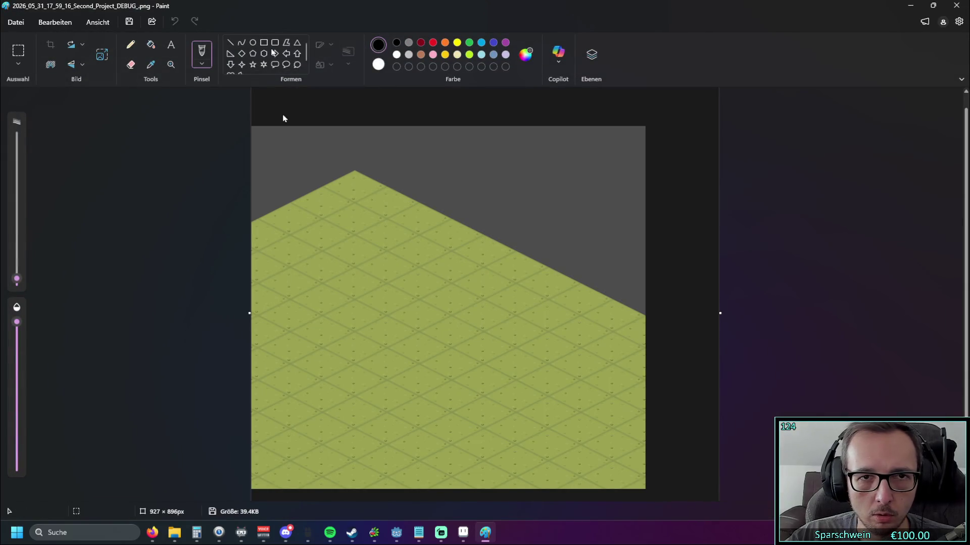
- Draw vertical and horizontal straight lines over the isometric map screenshot to form a square grid
left_click(230, 42)
left_click_drag(354, 150, 352, 486)
mouse_move(415, 138)
left_mouse_down()
mouse_move(398, 430)
mouse_move(407, 486)
left_mouse_up()
left_click_drag(479, 153, 461, 467)
left_click_drag(536, 192, 517, 500)
left_click_drag(596, 206, 607, 463)
left_click_drag(329, 218, 665, 227)
left_click_drag(335, 278, 635, 276)
left_click_drag(331, 305, 644, 315)
left_click_drag(328, 354, 602, 361)
left_click_drag(292, 407, 651, 406)
left_click_drag(335, 445, 417, 455)
left_click_drag(552, 456, 634, 460)
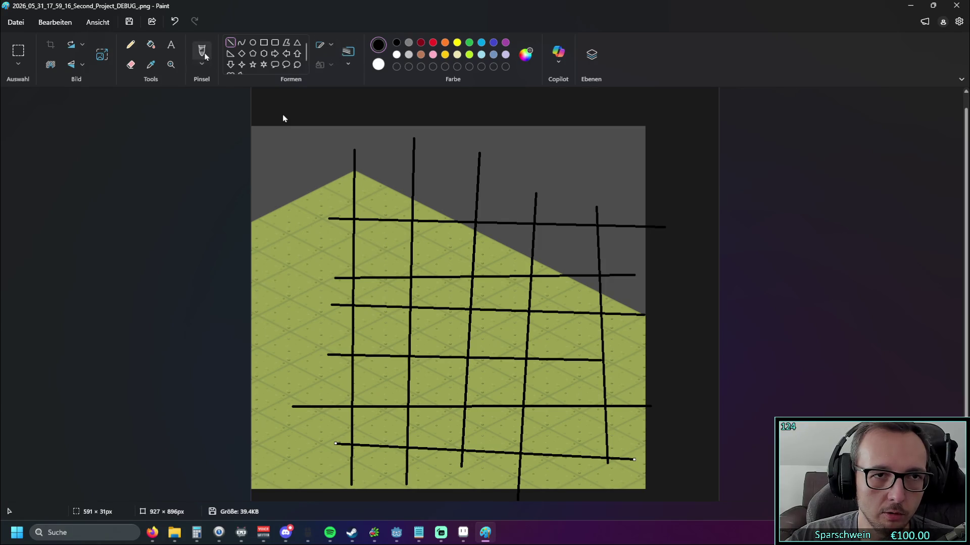
- Brush the labels 00, 01 and 02 into grid cells, then close Paint with 'Nicht speichern'
left_click(202, 52)
left_click_drag(369, 192, 376, 188)
mouse_move(388, 201)
left_mouse_down()
mouse_move(398, 189)
mouse_move(389, 200)
mouse_move(347, 185)
mouse_move(361, 184)
left_mouse_up()
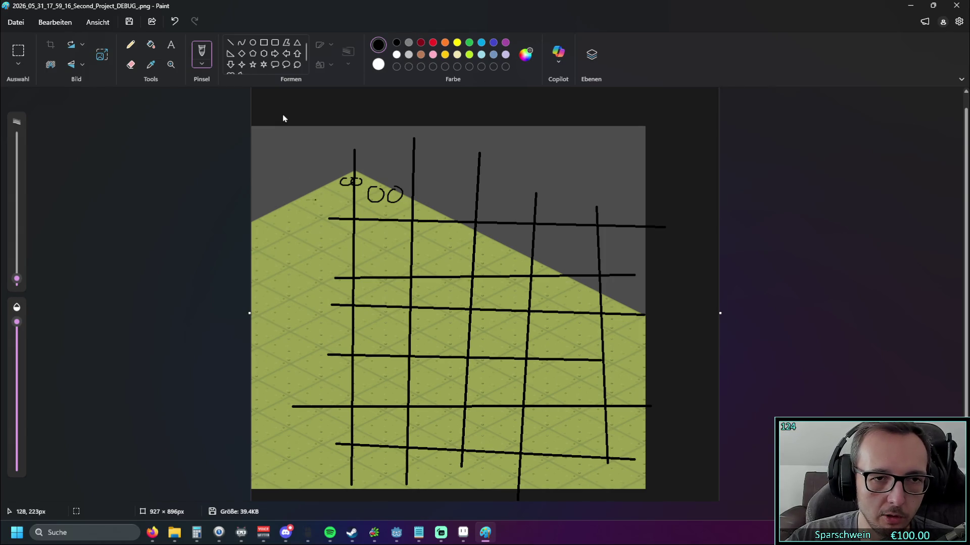
mouse_move(311, 197)
left_mouse_down()
mouse_move(308, 205)
mouse_move(326, 205)
left_mouse_up()
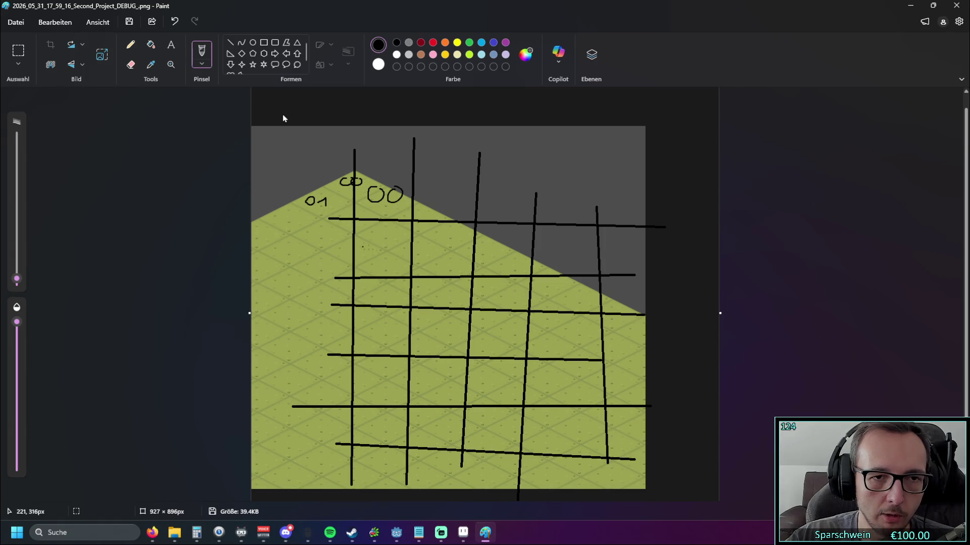
left_click_drag(374, 243, 396, 260)
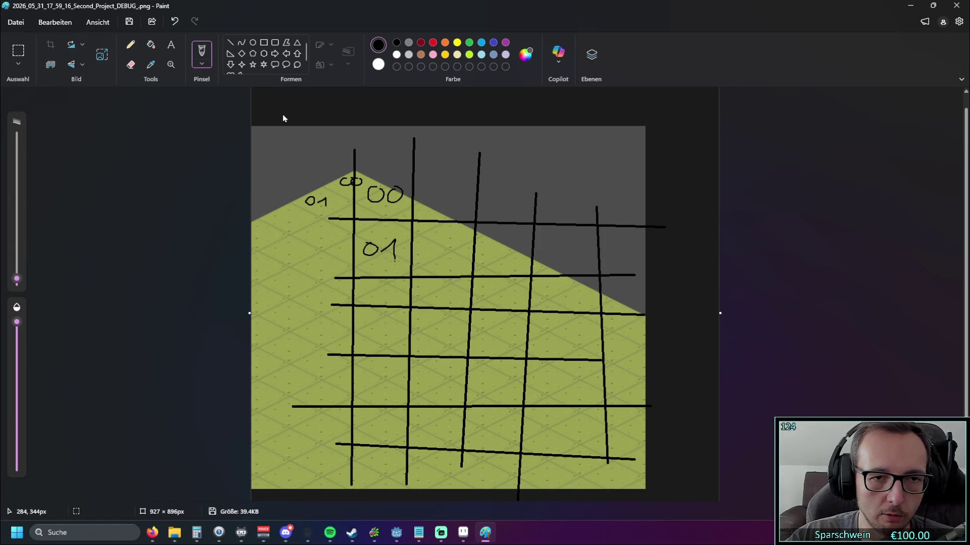
left_click_drag(283, 214, 309, 227)
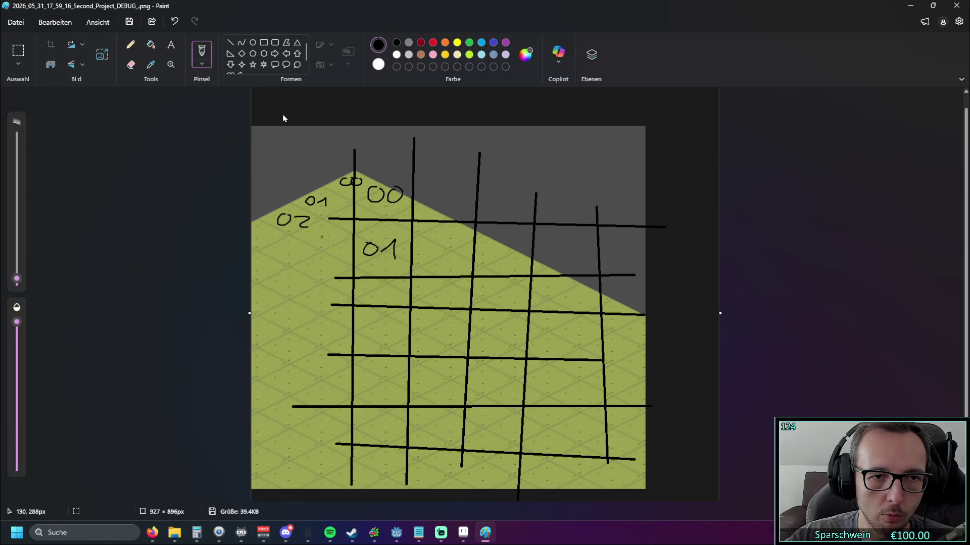
left_click_drag(366, 287, 389, 296)
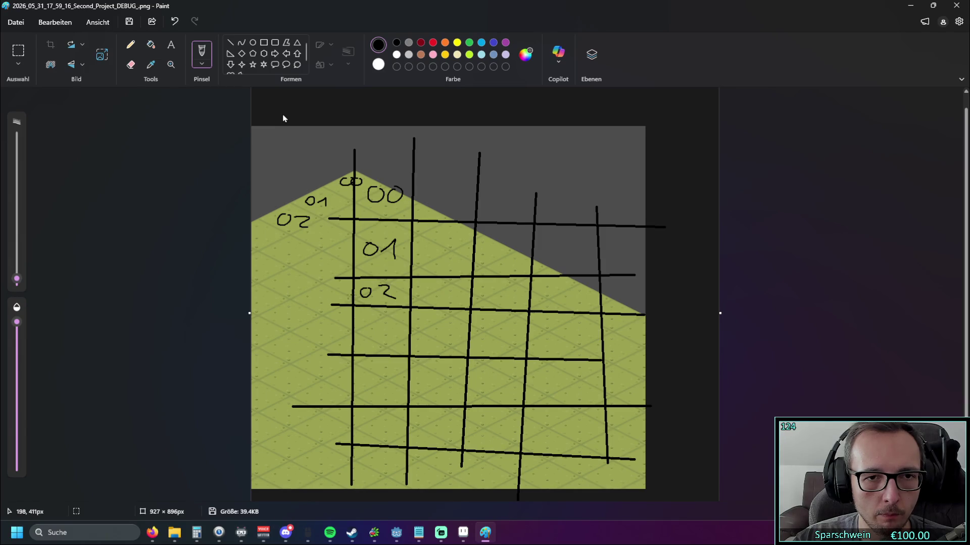
left_click(957, 6)
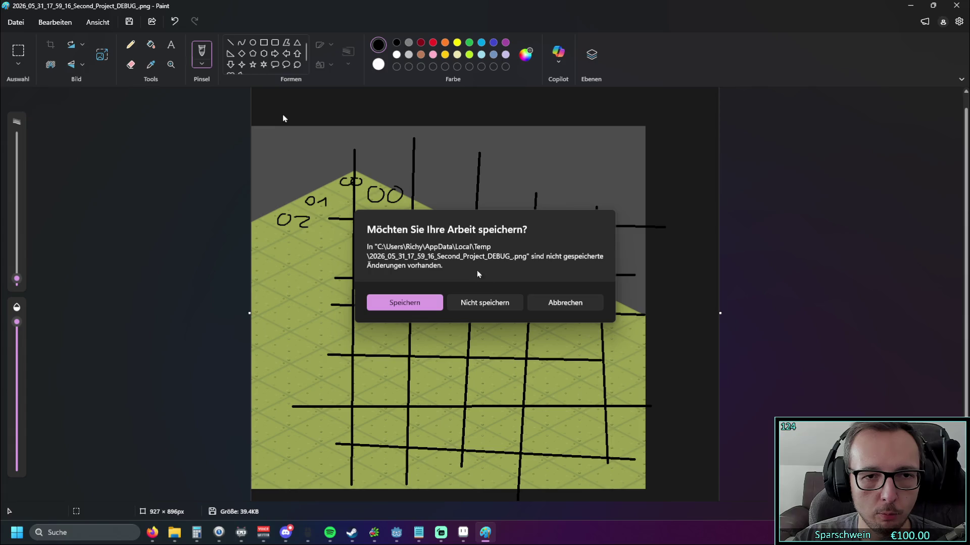
left_click(485, 303)
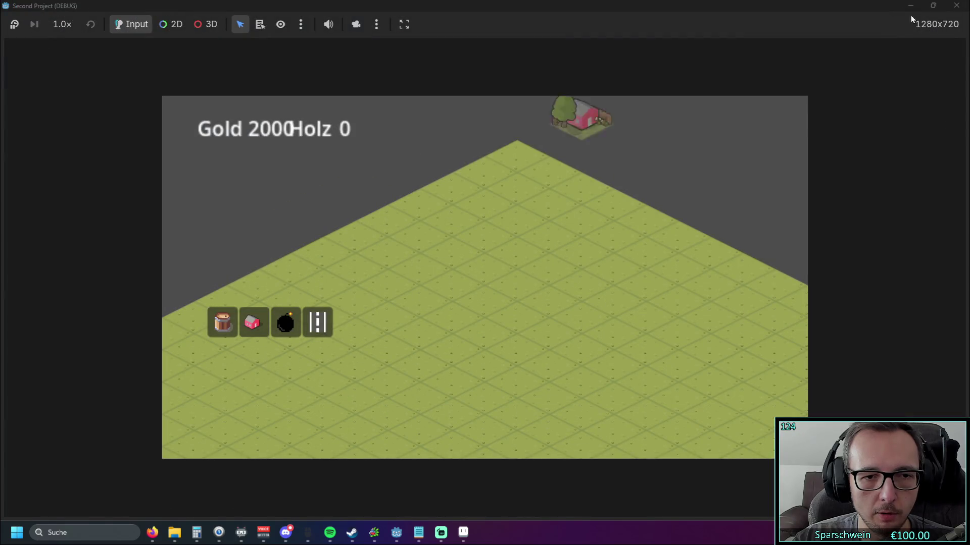
- Stop the debug game and scroll through level.gd reviewing the _process and _draw code
left_click(956, 6)
scroll(525, 261, "up", 20)
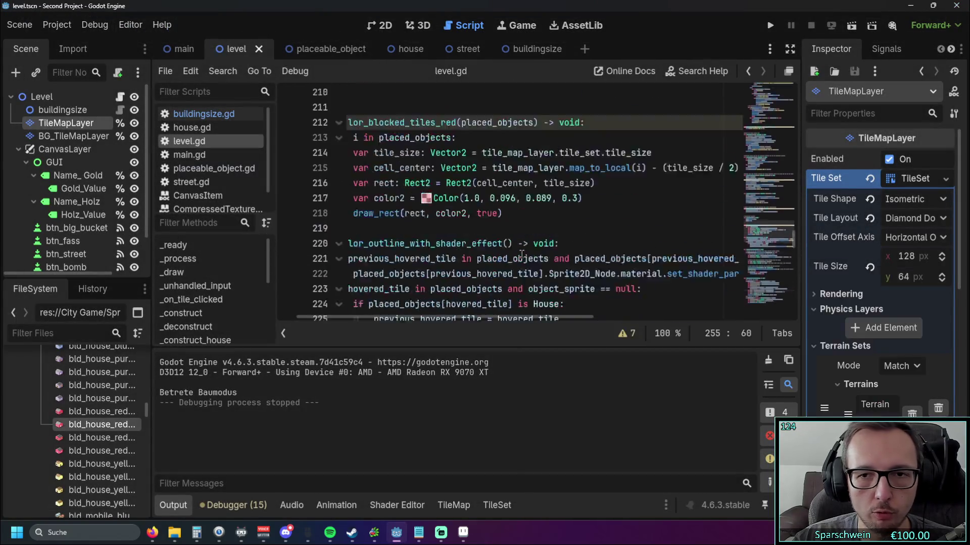
scroll(512, 253, "up", 10)
scroll(509, 253, "down", 10)
scroll(507, 254, "down", 1)
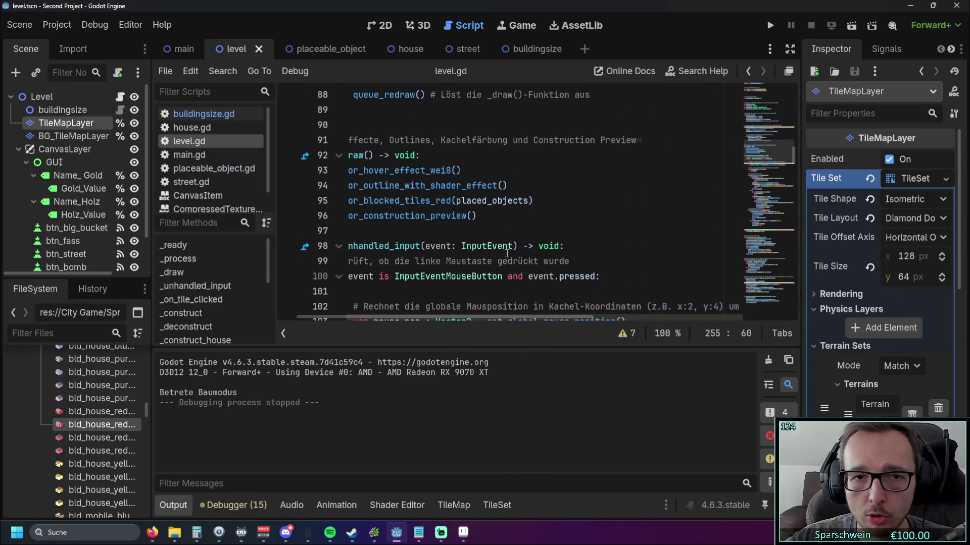
left_click_drag(470, 317, 404, 314)
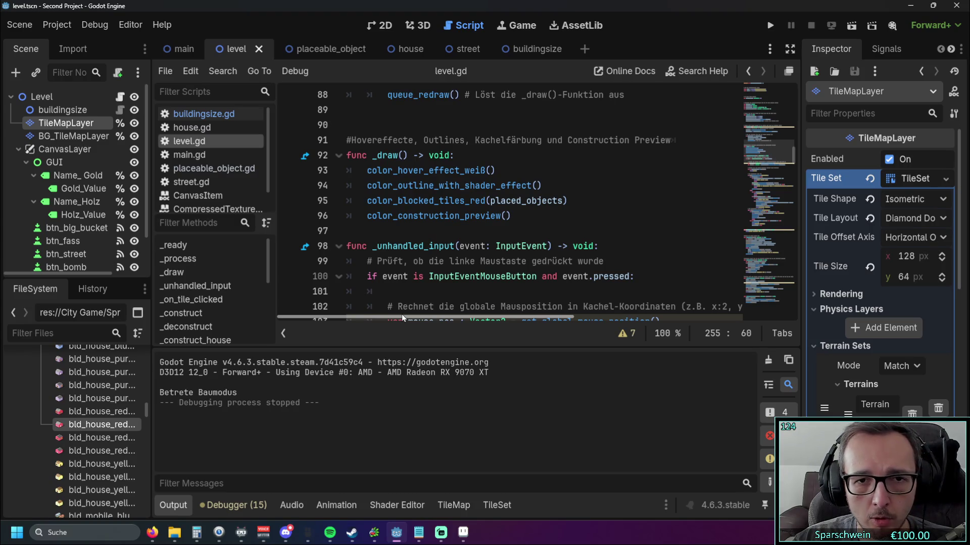
scroll(434, 258, "up", 5)
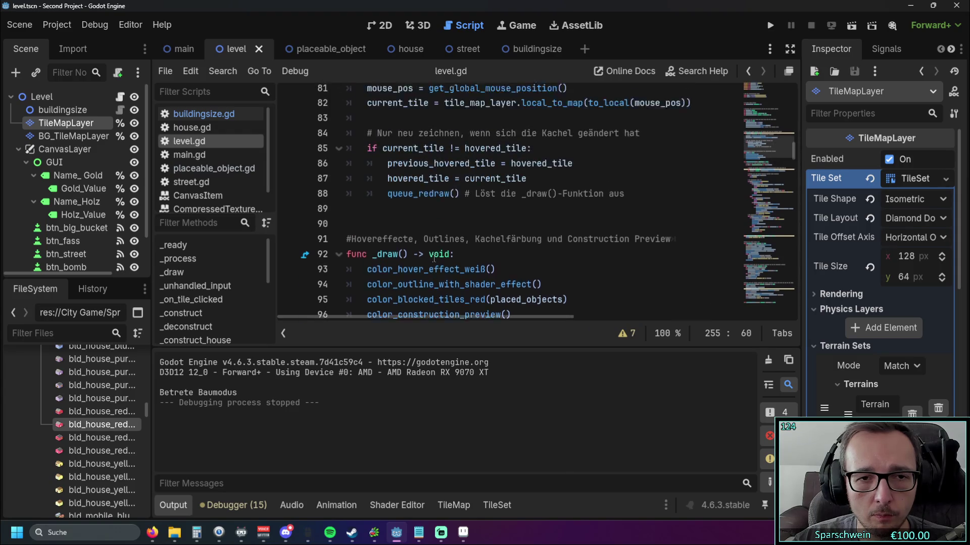
scroll(433, 258, "down", 2)
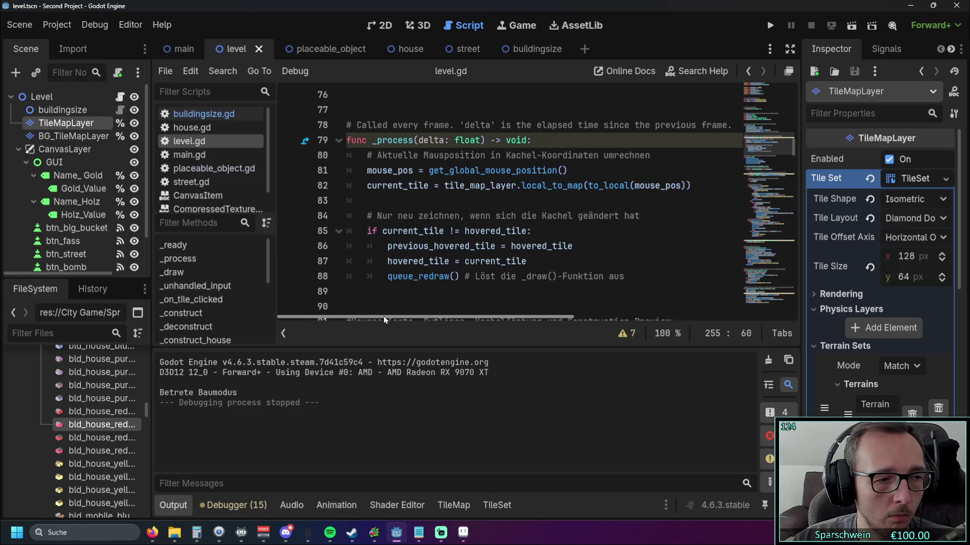
mouse_move(396, 276)
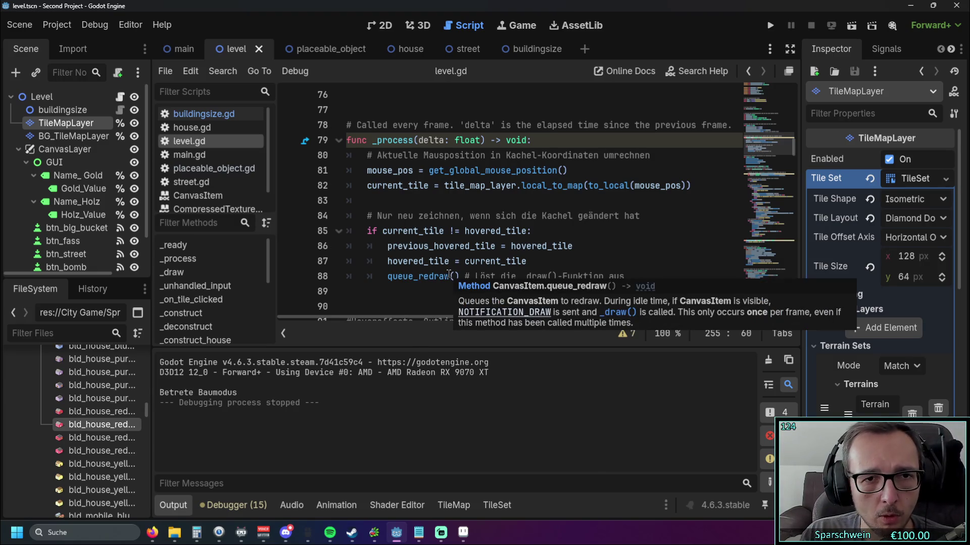
scroll(449, 273, "up", 3)
scroll(426, 230, "down", 6)
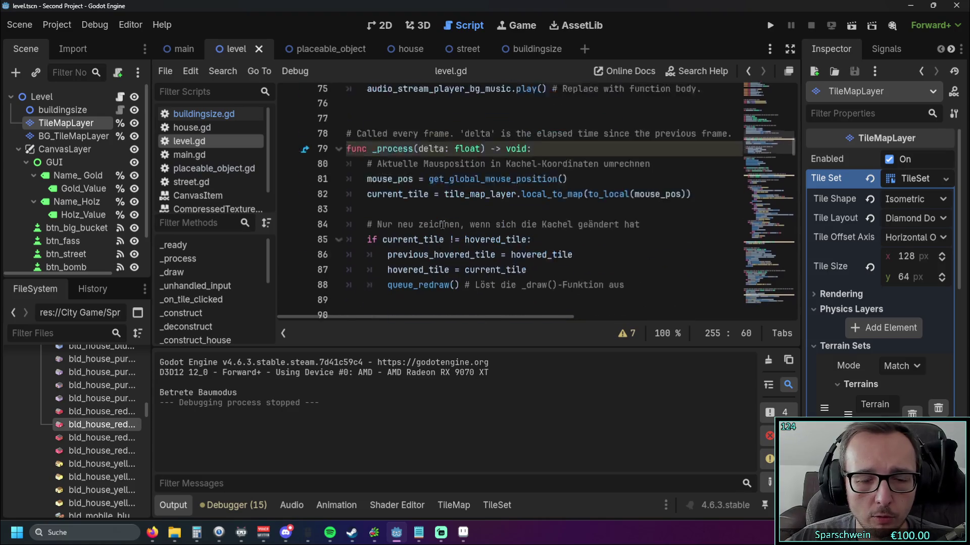
scroll(427, 230, "down", 1)
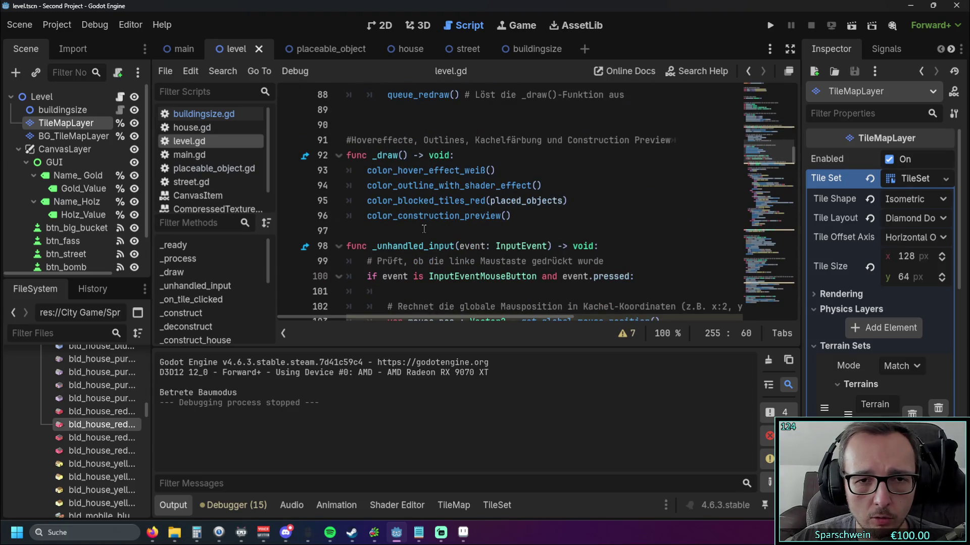
scroll(424, 228, "down", 2)
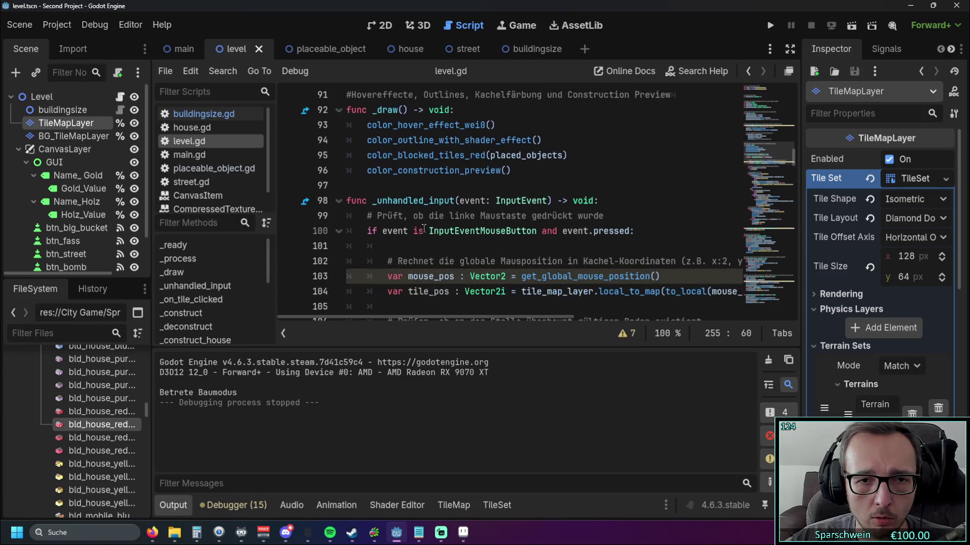
scroll(414, 196, "up", 2)
- Continue reading the tile-colouring code such as color_blocked_tiles_red, then minimize to the desktop with Super+D
mouse_move(384, 156)
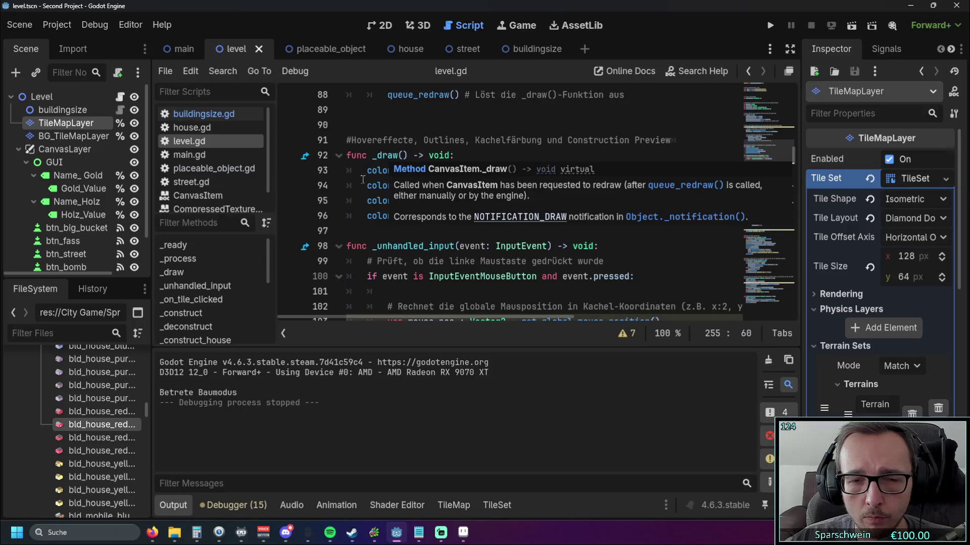
scroll(394, 192, "up", 1)
scroll(633, 215, "down", 6)
mouse_move(795, 171)
left_mouse_down()
mouse_move(793, 152)
mouse_move(789, 199)
mouse_move(793, 234)
mouse_move(802, 211)
mouse_move(802, 243)
left_mouse_up()
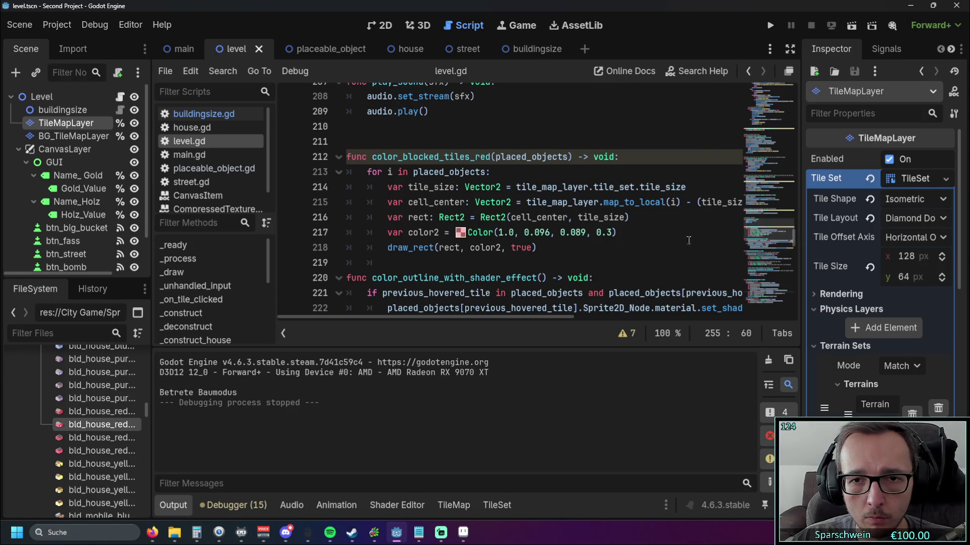
mouse_move(471, 317)
left_mouse_down()
mouse_move(480, 319)
mouse_move(459, 319)
left_mouse_up()
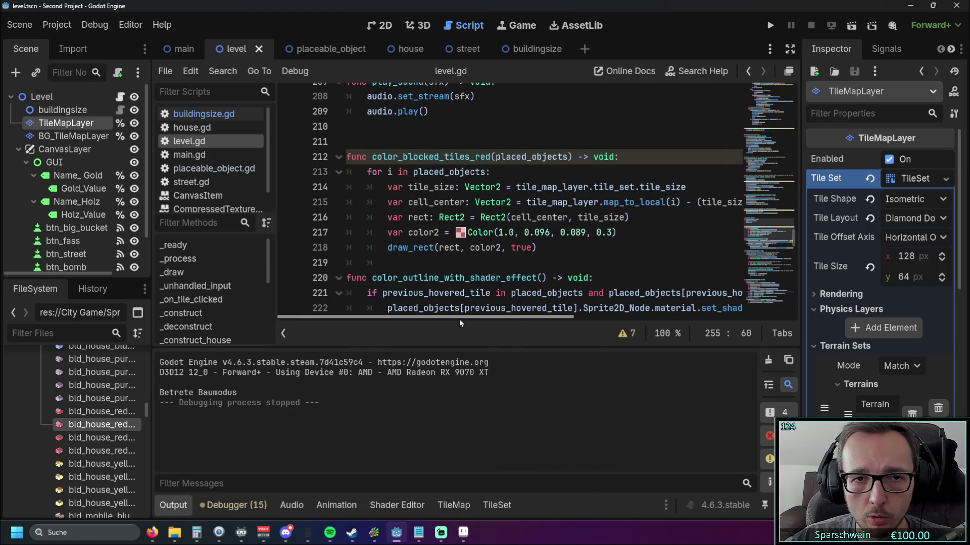
scroll(518, 255, "up", 1)
scroll(518, 255, "down", 1)
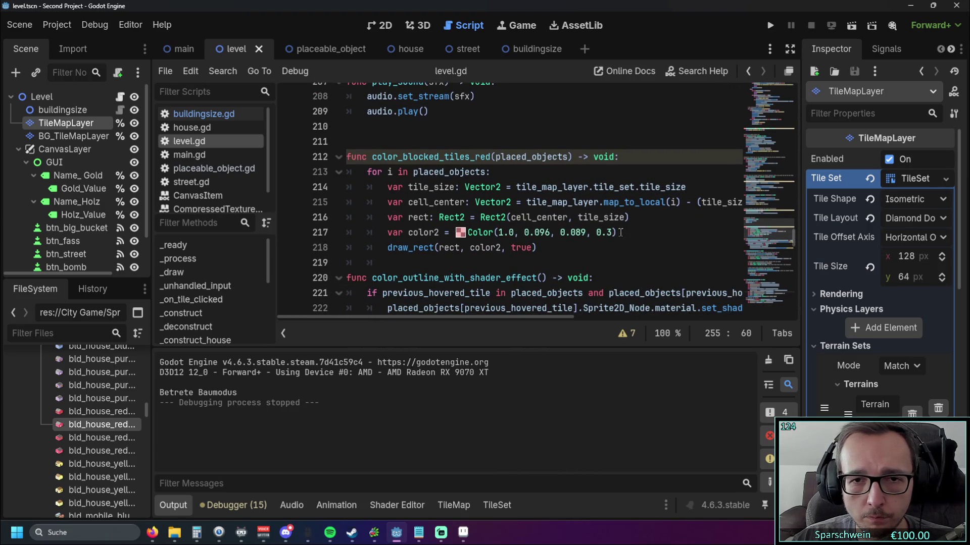
mouse_move(634, 201)
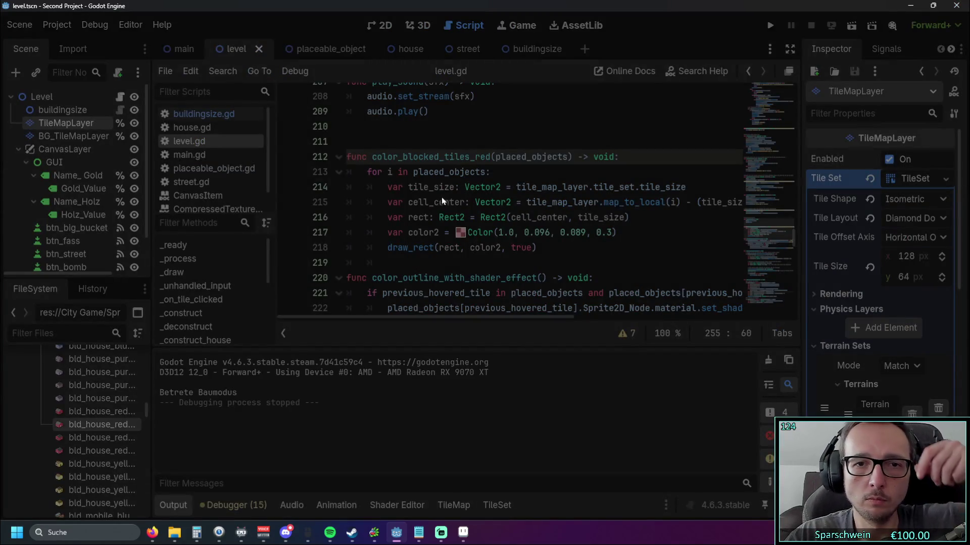
key("super+d")
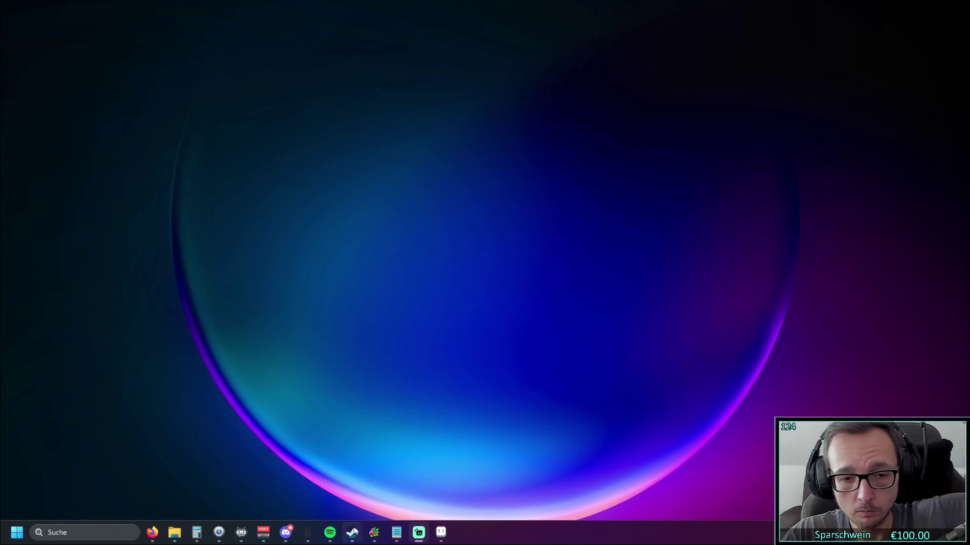
- Launch Godot Engine from the Steam library, open Second Project, and start it with F5
left_click(352, 533)
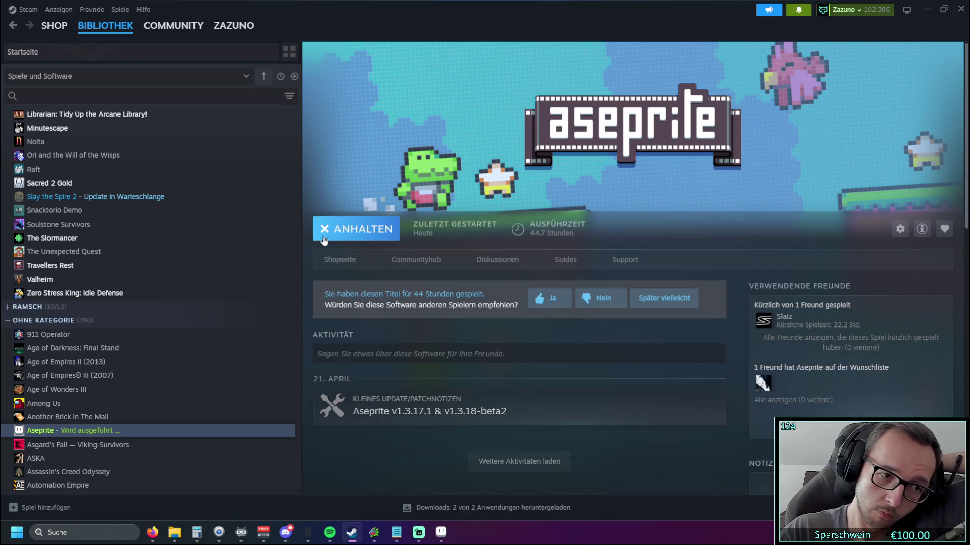
scroll(93, 266, "up", 15)
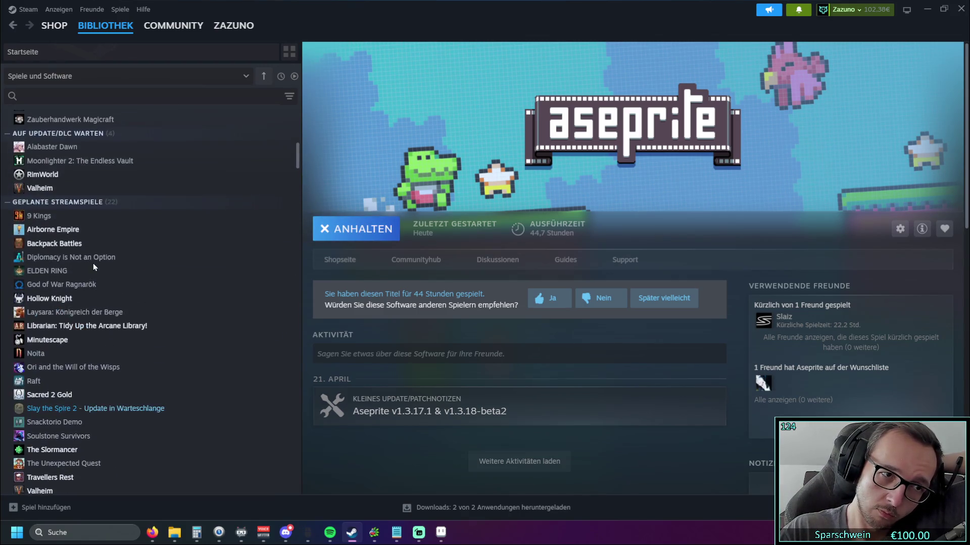
scroll(76, 286, "up", 3)
left_click(56, 323)
left_click(343, 236)
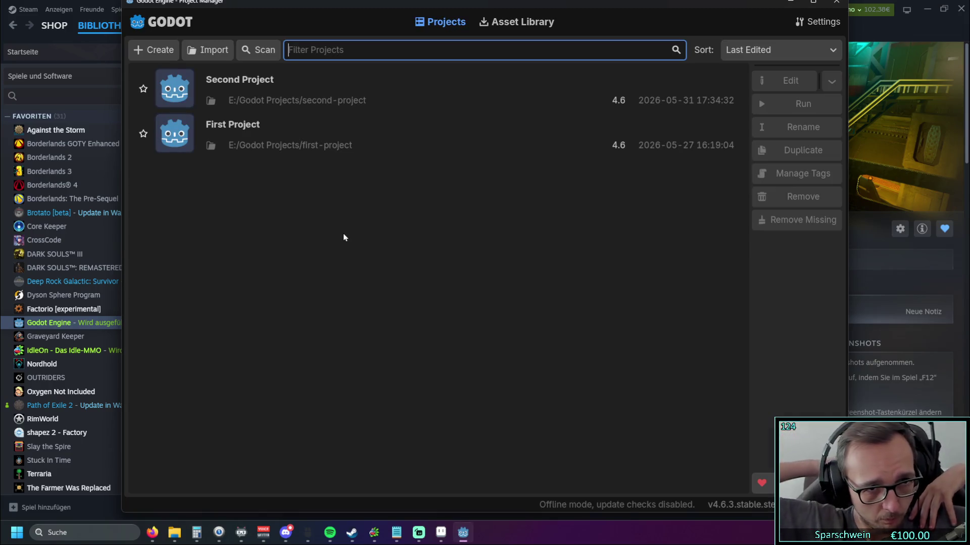
double_click(346, 95)
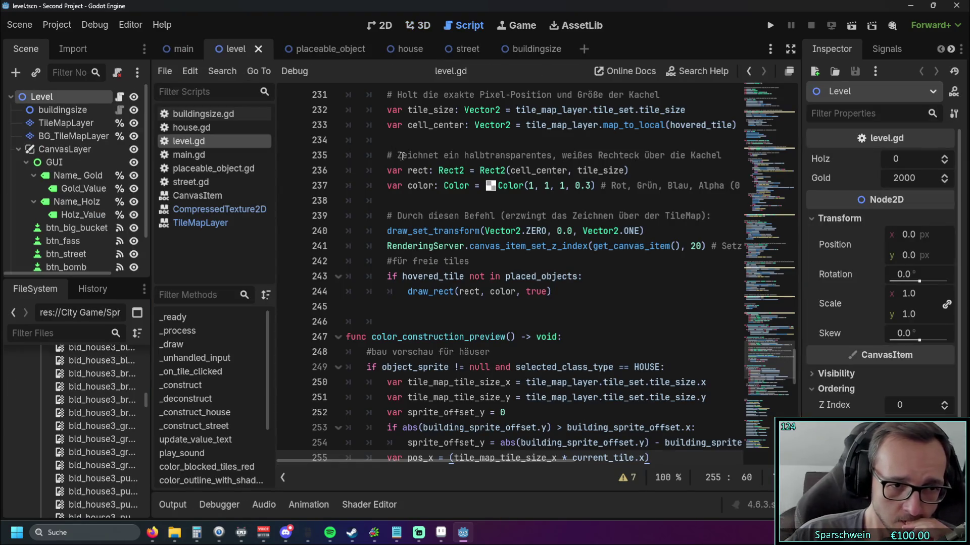
key("F5")
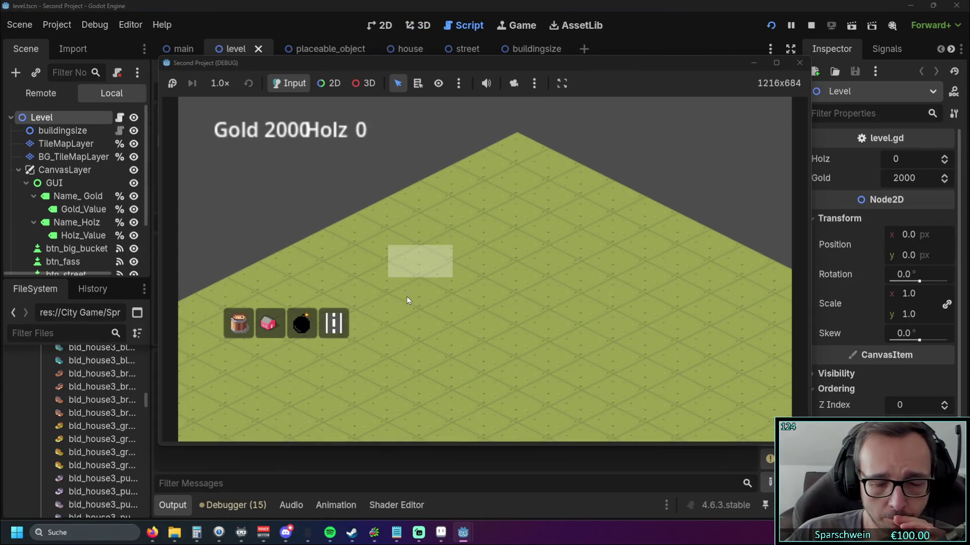
- Place a house on the grass map, stop the game, then relaunch it and stop again
left_click(268, 323)
left_click(491, 165)
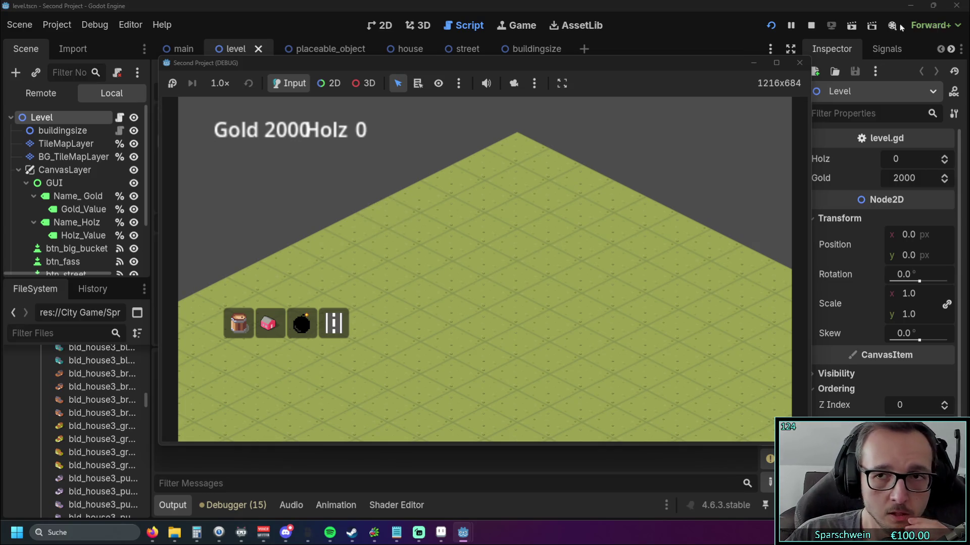
left_click(800, 63)
left_click(770, 25)
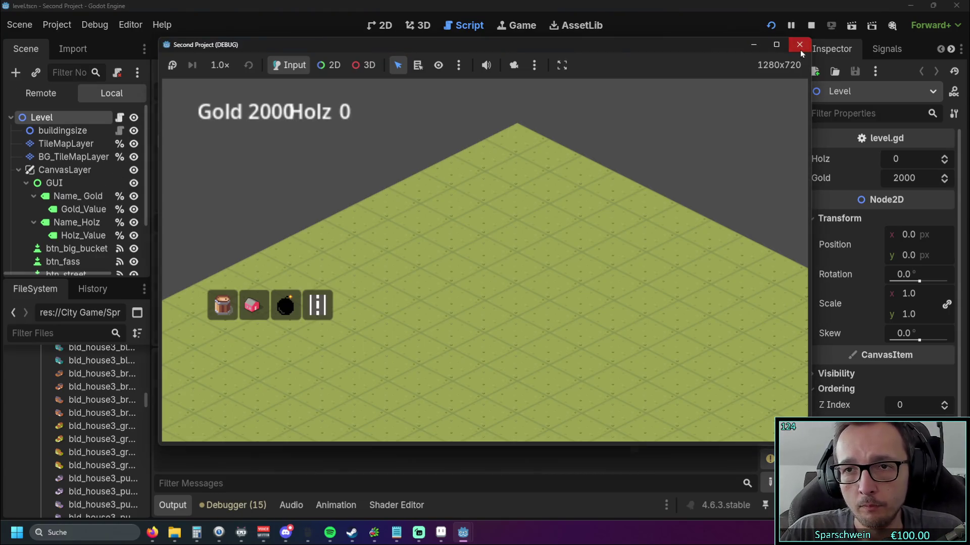
left_click(799, 45)
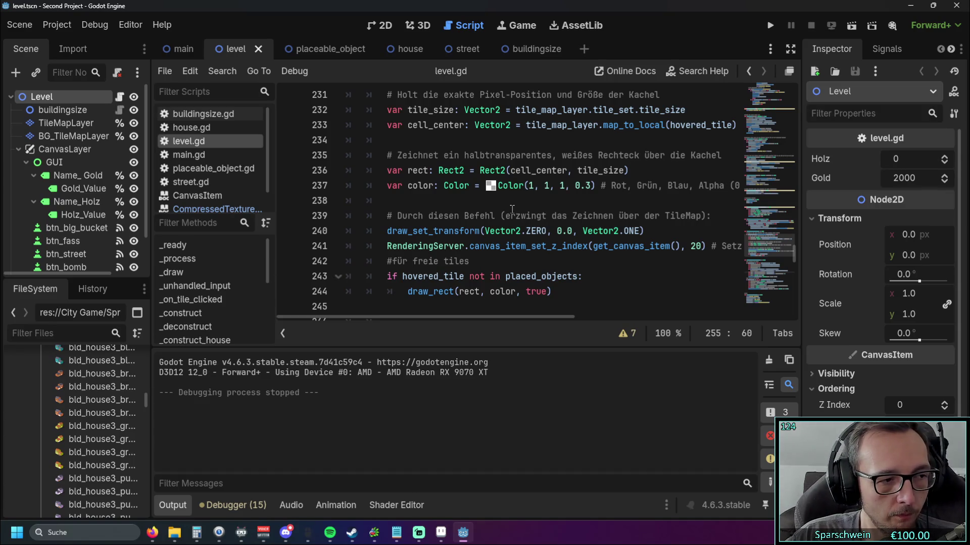
- Scroll to color_construction_preview and open the preview tint's colour picker, closing it unchanged
scroll(513, 210, "down", 4)
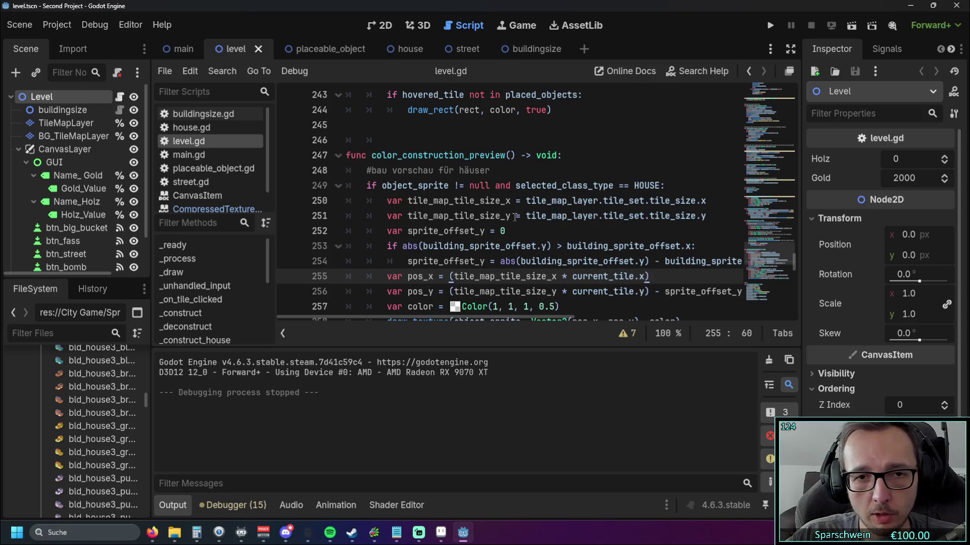
scroll(514, 217, "down", 1)
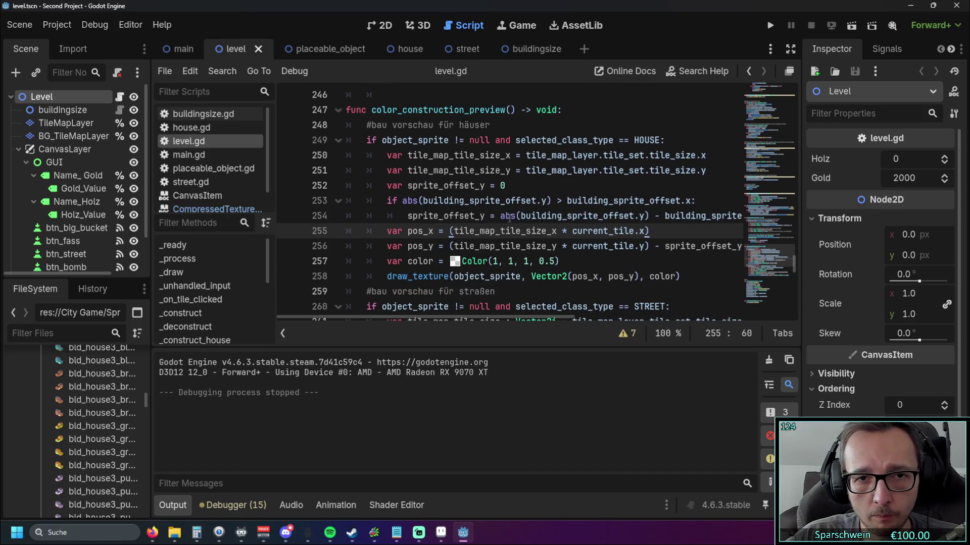
scroll(423, 317, "right", 2)
scroll(429, 318, "left", 2)
mouse_move(410, 320)
left_mouse_down()
mouse_move(471, 316)
mouse_move(430, 326)
mouse_move(440, 326)
left_mouse_up()
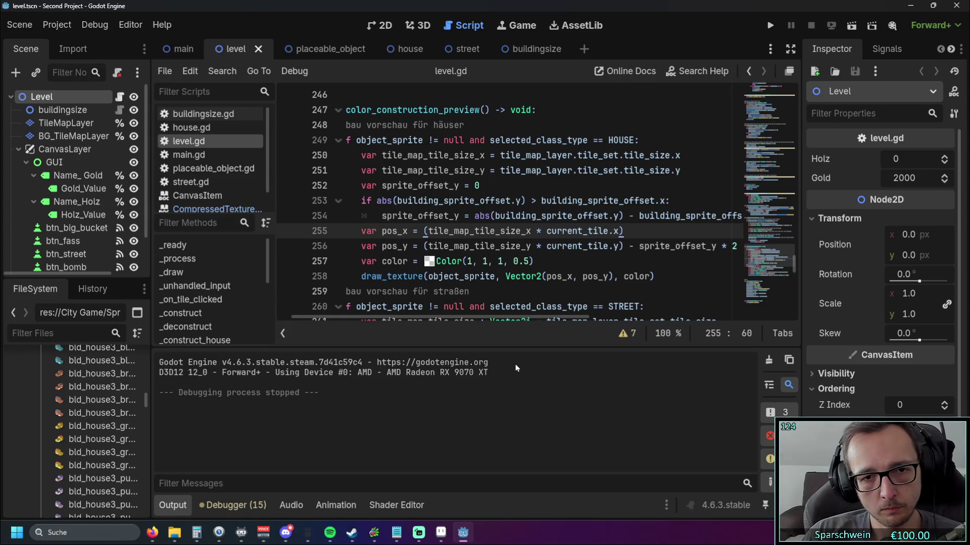
left_click(428, 261)
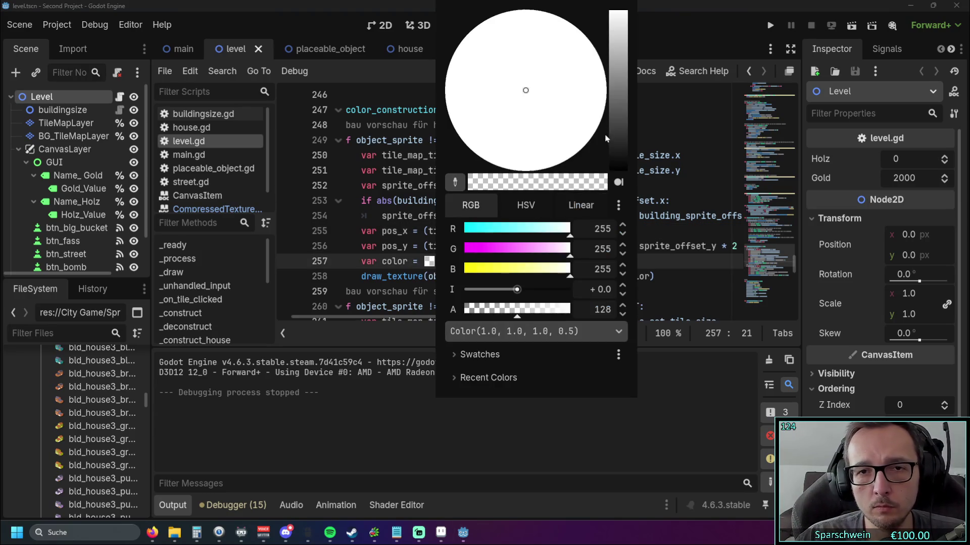
left_click(370, 375)
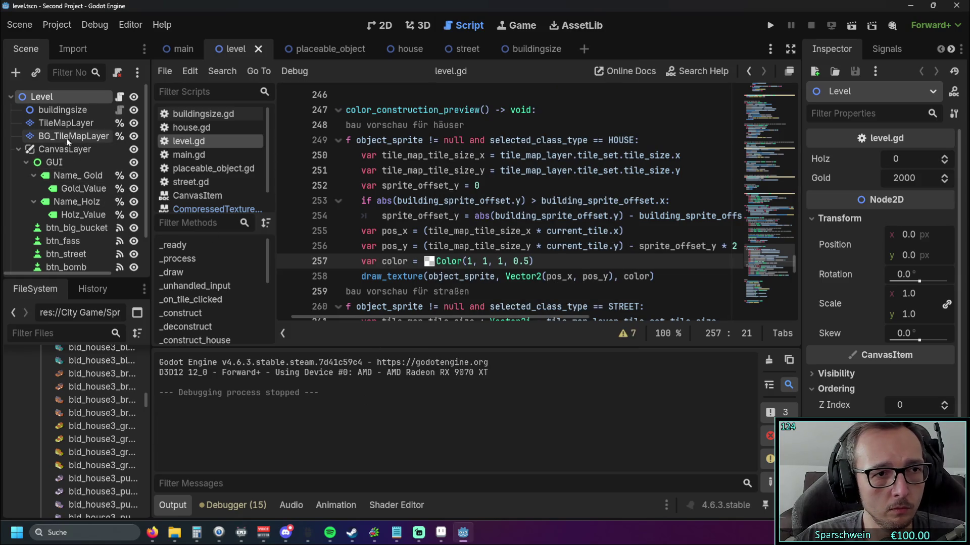
scroll(75, 161, "down", 3)
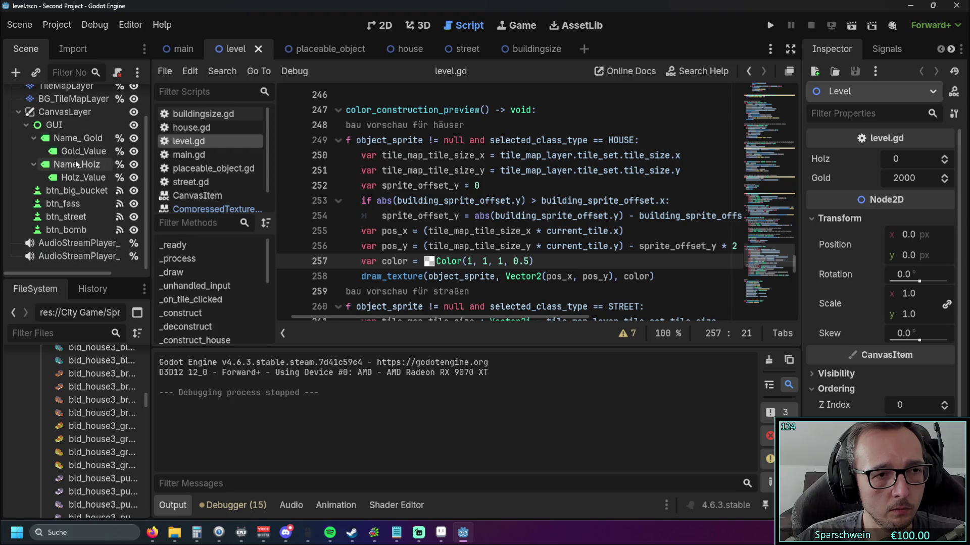
- Inspect CanvasLayer, TileMapLayer and BG_TileMapLayer to confirm the 128 × 64 px isometric tile size
left_click(55, 114)
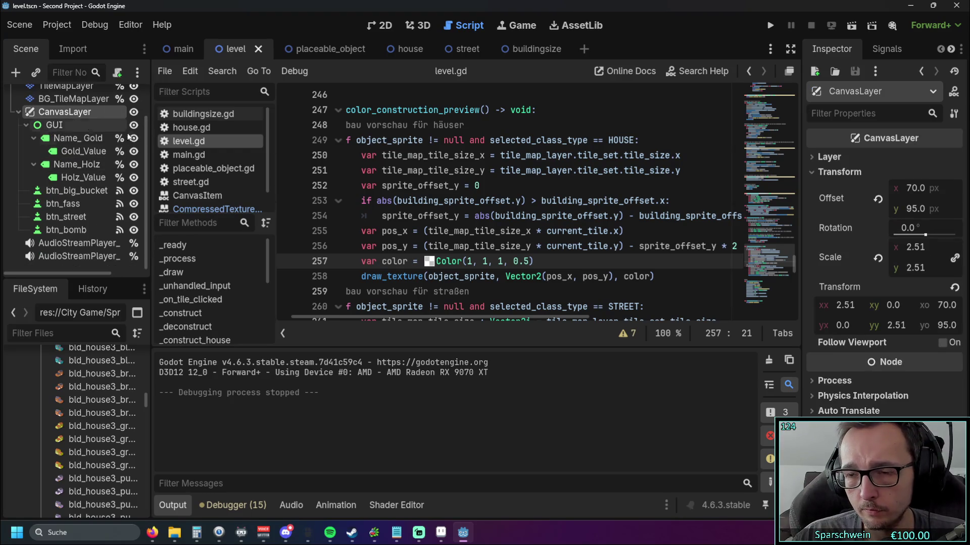
scroll(78, 159, "up", 2)
scroll(77, 165, "up", 1)
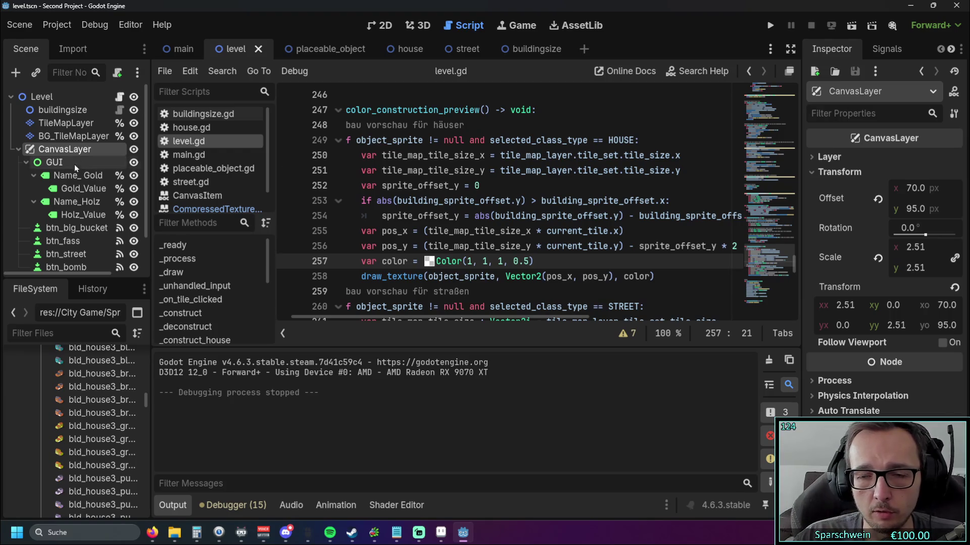
left_click(50, 137)
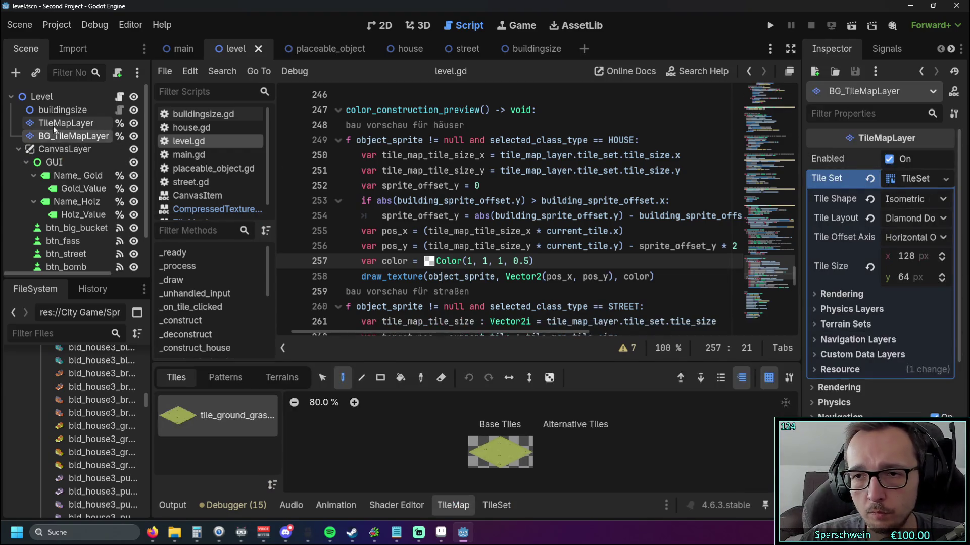
left_click(65, 122)
left_click(85, 137)
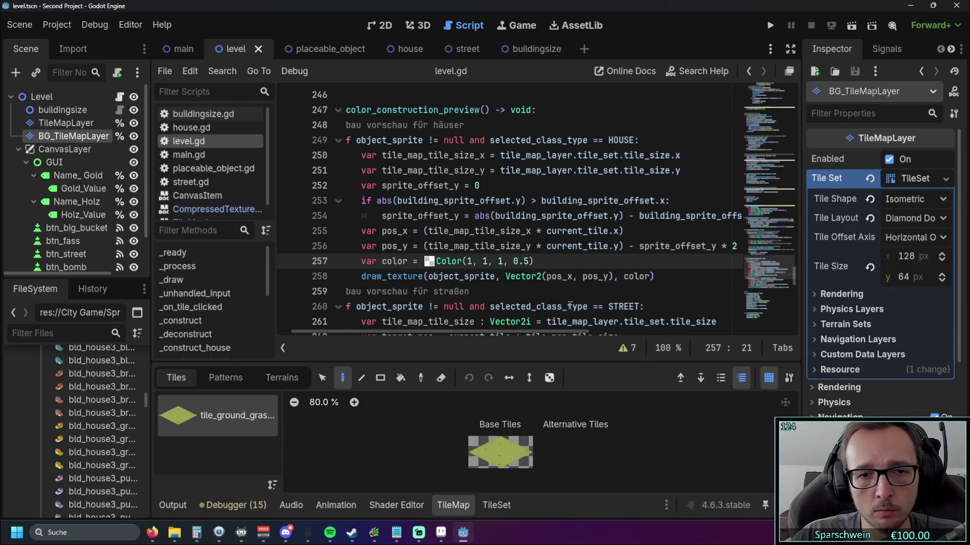
left_click(576, 293)
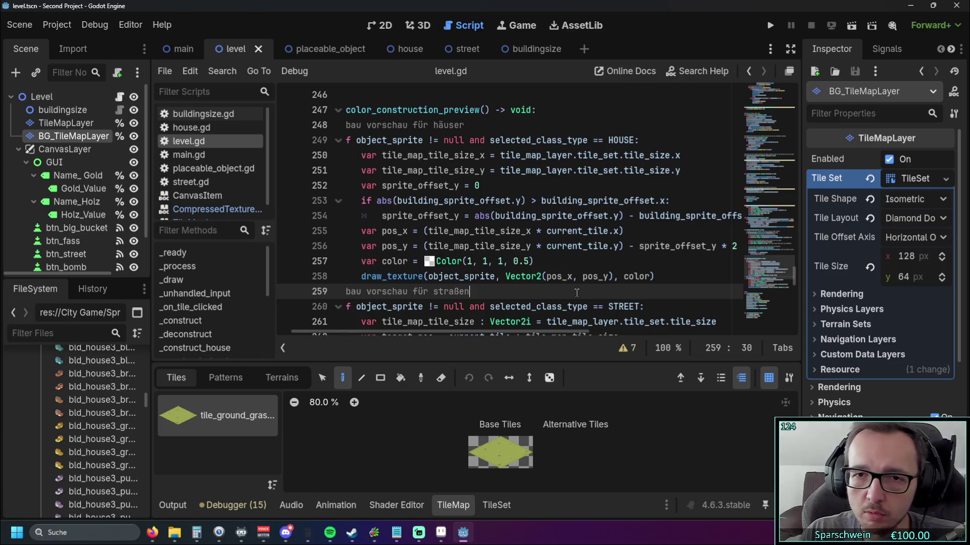
left_click(692, 155)
- Add /2 after tile_size.x on line 250, test-run and stop the game, then start deleting it
type("/2")
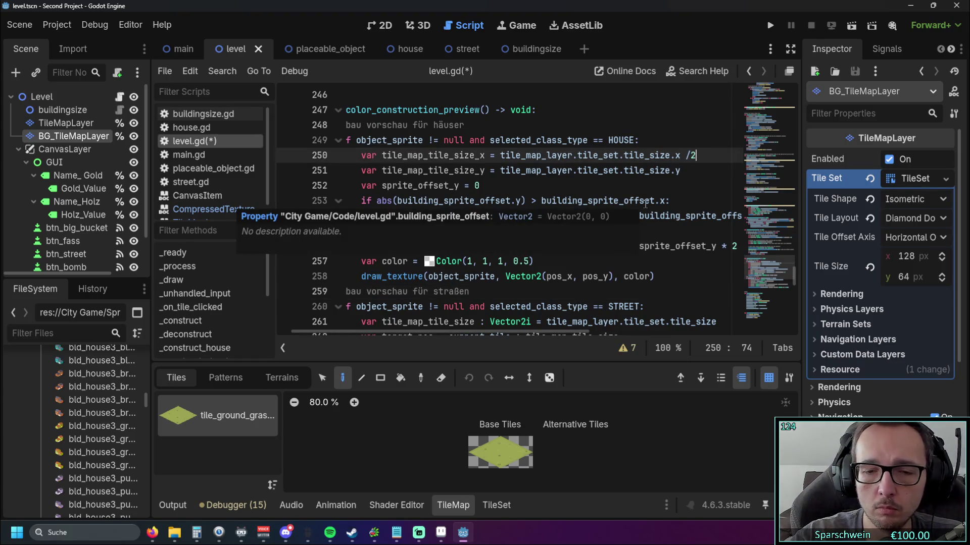
left_click(771, 26)
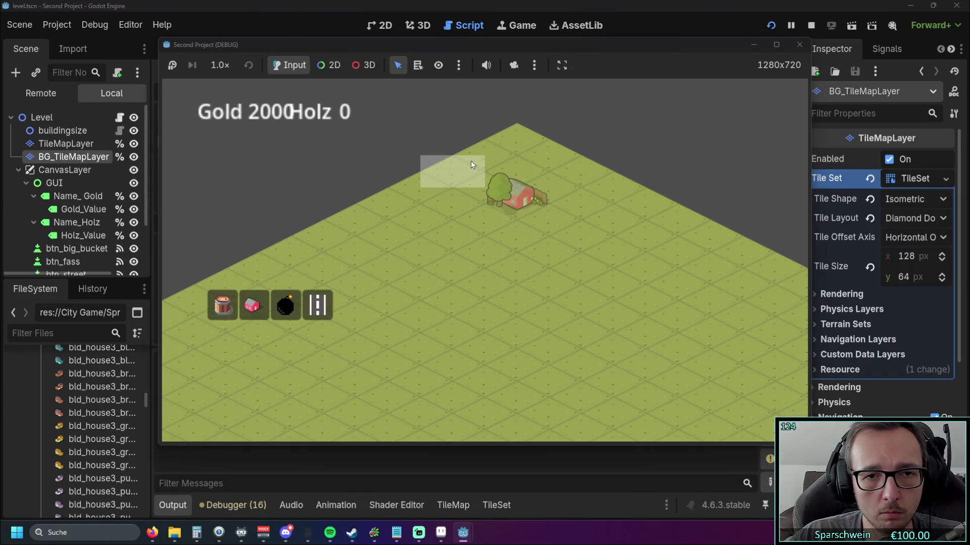
left_click(793, 45)
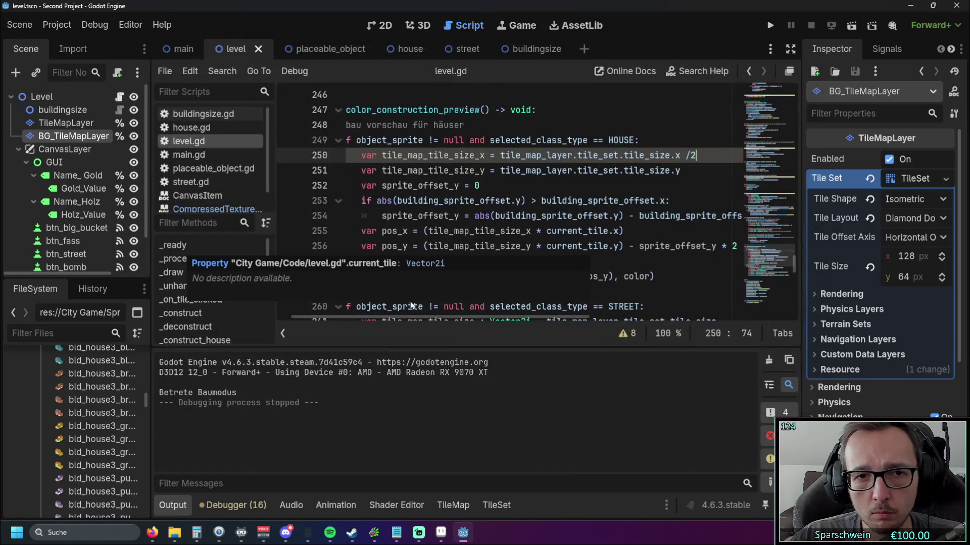
key("BackSpace")
key("BackSpace")
key("BackSpace")
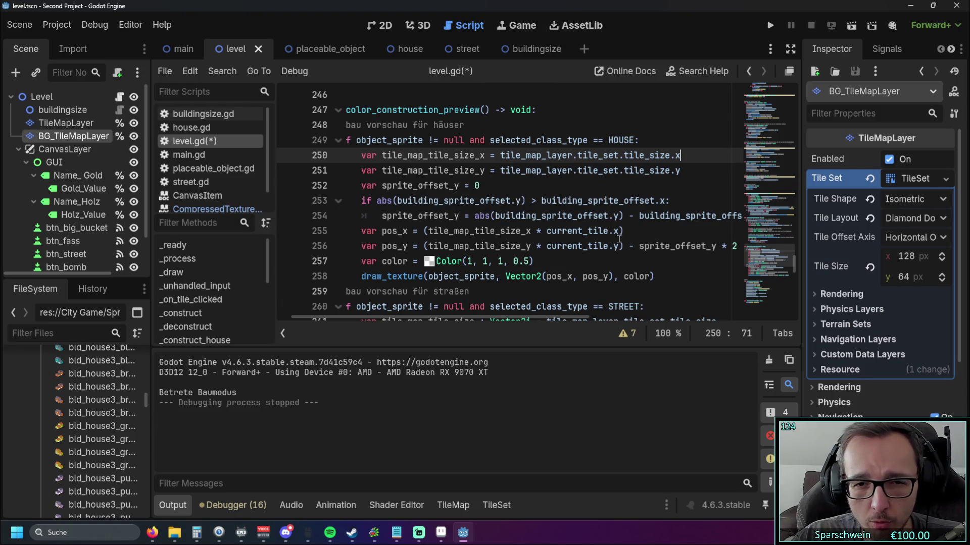
- Scroll up to _process and select tile_map_layer on line 82 while reviewing it
scroll(626, 237, "up", 20)
scroll(618, 240, "up", 20)
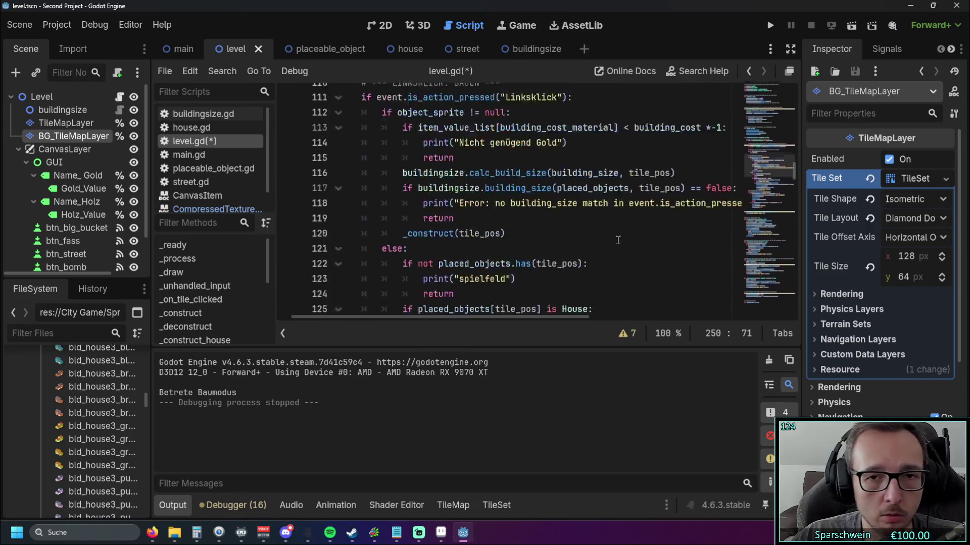
scroll(617, 240, "up", 4)
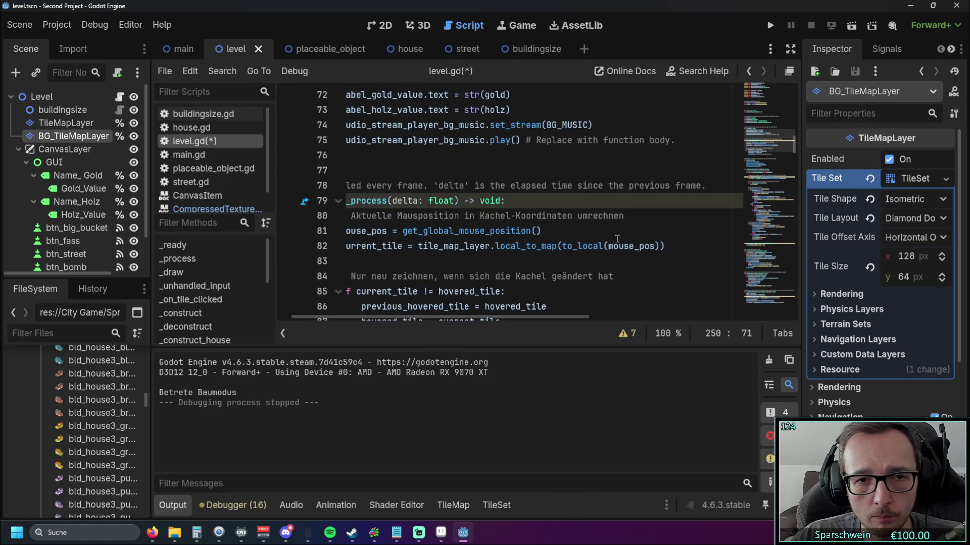
scroll(444, 303, "down", 1)
left_click_drag(446, 320, 380, 318)
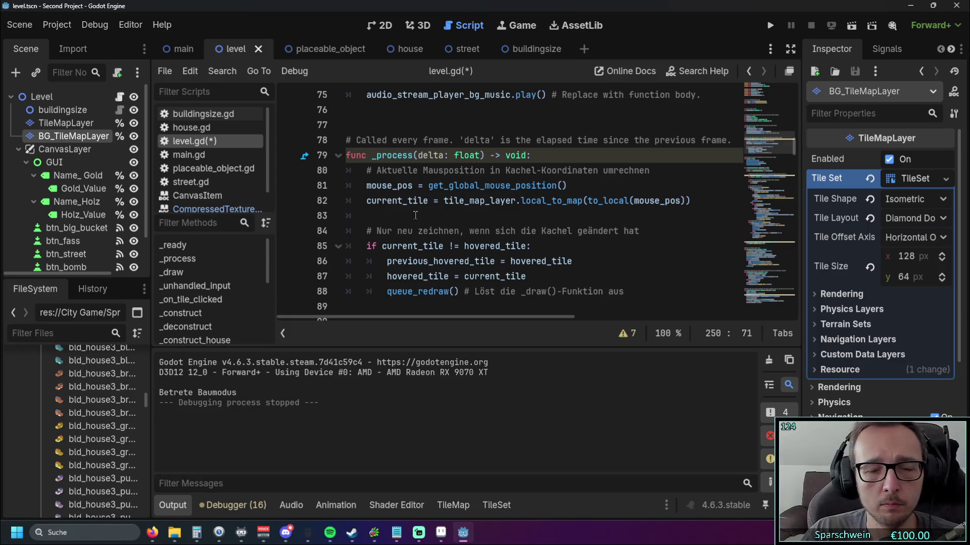
double_click(449, 201)
left_click(455, 216)
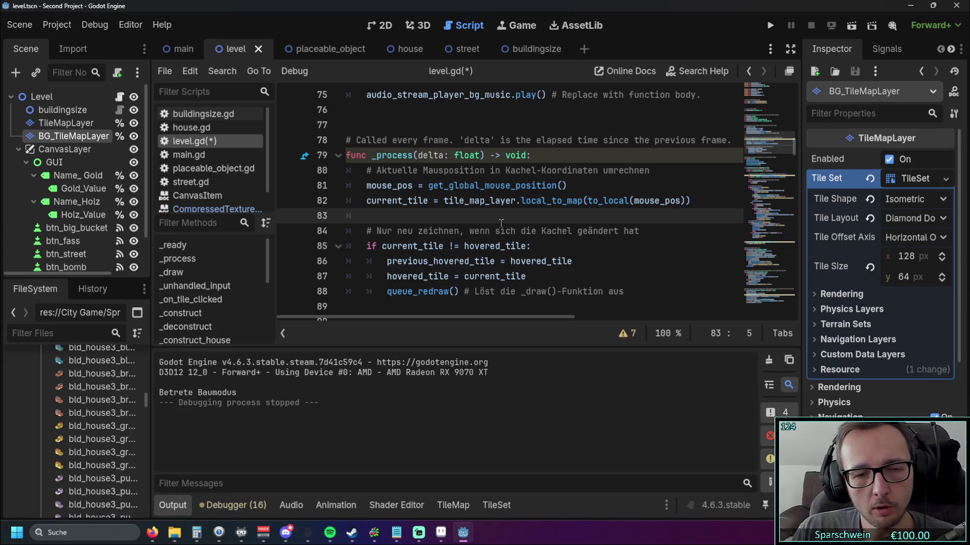
mouse_move(518, 202)
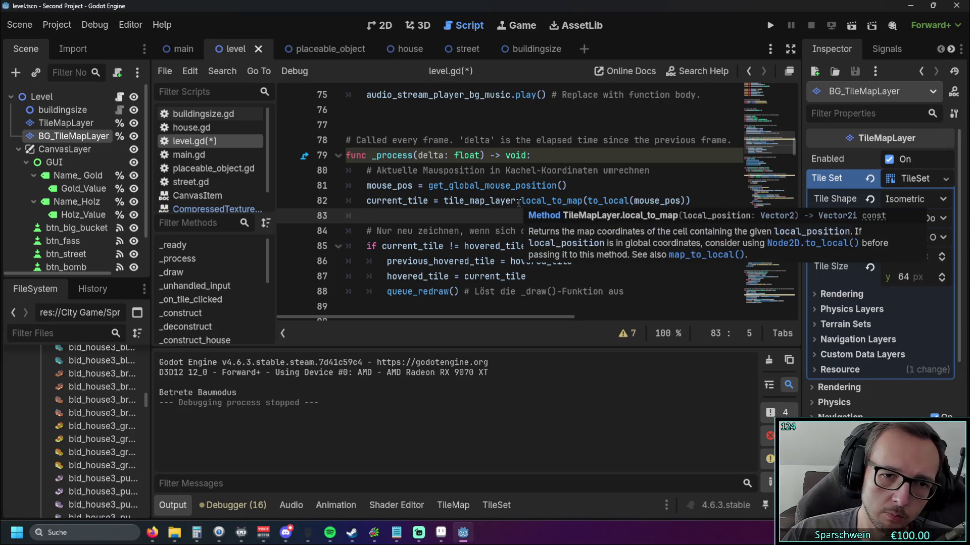
- Scroll back down through the hover-effect and house preview code to review it
scroll(518, 203, "down", 20)
scroll(564, 205, "down", 8)
scroll(561, 202, "down", 4)
scroll(555, 186, "up", 1)
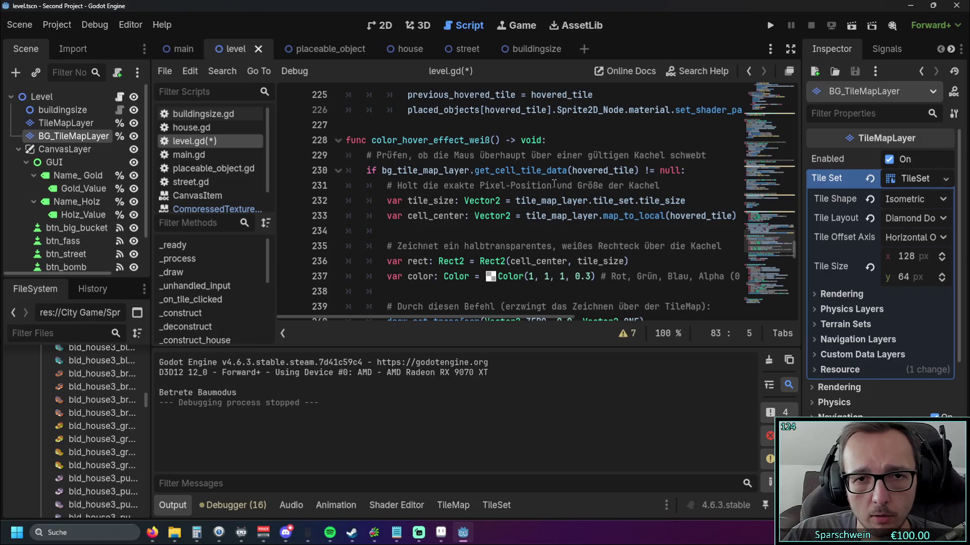
scroll(554, 185, "down", 7)
scroll(545, 186, "down", 2)
scroll(558, 187, "up", 2)
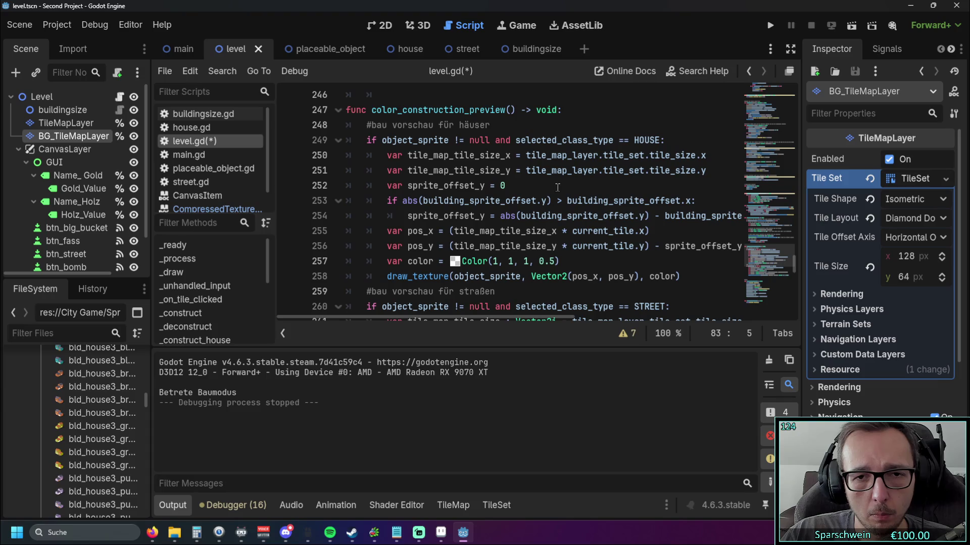
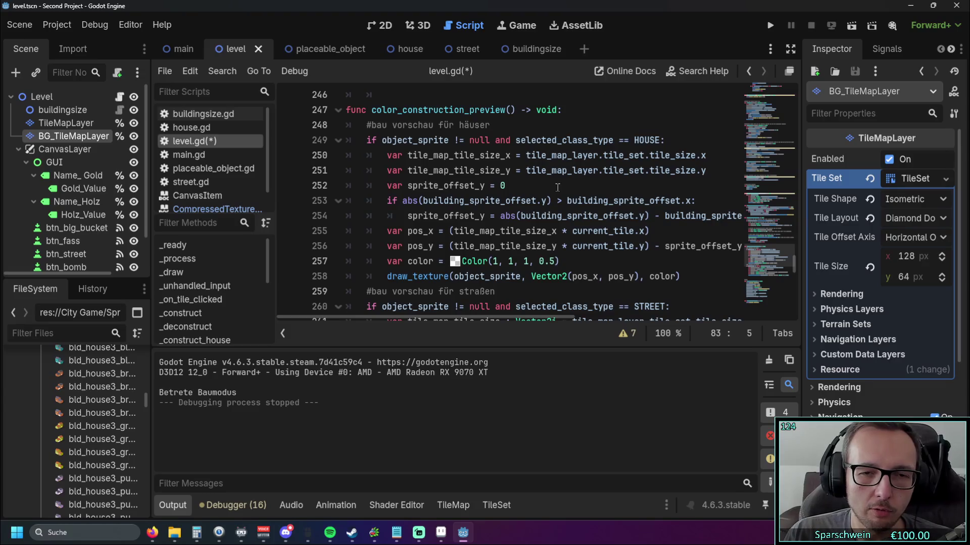
- Select the tile_map_layer name on line 250 of level.gd
left_click(415, 153)
left_click(527, 171)
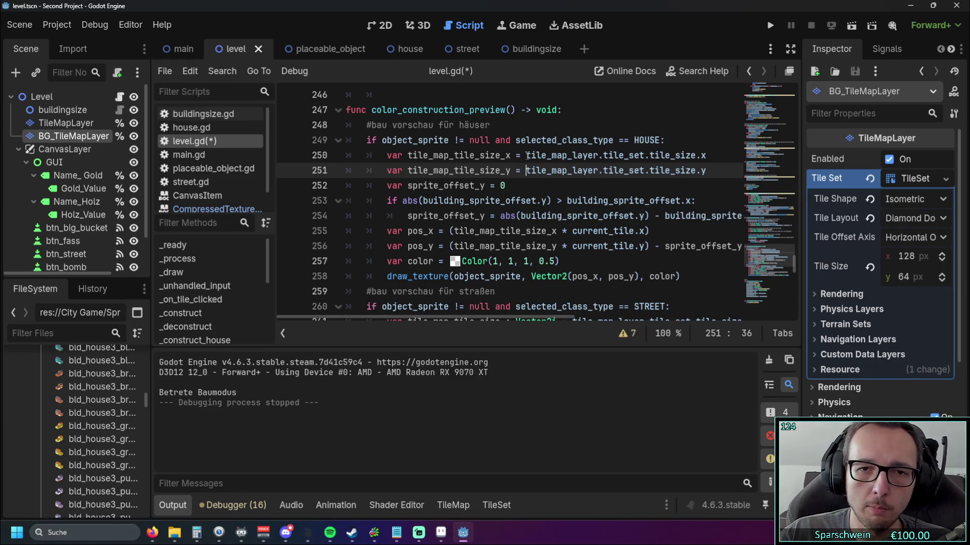
left_click_drag(527, 155, 599, 155)
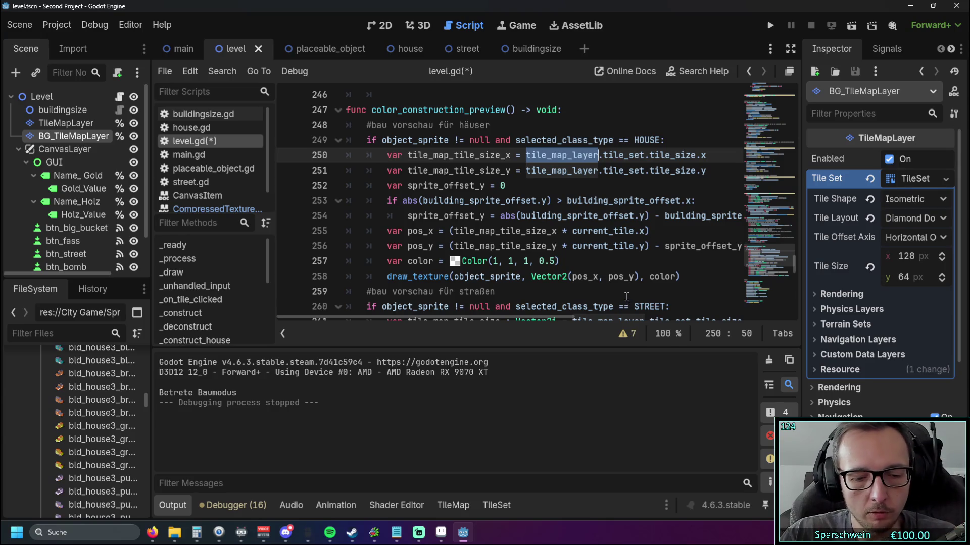
- Search for tile_map_layer back to its first match on line 25, then move the caret to line 23
key("ctrl+f")
left_click(594, 335)
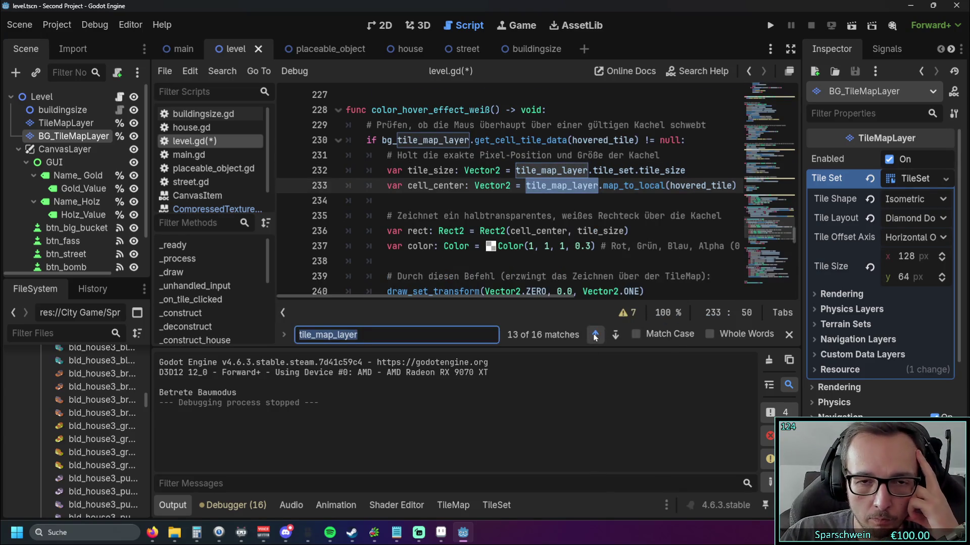
left_click(595, 335)
left_click(595, 335)
left_click(595, 334)
left_click(595, 334)
left_click(594, 335)
left_click(595, 335)
left_click(595, 335)
left_click(595, 335)
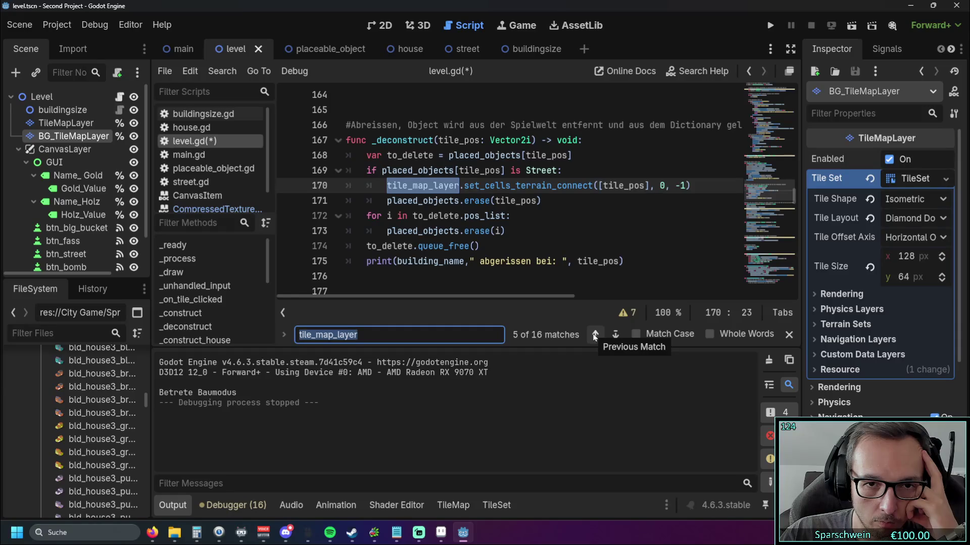
left_click(595, 334)
left_click(595, 335)
left_click(595, 335)
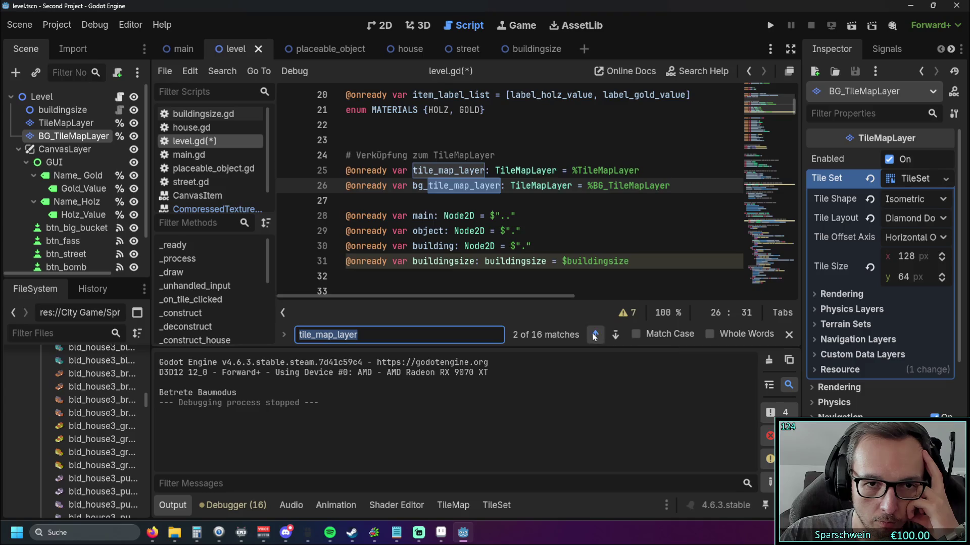
left_click(595, 335)
left_click(555, 230)
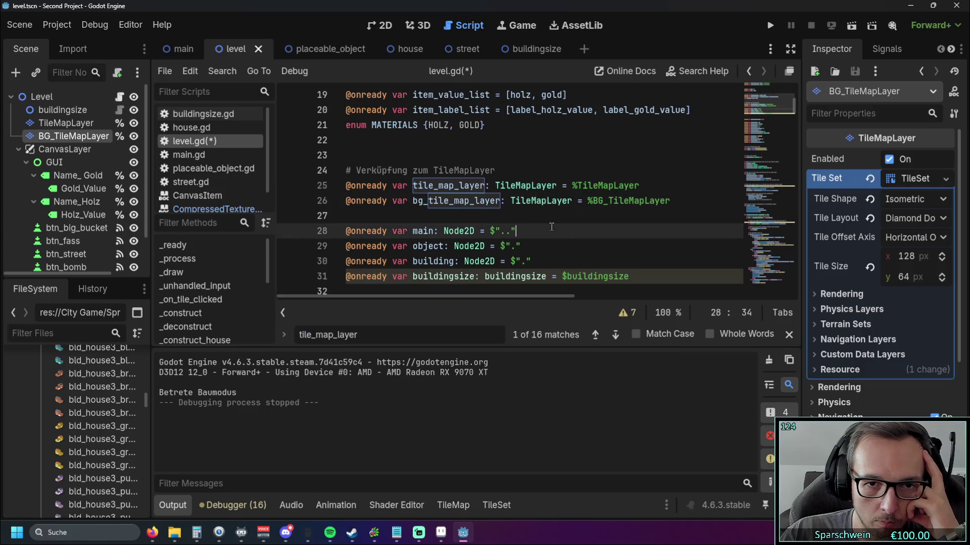
left_click(437, 185)
key("Up")
key("Up")
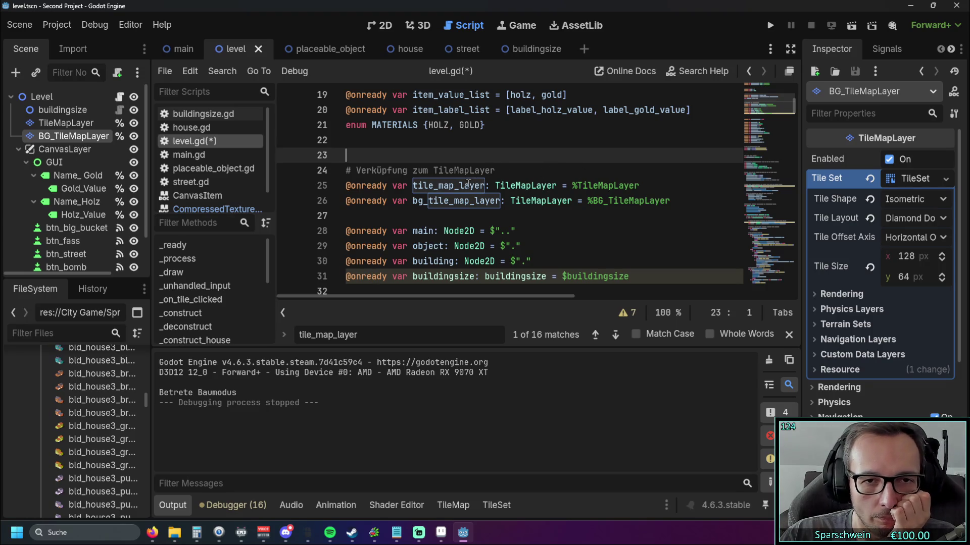
scroll(708, 186, "down", 20)
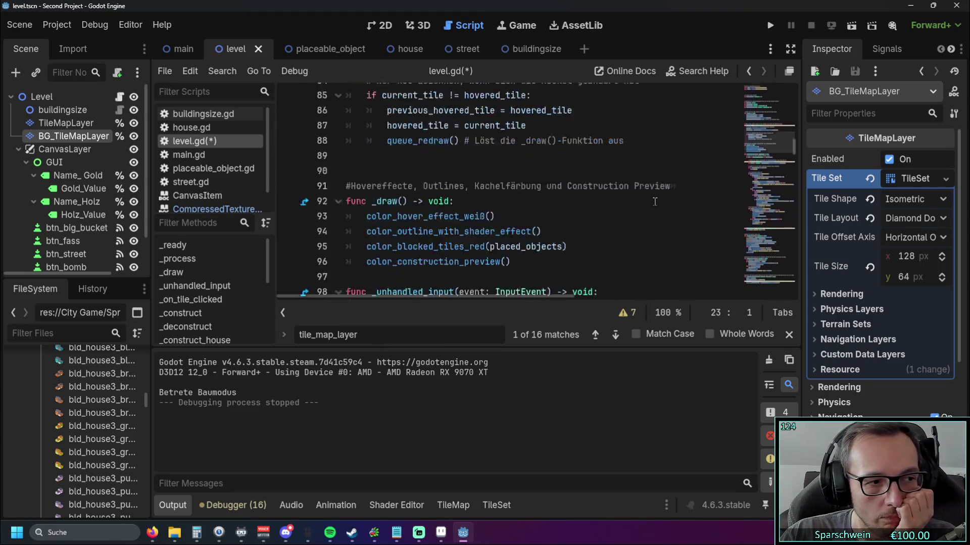
scroll(654, 202, "down", 20)
scroll(638, 198, "down", 6)
scroll(638, 197, "up", 3)
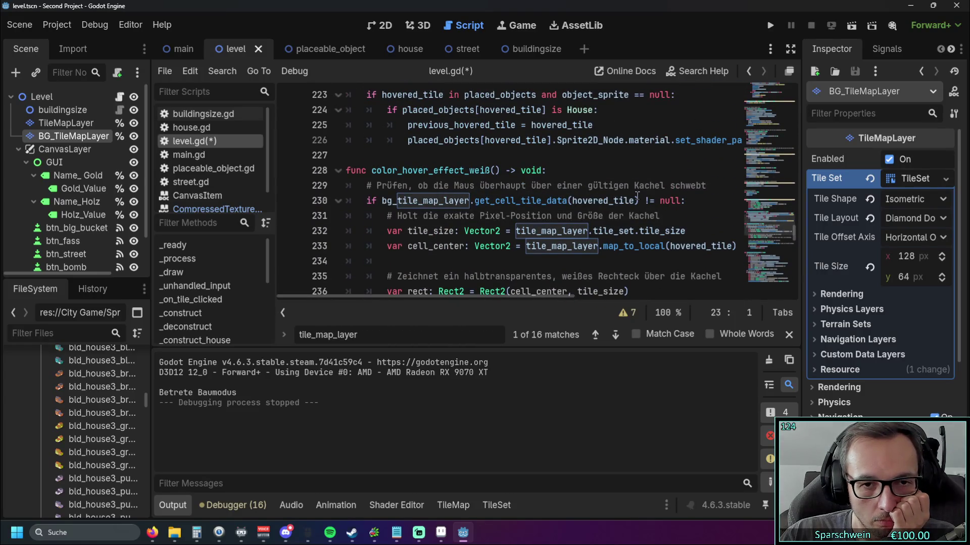
scroll(637, 197, "up", 2)
scroll(637, 196, "up", 3)
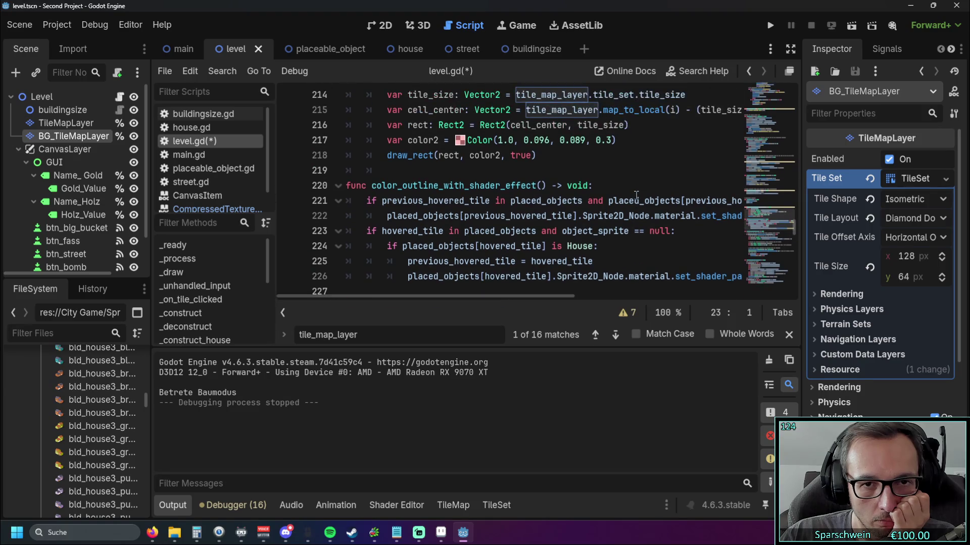
scroll(633, 194, "down", 6)
scroll(633, 194, "down", 6)
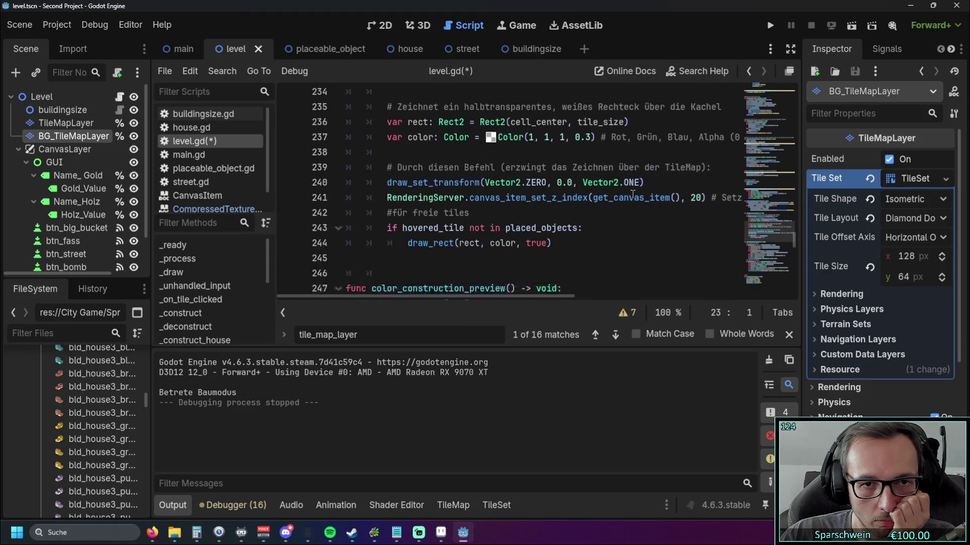
scroll(632, 194, "down", 6)
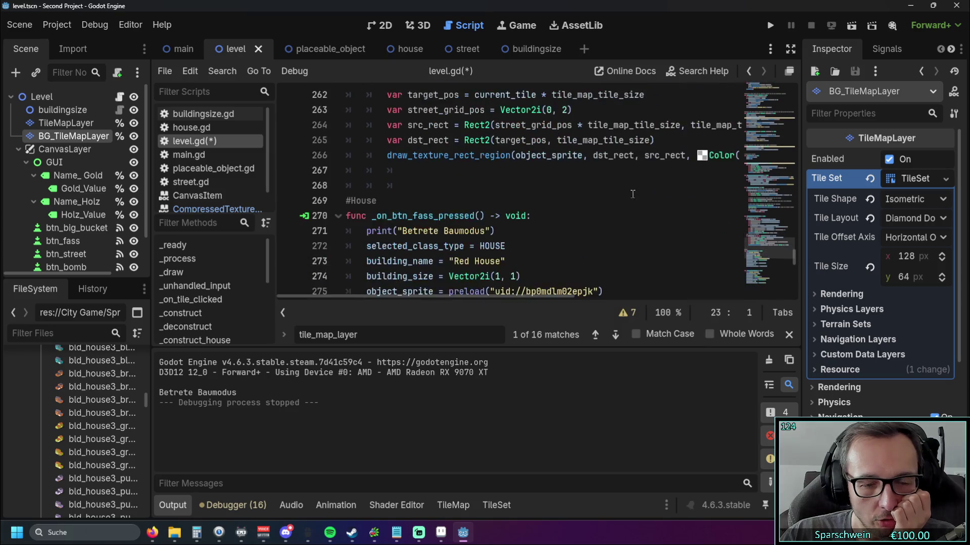
scroll(628, 192, "up", 5)
scroll(509, 212, "up", 1)
scroll(509, 212, "down", 1)
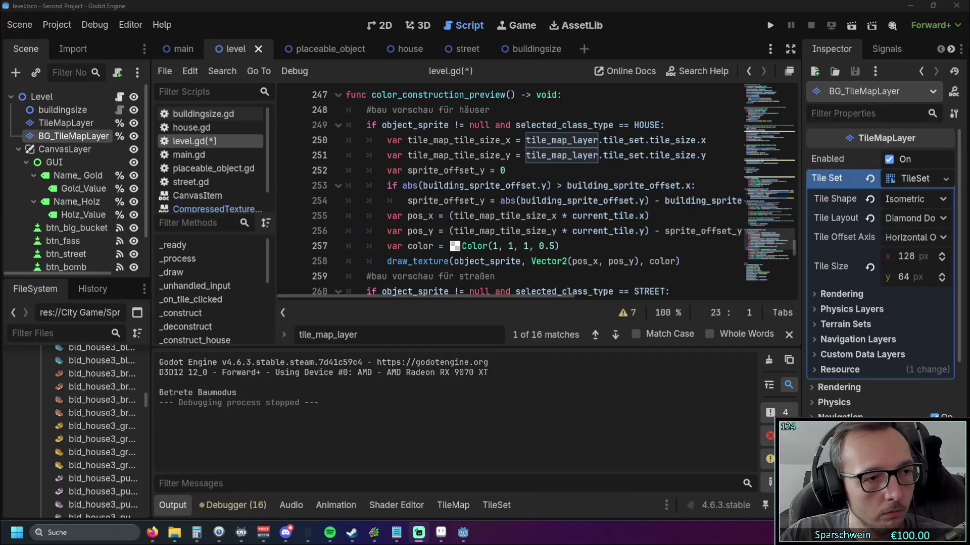
- Replace tile_map_layer.tile_set.tile_size.x on line 250 with the pasted tilemap_layer.map_to_local(current_tile)
left_click(511, 218)
scroll(511, 218, "up", 3)
left_click(571, 215)
left_click(707, 186)
left_click_drag(708, 186, 525, 187)
type("tilemap_layer.map_to_local(current_tile)")
- Correct tilemap_layer to tile_map_layer by adding the underscore, then run the project
left_click(568, 216)
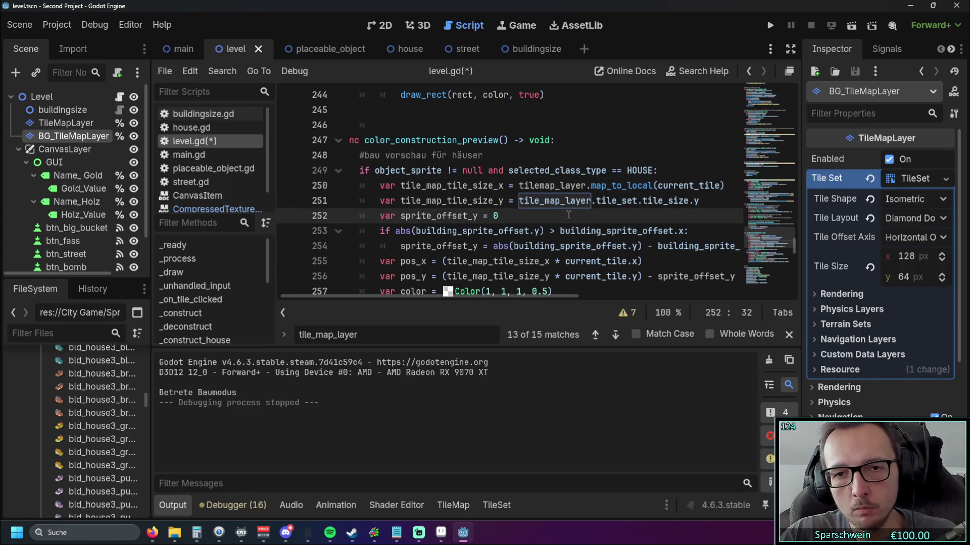
scroll(576, 207, "down", 1)
scroll(585, 185, "up", 1)
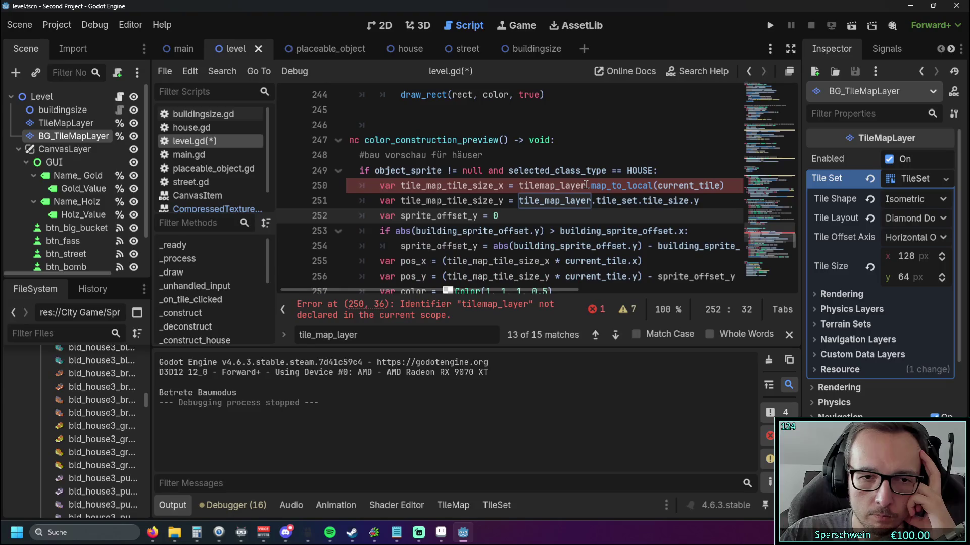
scroll(479, 290, "right", 3)
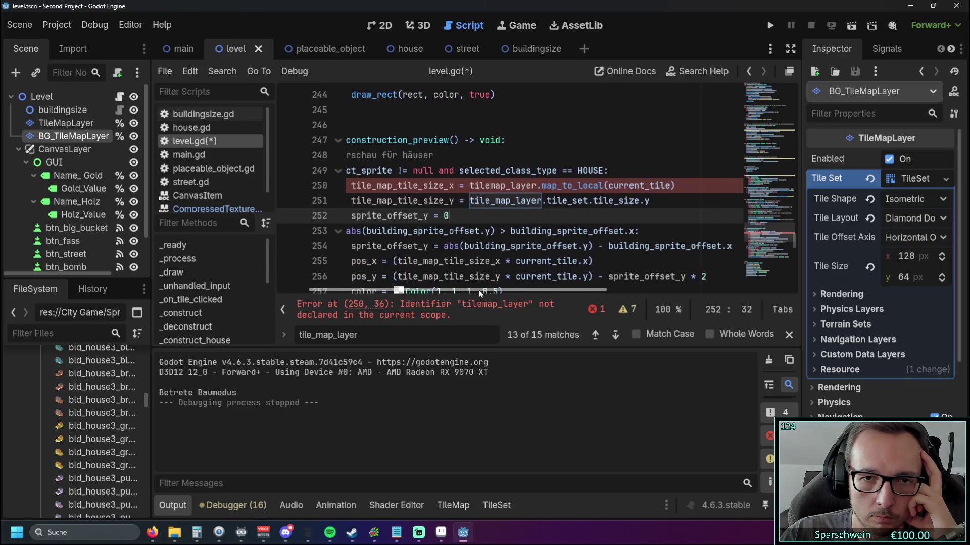
left_click_drag(477, 290, 441, 290)
scroll(418, 290, "right", 1)
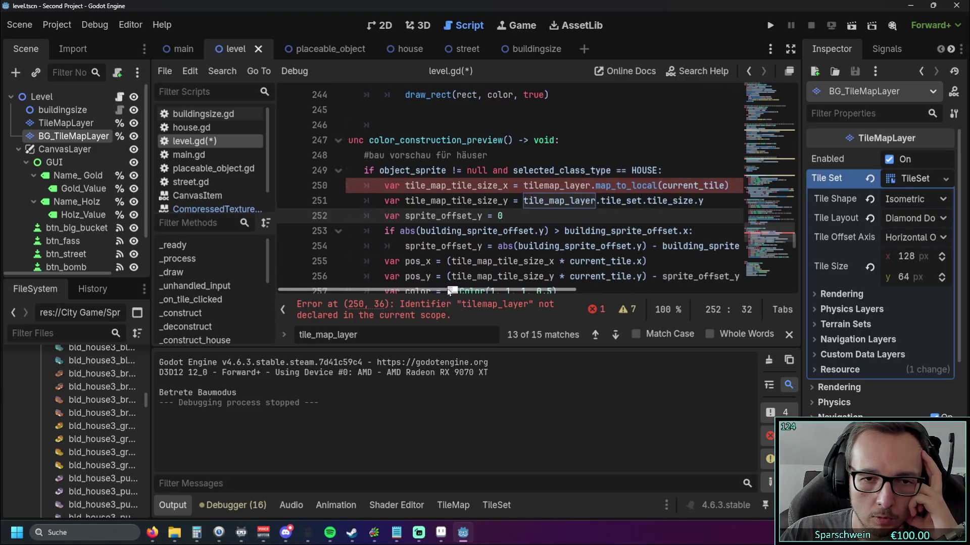
left_click(523, 185)
type("_")
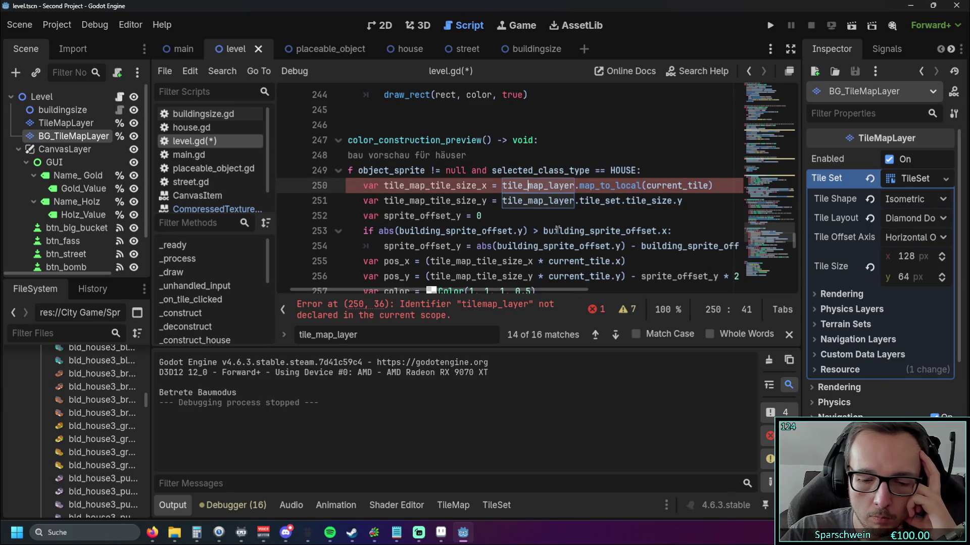
left_click(457, 216)
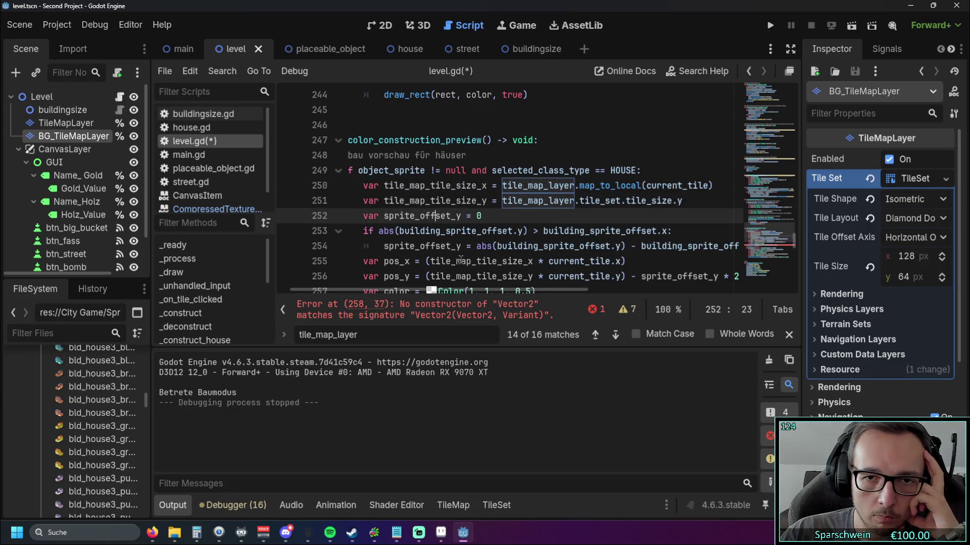
left_click(770, 25)
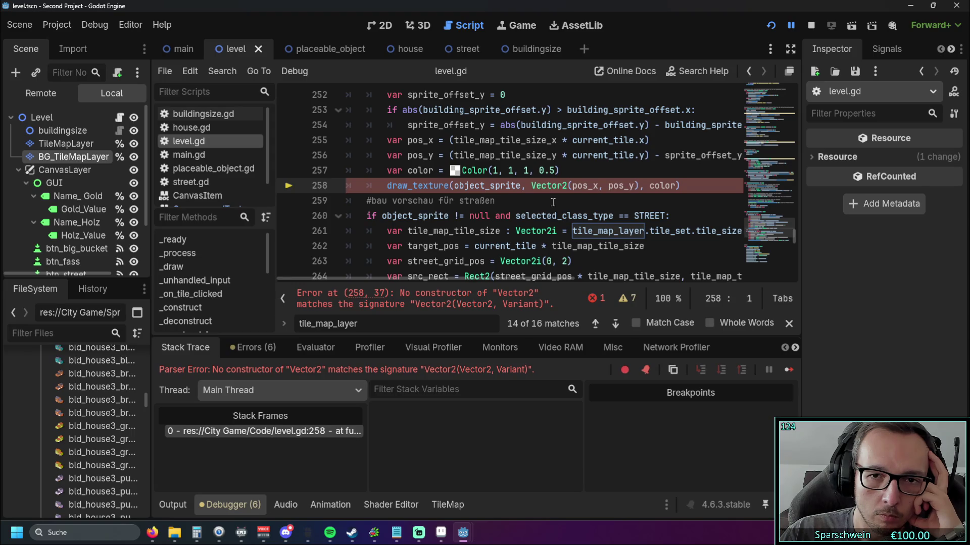
- Undo the edit so line 250 uses the tile size x again
scroll(500, 232, "up", 1)
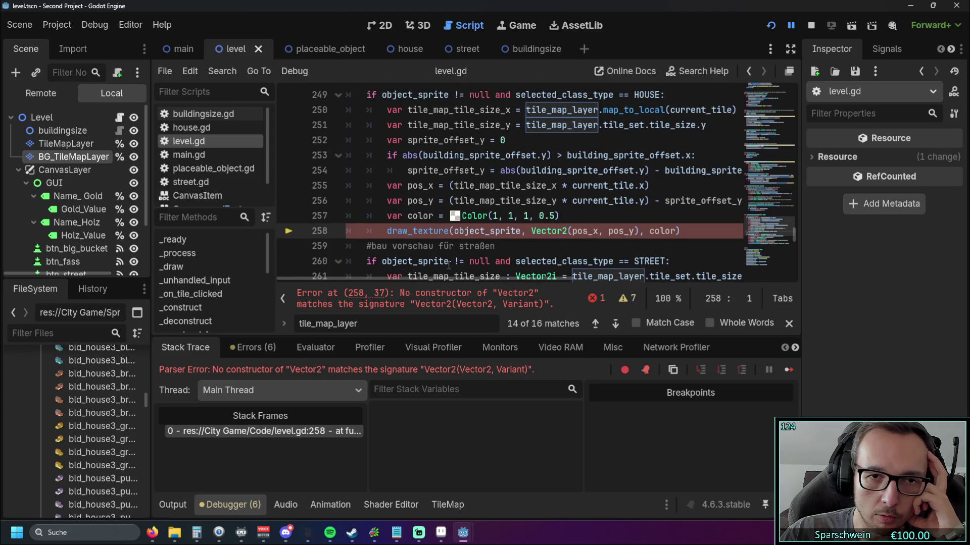
mouse_move(452, 278)
left_mouse_down()
mouse_move(503, 277)
mouse_move(469, 277)
left_mouse_up()
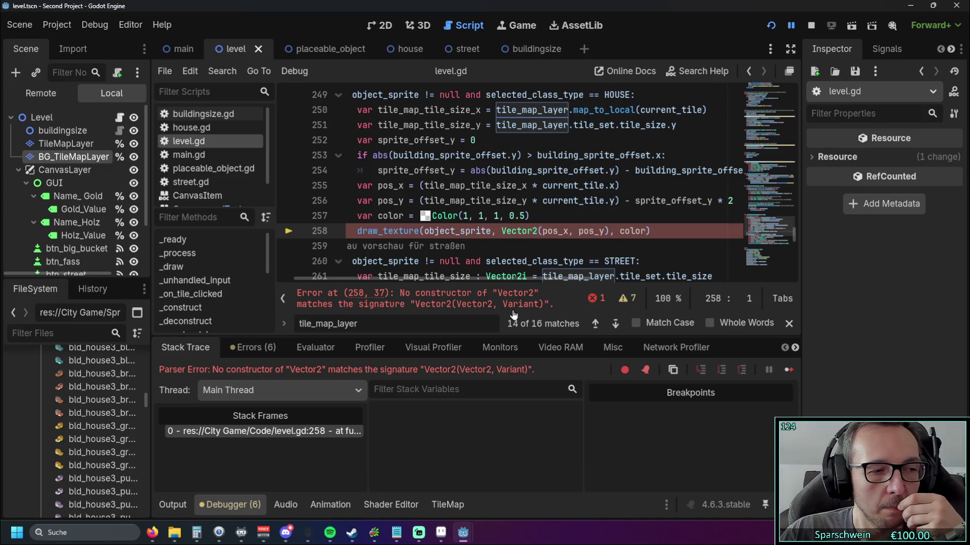
scroll(575, 207, "up", 1)
scroll(575, 207, "down", 1)
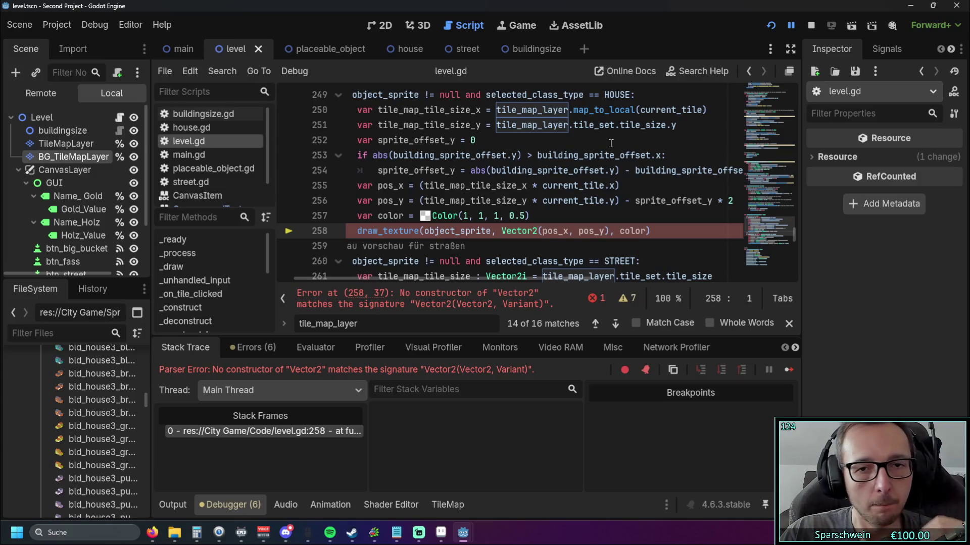
key("ctrl+z")
key("ctrl+z")
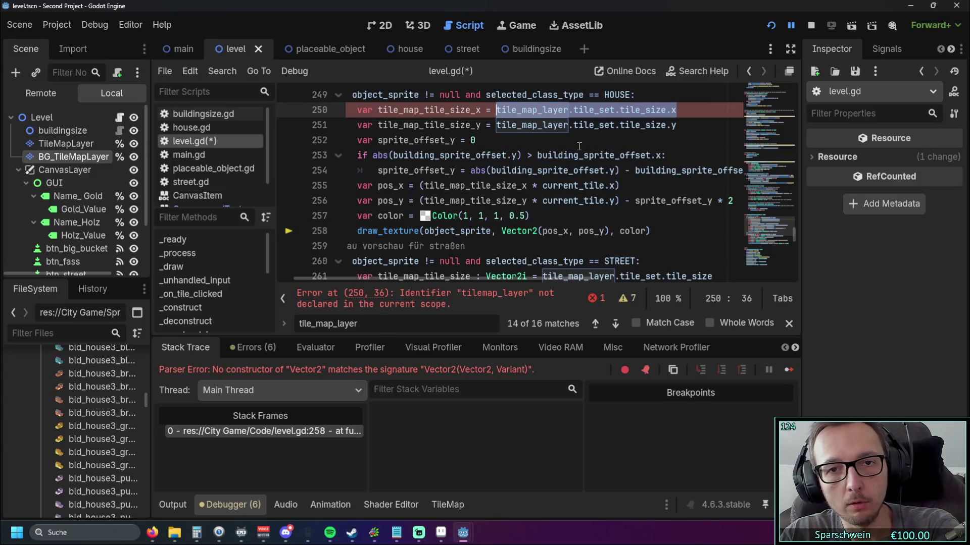
- Replace the pos_x calculation on line 255 with tilemap_layer.map_to_local(current_tile)
left_click(509, 215)
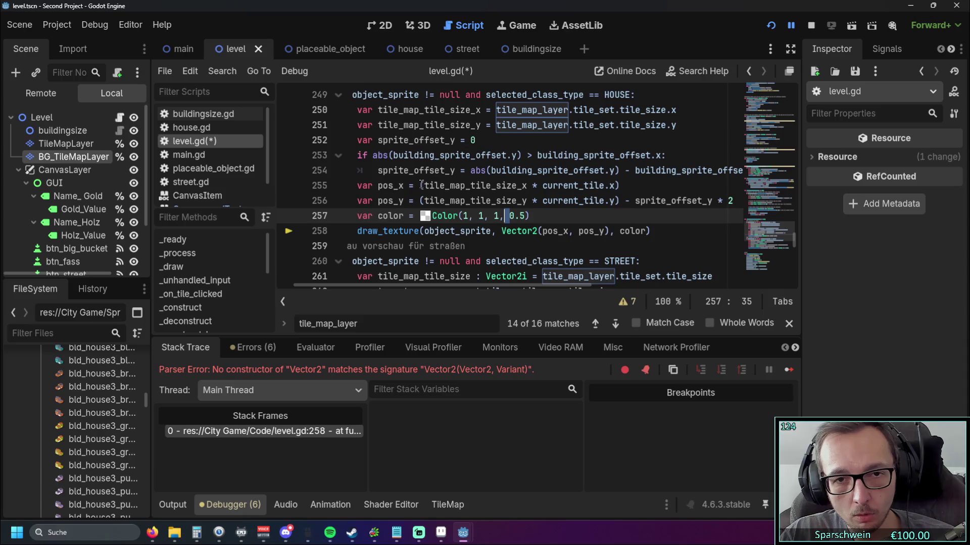
left_click_drag(420, 185, 621, 187)
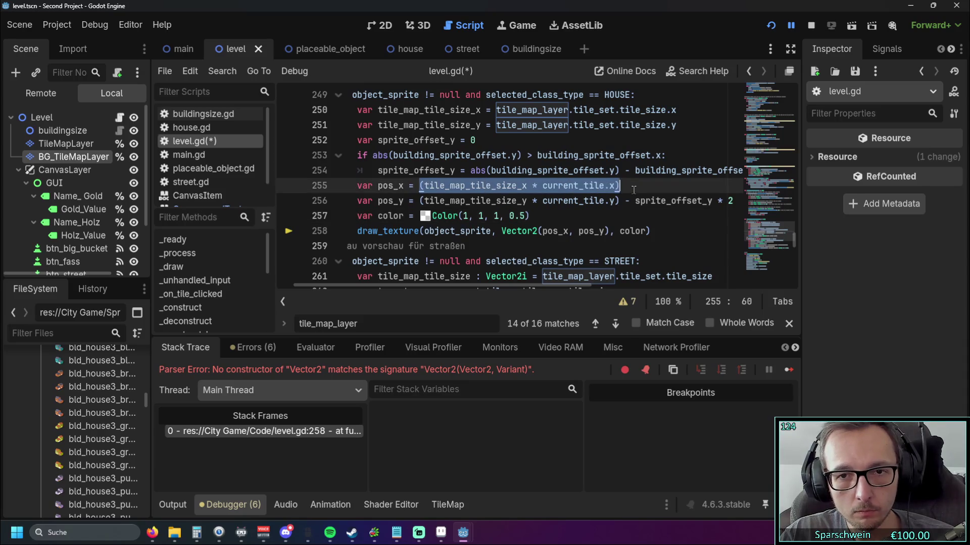
type("tilemap_layer.map_to_local(current_tile)")
left_click(602, 215)
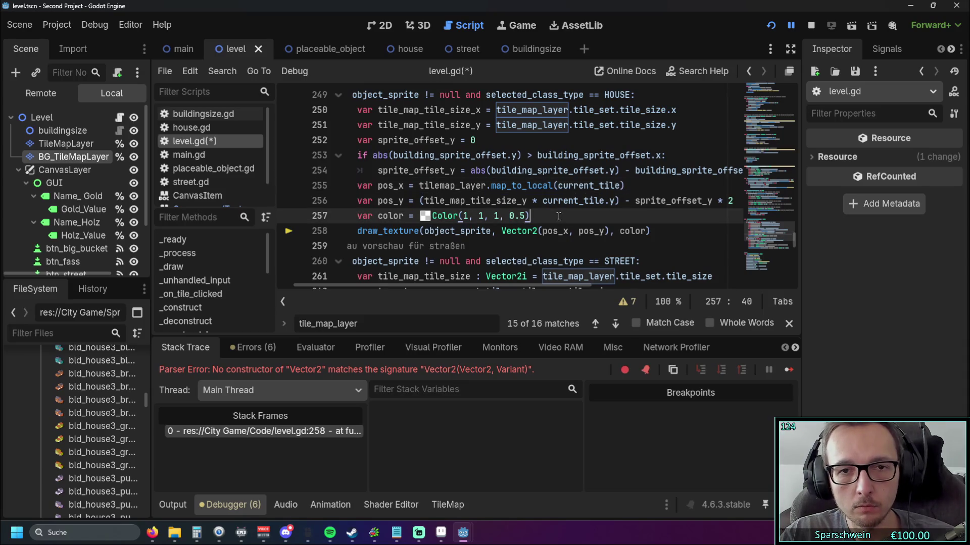
- Reload the running game and correct tilemap_layer to tile_map_layer on line 255
left_click(771, 28)
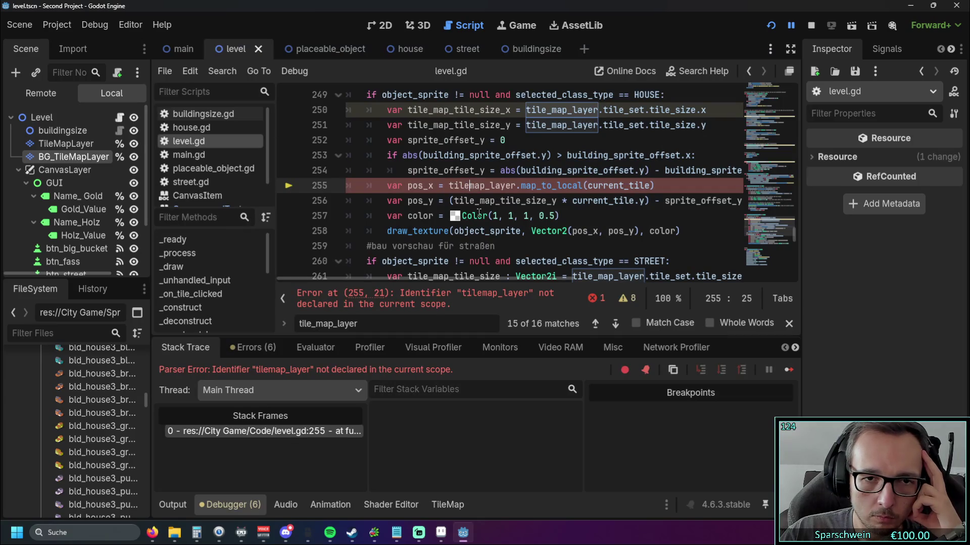
double_click(482, 185)
type("tile_map_layer")
left_click(556, 200)
left_click(640, 177)
scroll(640, 177, "up", 1)
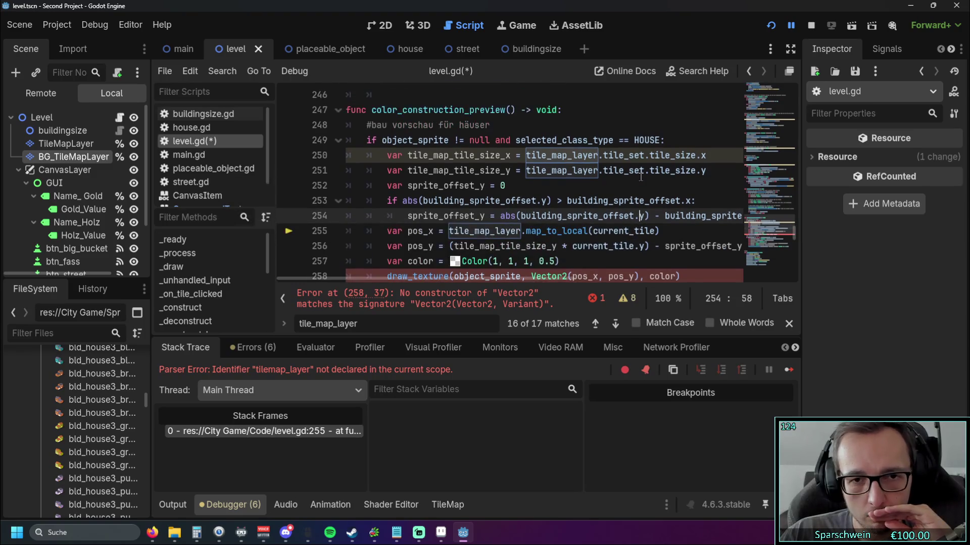
scroll(640, 177, "down", 1)
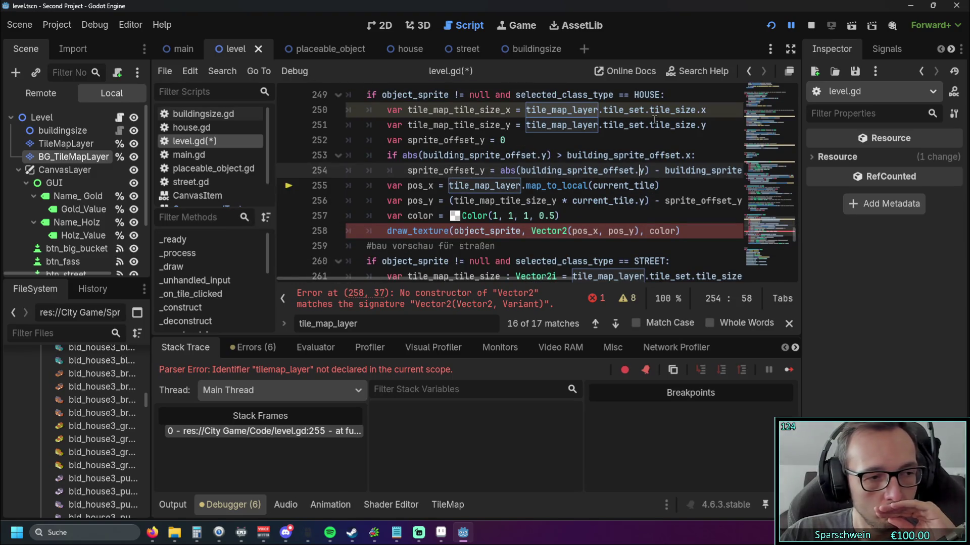
- Annotate pos_x and pos_y on lines 255–256 with the type ': Vector2'
left_click(448, 185)
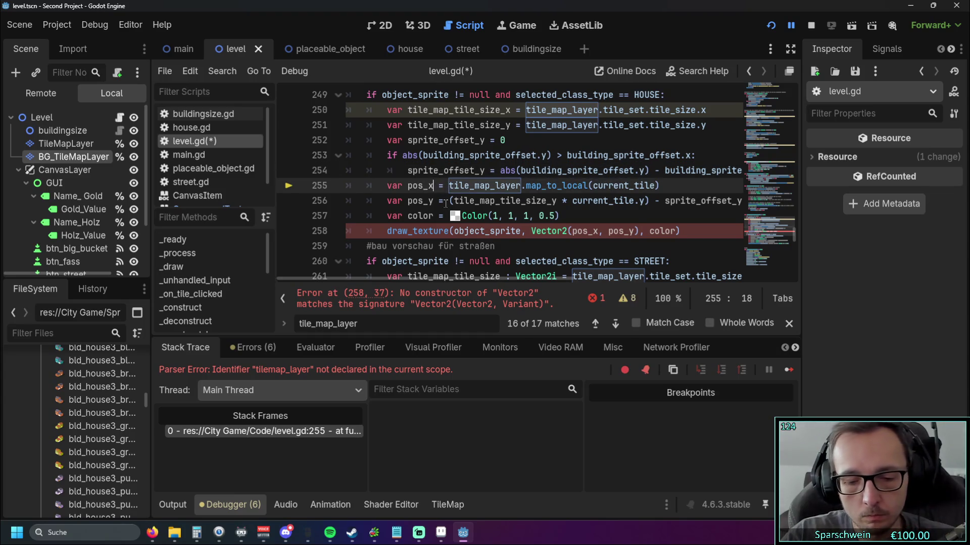
type(": Vector2")
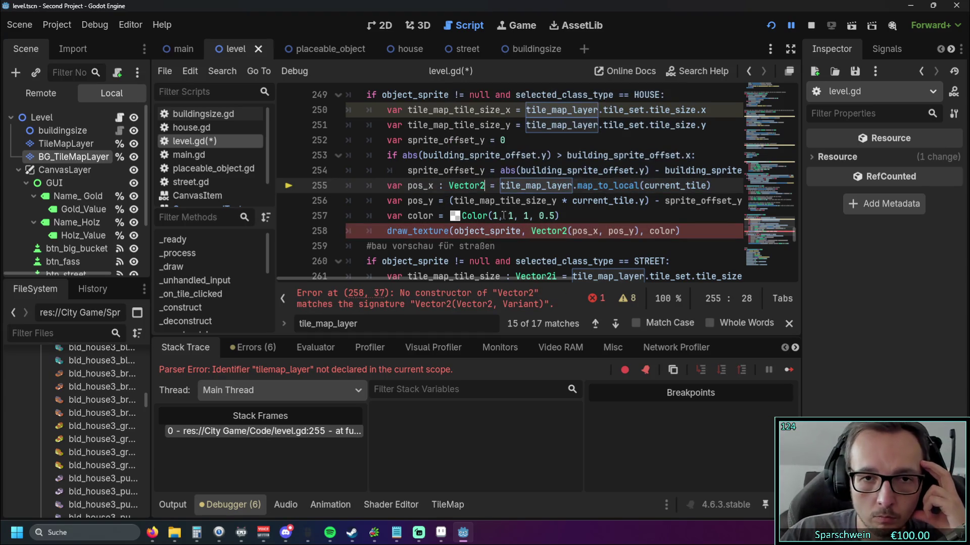
left_click(438, 201)
type(": ")
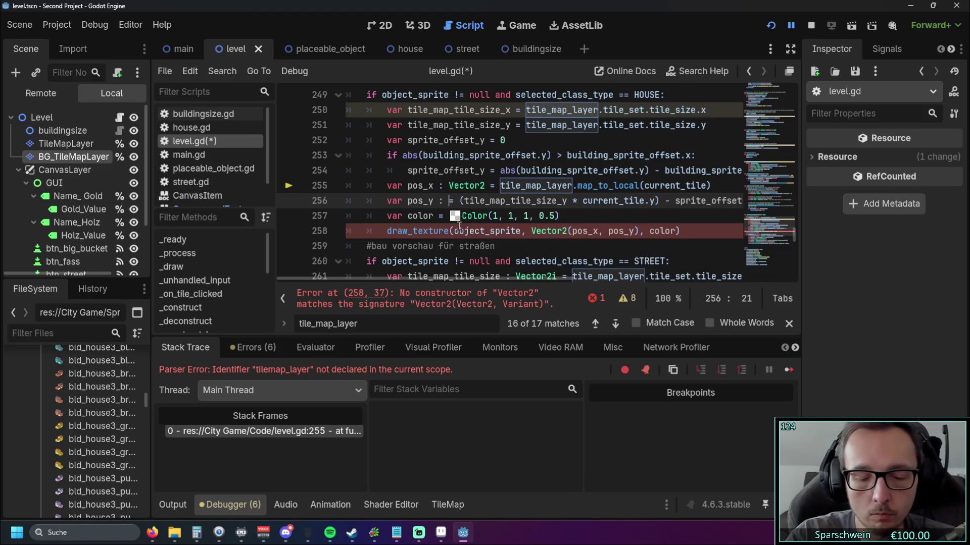
type("Vector 2")
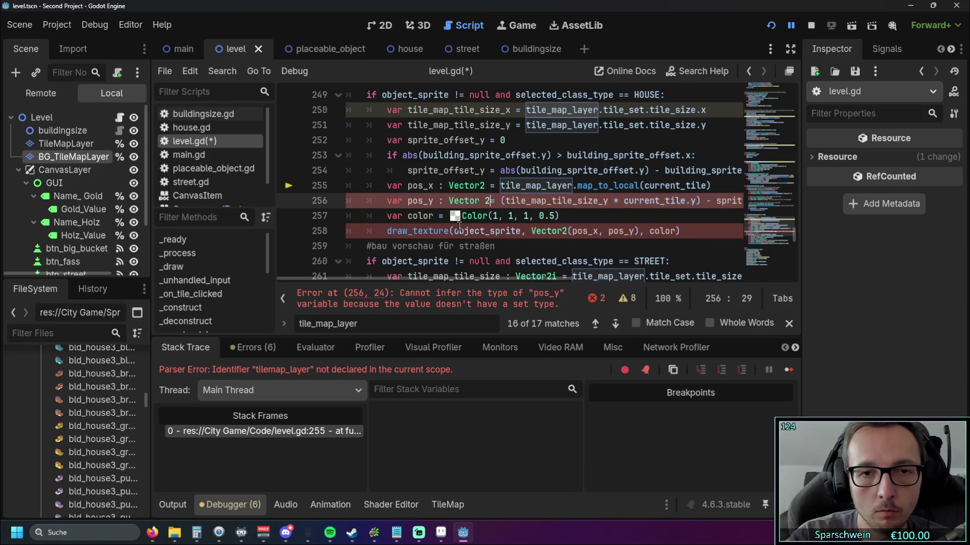
key("BackSpace")
key("BackSpace")
type("2")
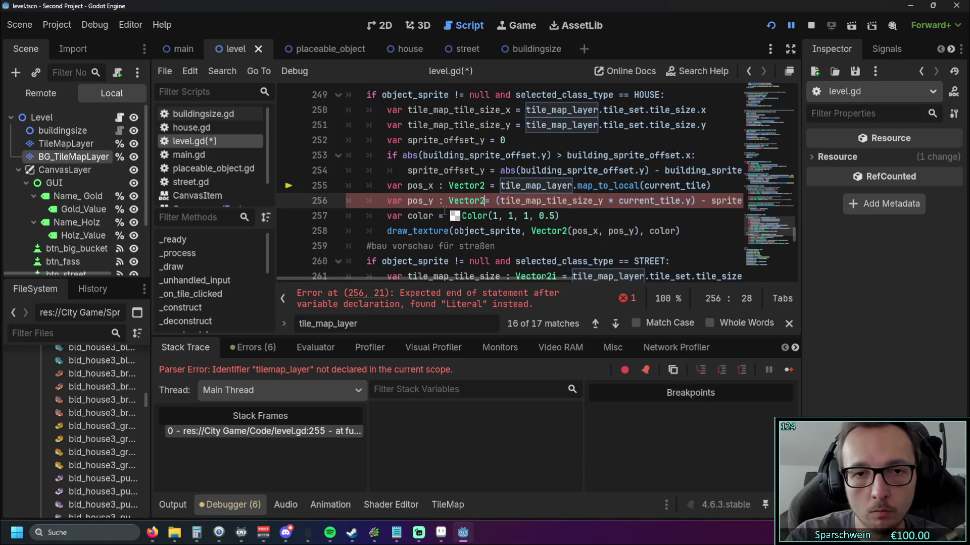
- Try int as the pos_x type, then change it back to Vector2
left_click(408, 185)
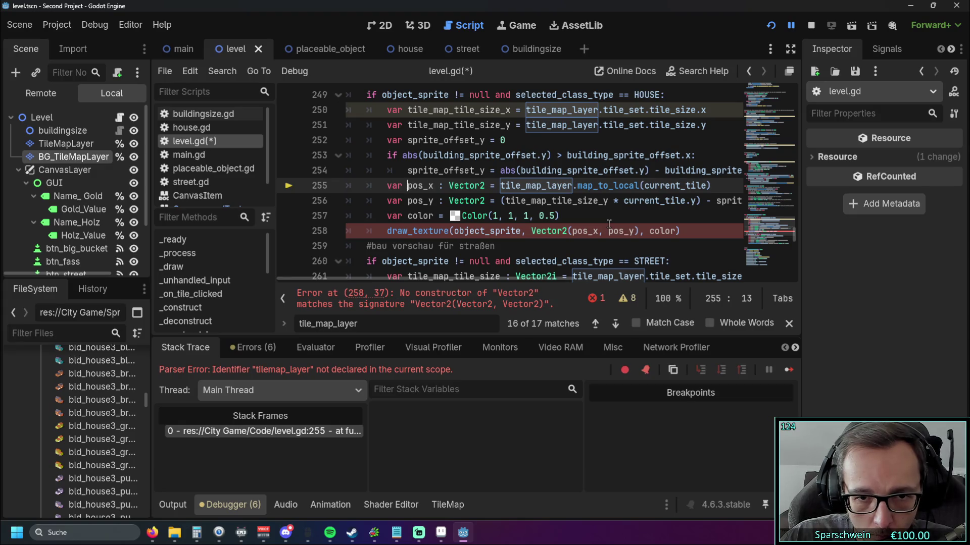
double_click(478, 185)
type("int")
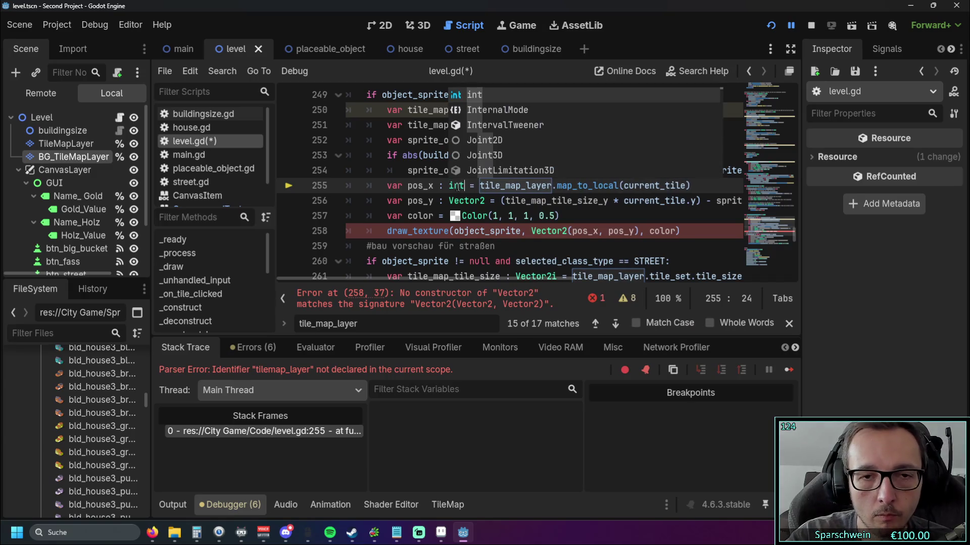
left_click(419, 200)
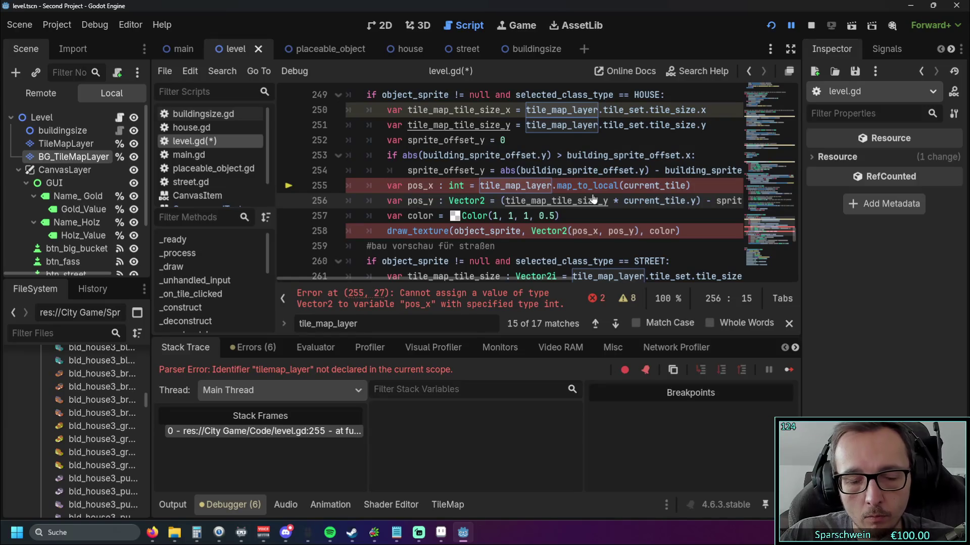
double_click(456, 185)
type("Vector2")
left_click(588, 156)
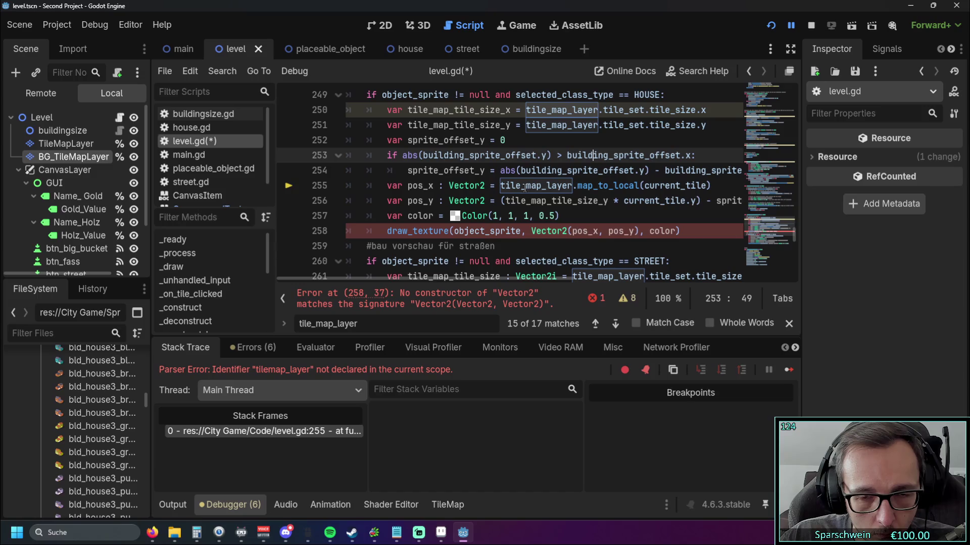
mouse_move(524, 189)
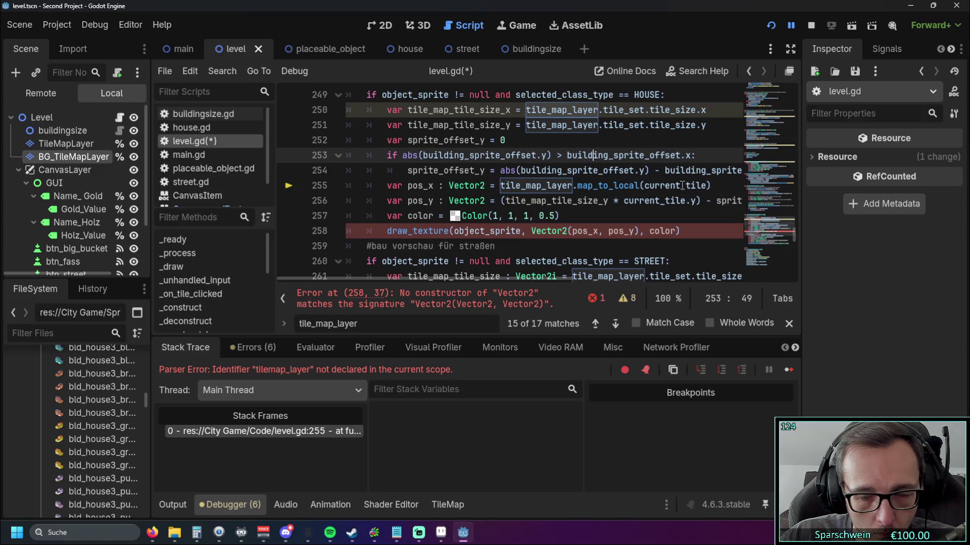
mouse_move(681, 185)
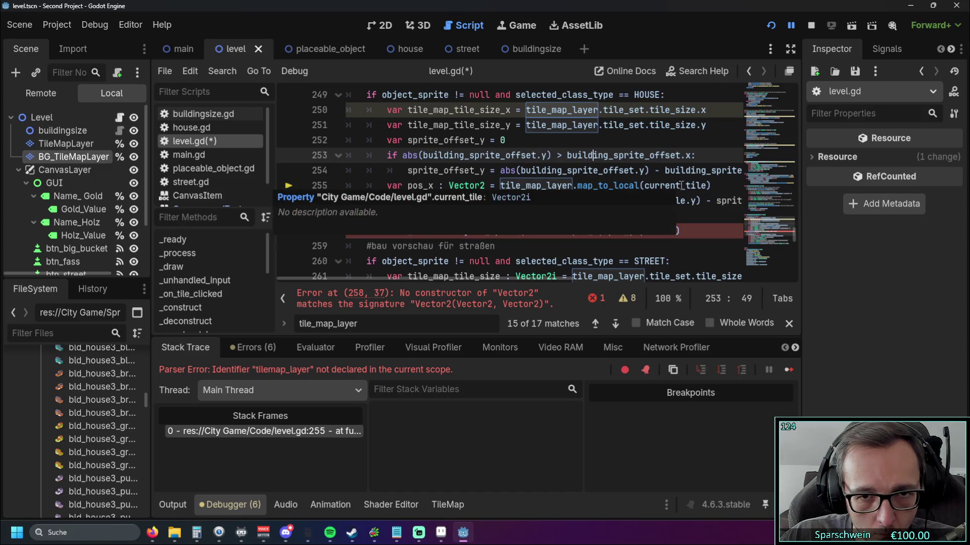
mouse_move(465, 277)
left_mouse_down()
mouse_move(530, 280)
mouse_move(465, 273)
mouse_move(476, 274)
left_mouse_up()
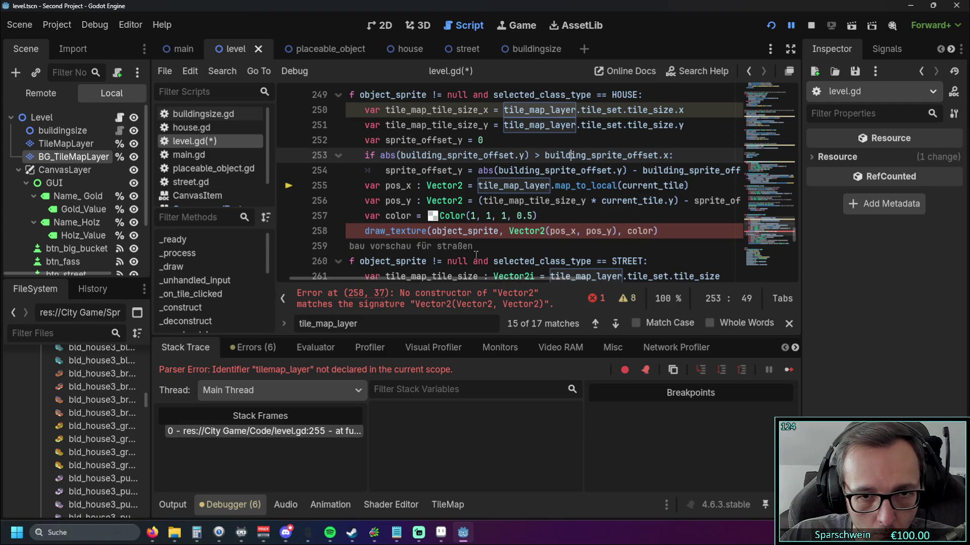
mouse_move(455, 193)
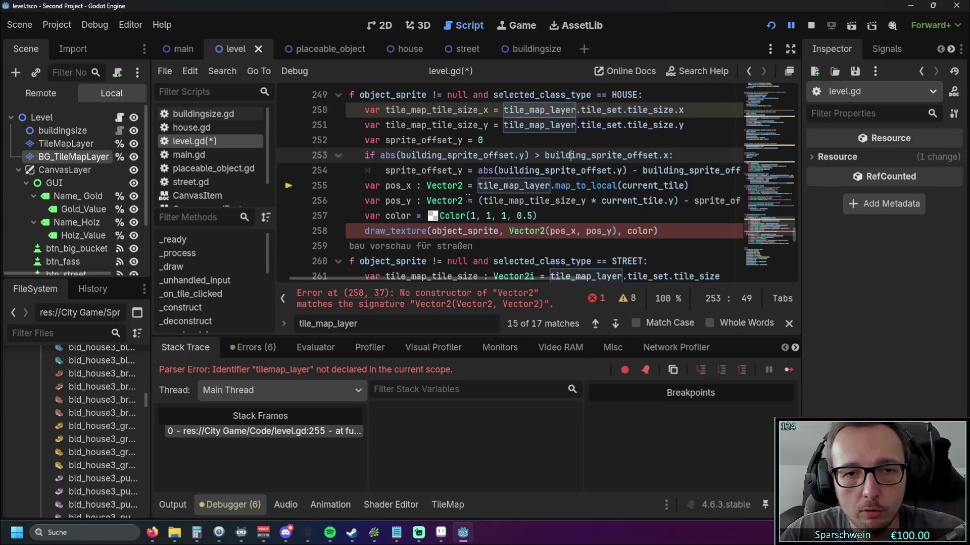
- Delete the ': Vector2' annotations from pos_x on line 255 and pos_y on line 256
double_click(427, 200)
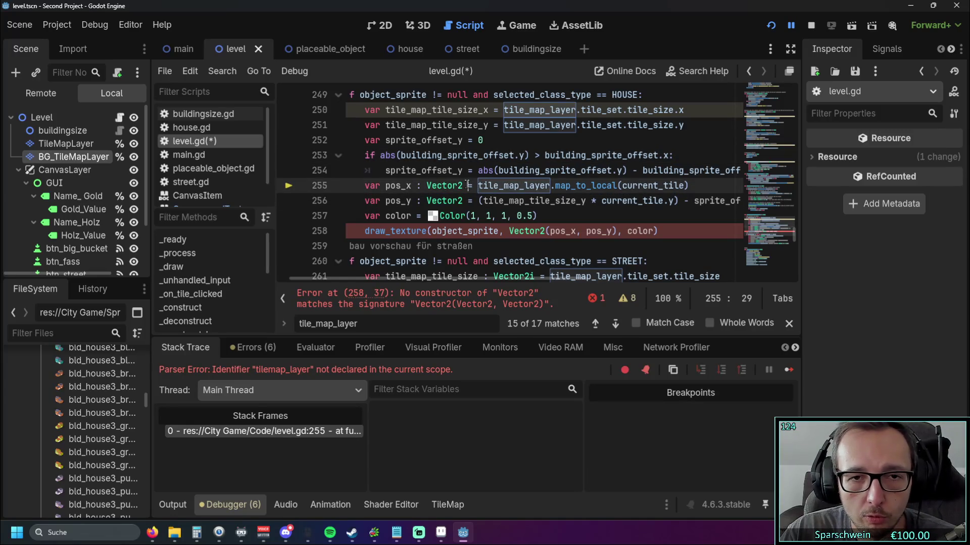
mouse_move(468, 185)
left_mouse_down()
mouse_move(415, 185)
mouse_move(460, 200)
mouse_move(415, 201)
left_mouse_up()
key("BackSpace")
left_click(549, 231)
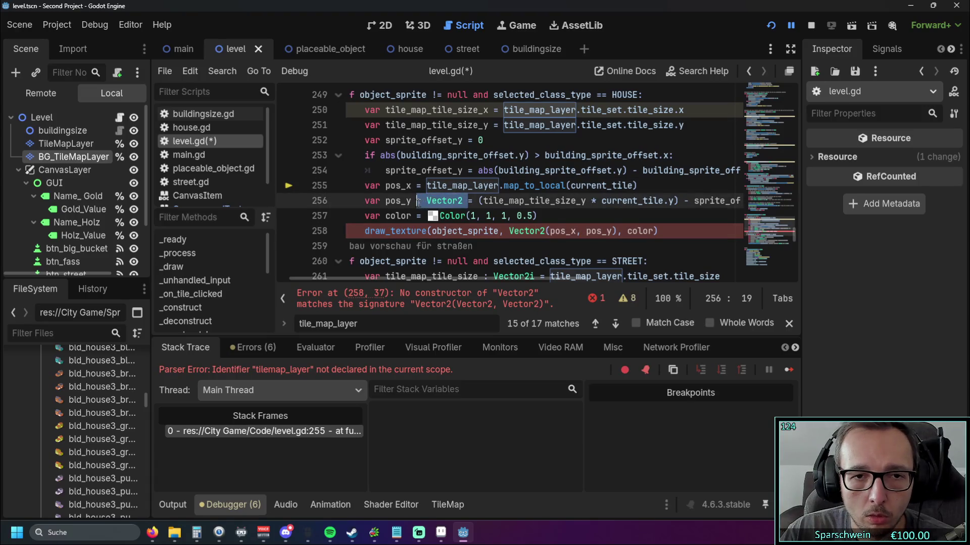
key("BackSpace")
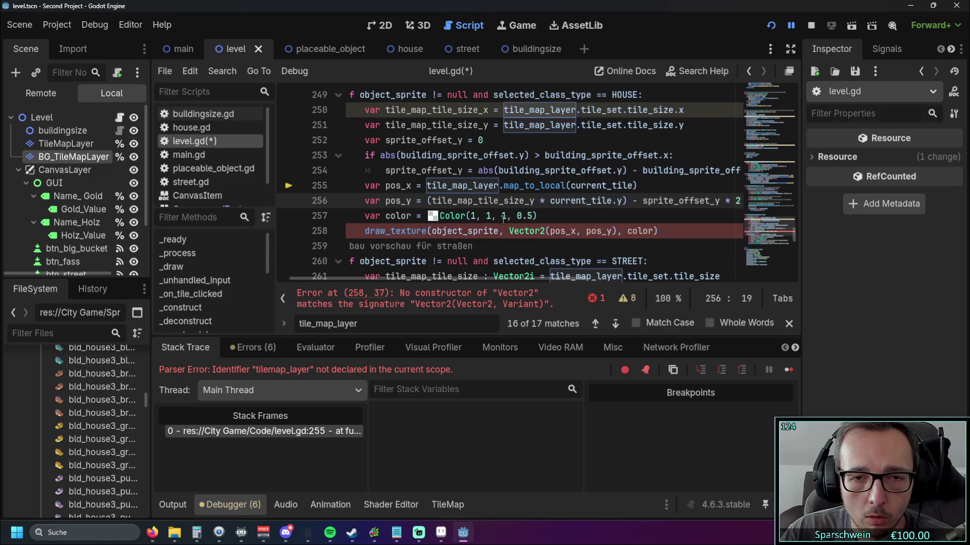
mouse_move(434, 278)
left_mouse_down()
mouse_move(474, 280)
mouse_move(435, 281)
mouse_move(428, 291)
left_mouse_up()
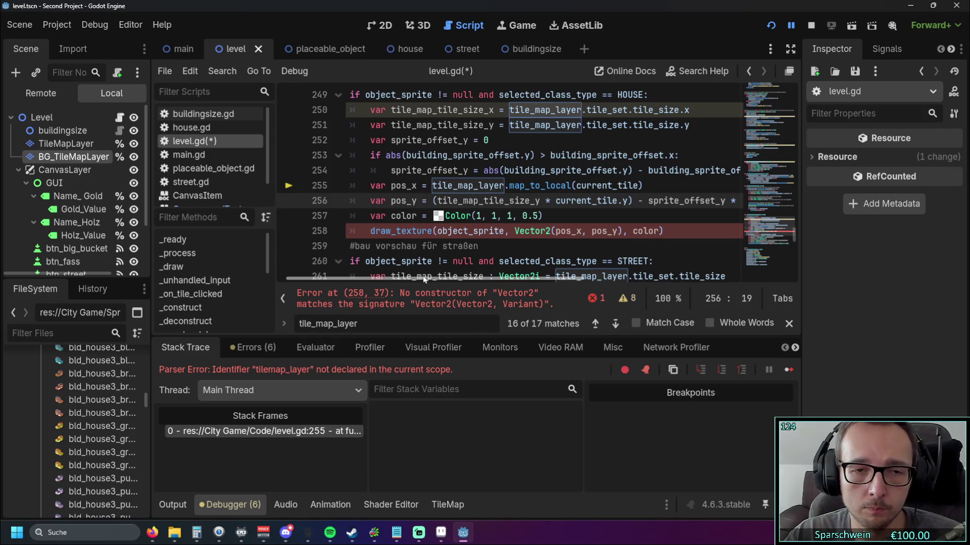
mouse_move(425, 279)
left_mouse_down()
mouse_move(448, 283)
mouse_move(429, 286)
mouse_move(438, 286)
left_mouse_up()
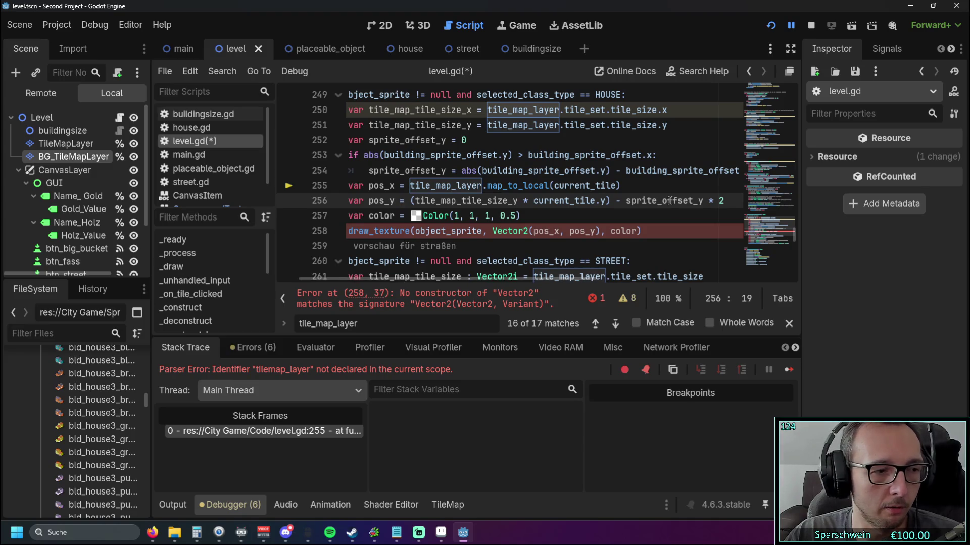
- Comment out the pos_x and pos_y lines 255–256 with Ctrl+K
left_click_drag(631, 200, 730, 202)
left_click(644, 232)
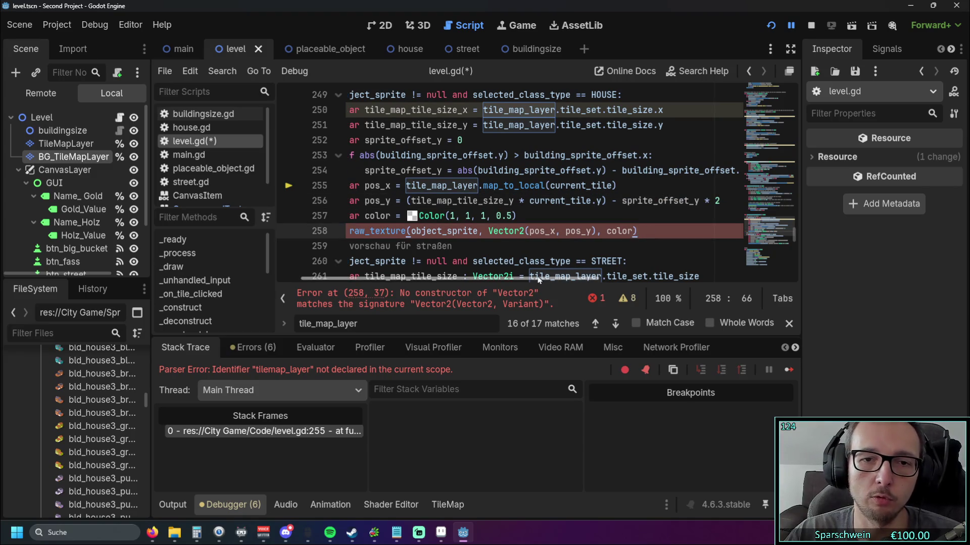
left_click_drag(539, 280, 528, 283)
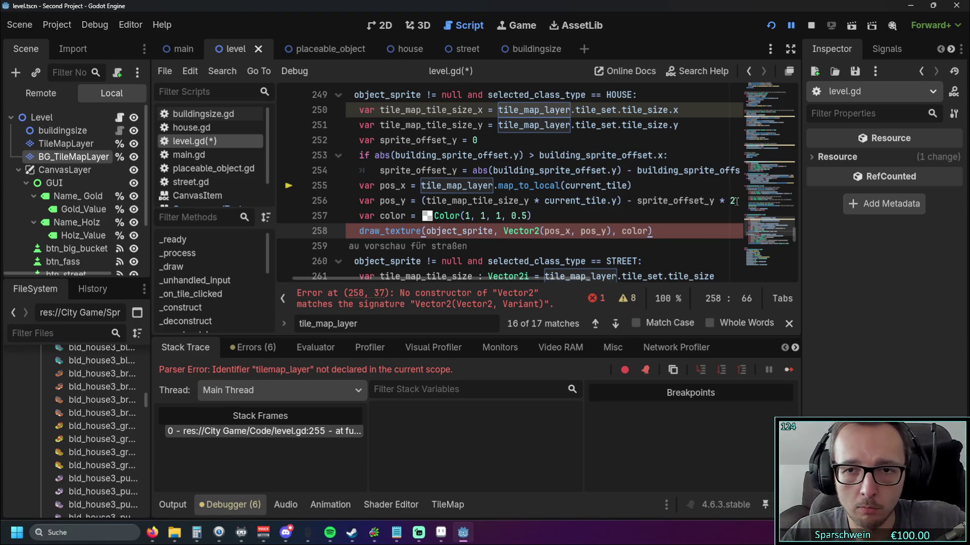
left_click(358, 201)
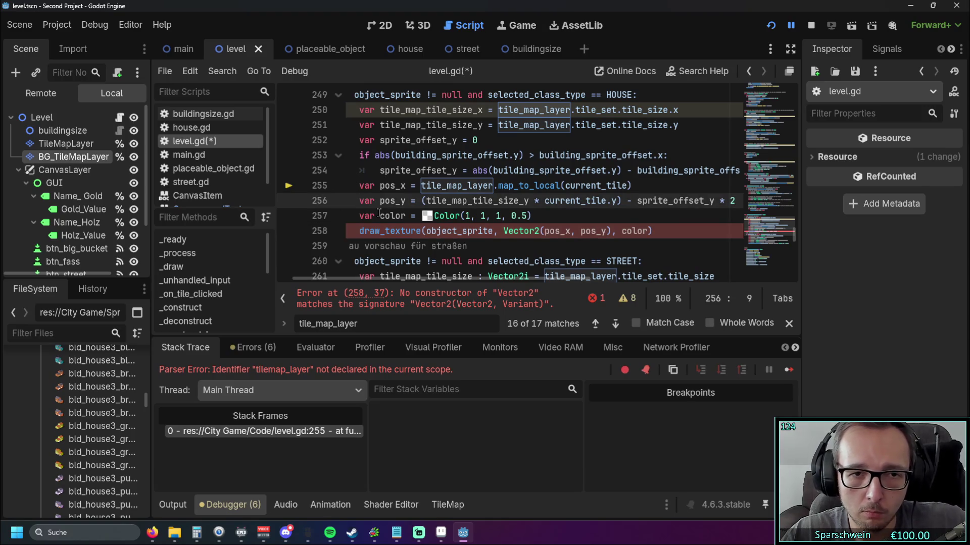
key("ctrl+k")
key("Up")
key("ctrl+k")
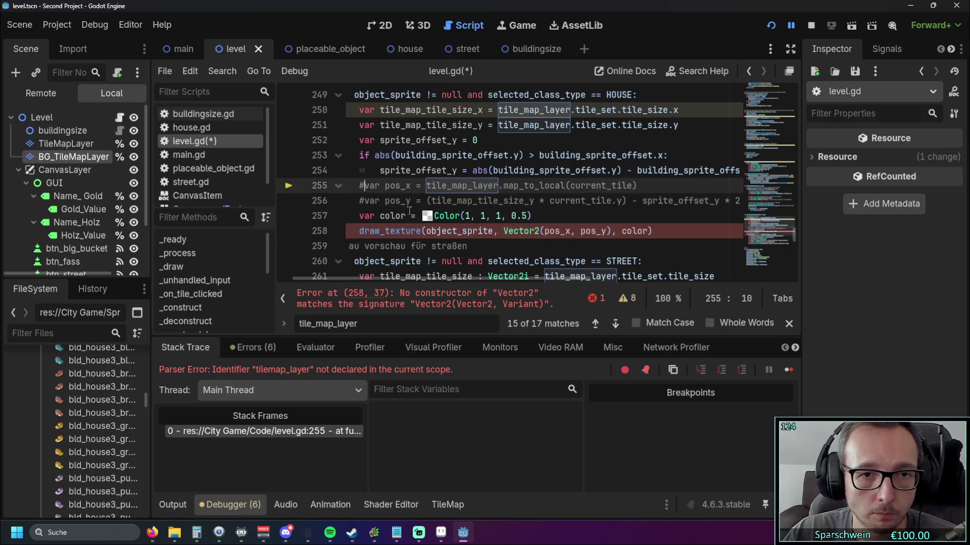
- Replace Vector2(pos_x, pos_y) in draw_texture with tile_map_layer.map_to_local(current_tile) and run the game
left_click_drag(501, 231, 649, 230)
type("tilemap_layer.map_to_local(current_tile)")
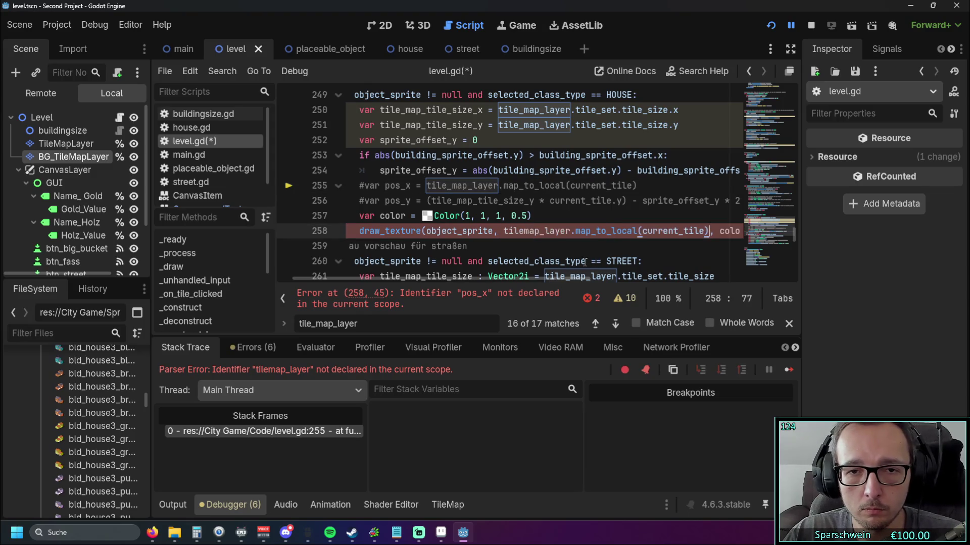
double_click(520, 231)
type("tile")
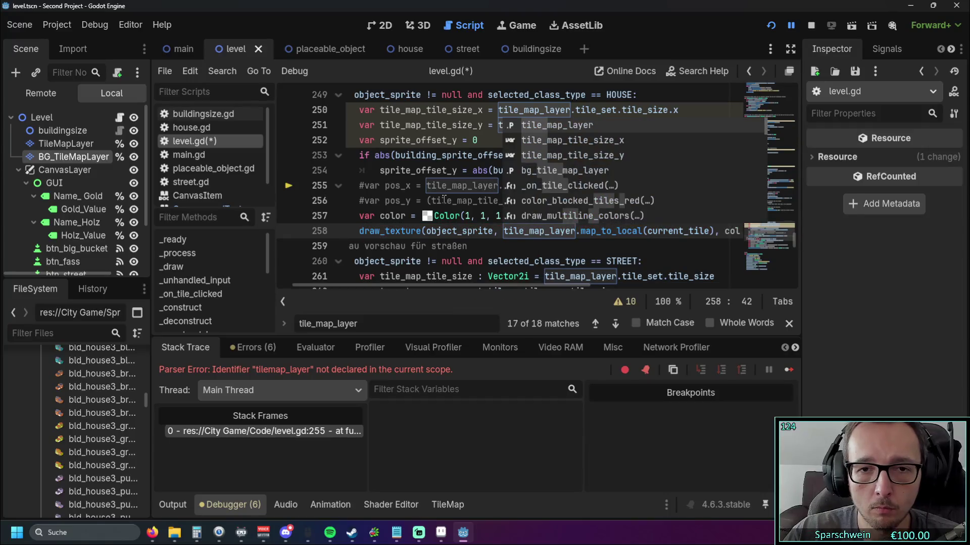
key("Return")
left_click(772, 26)
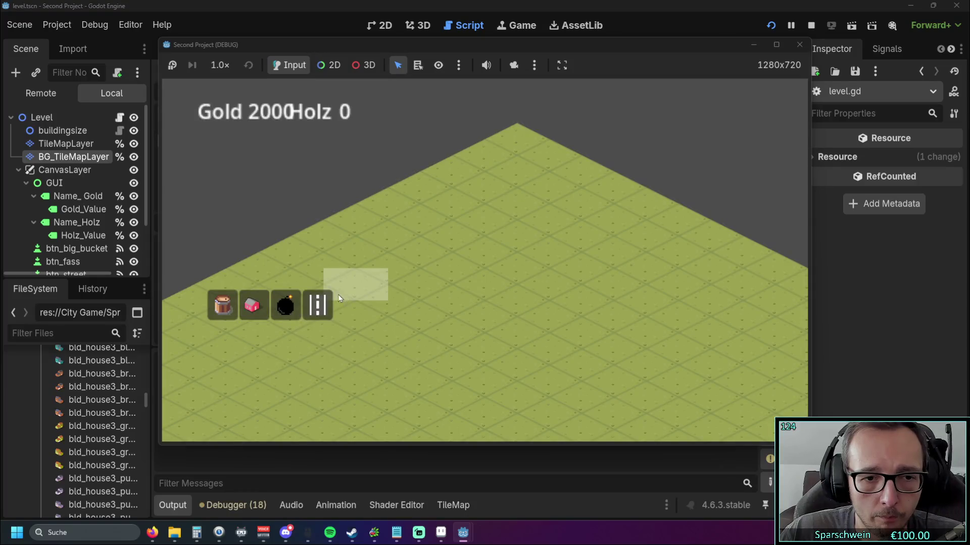
- Select the house and build three red houses on the isometric map
left_click(253, 306)
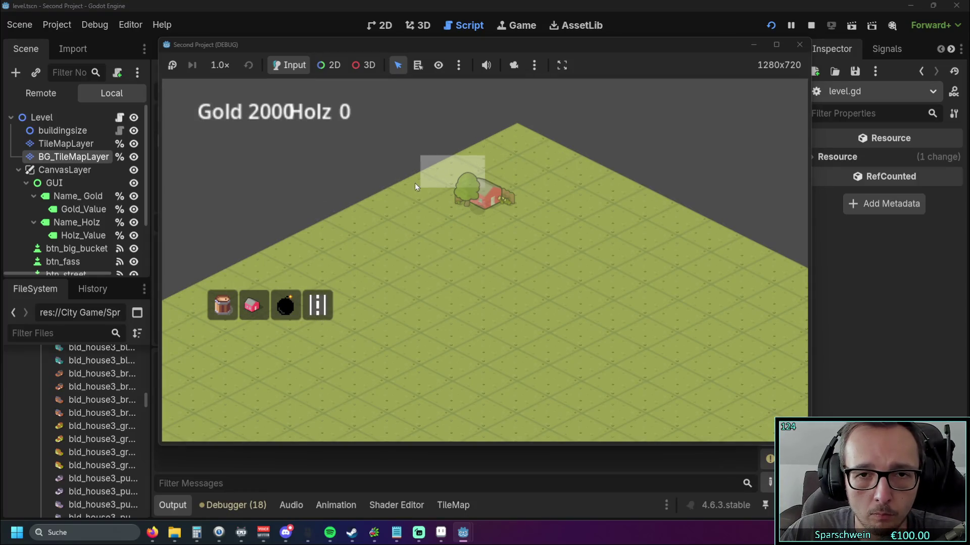
left_click(517, 141)
left_click(469, 162)
left_click(451, 168)
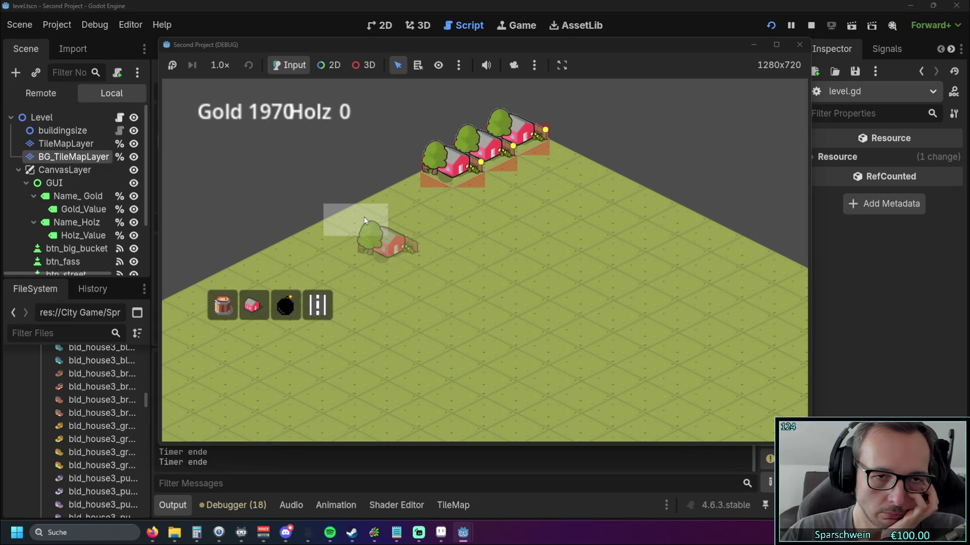
- Demolish all three houses and close the game window
left_click(448, 174)
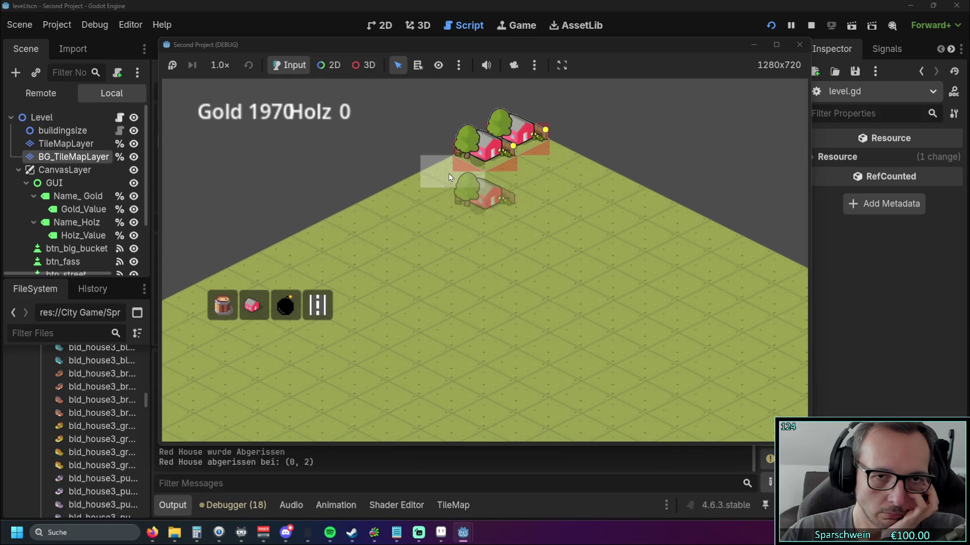
left_click(480, 159)
left_click(516, 141)
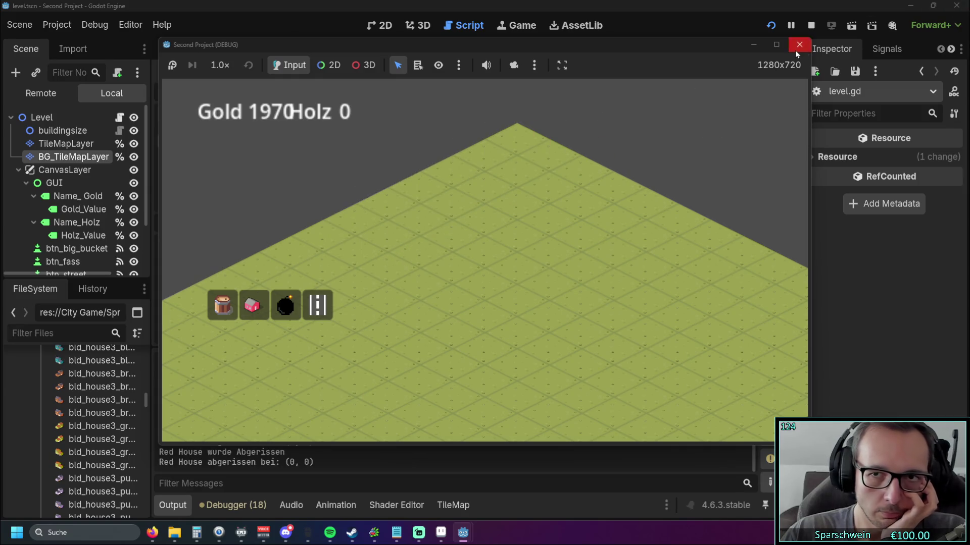
left_click(796, 52)
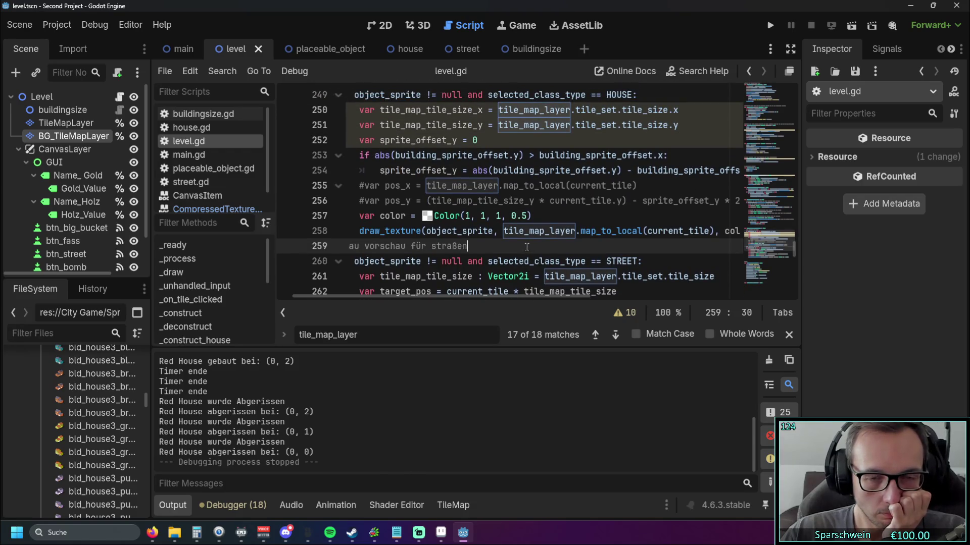
- Scroll down level.gd a little, then relaunch the game to check the house preview
scroll(528, 246, "down", 1)
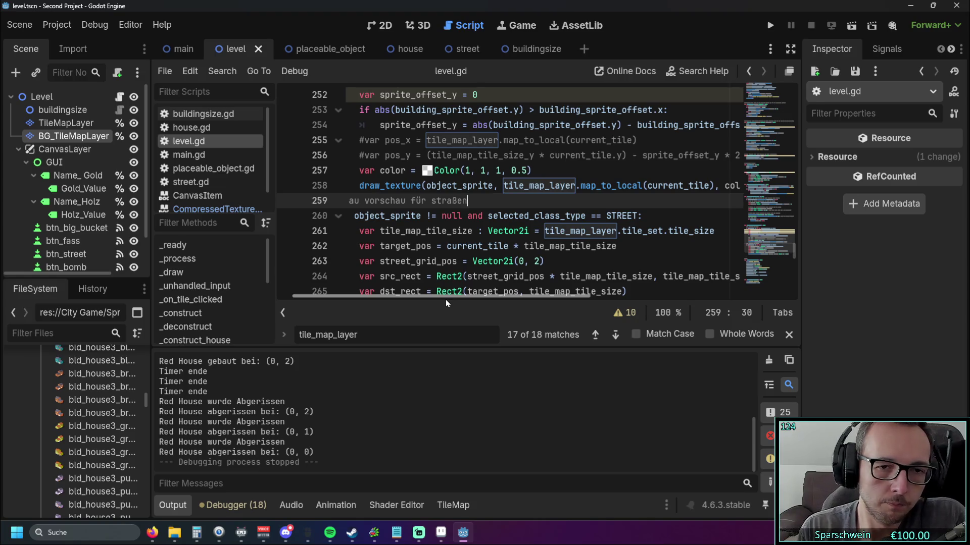
left_click(769, 25)
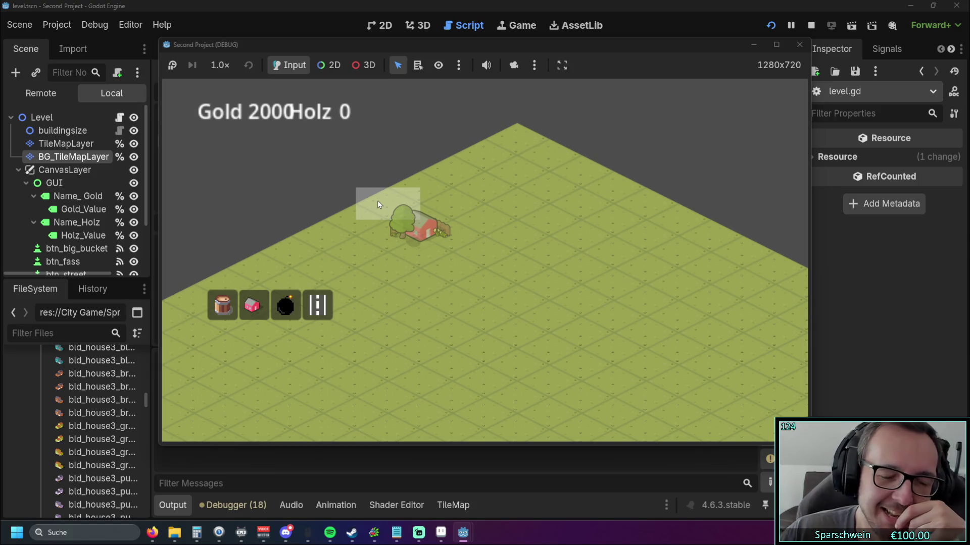
- Close the game window and scroll level.gd back to color_construction_preview near line 246
left_click(800, 44)
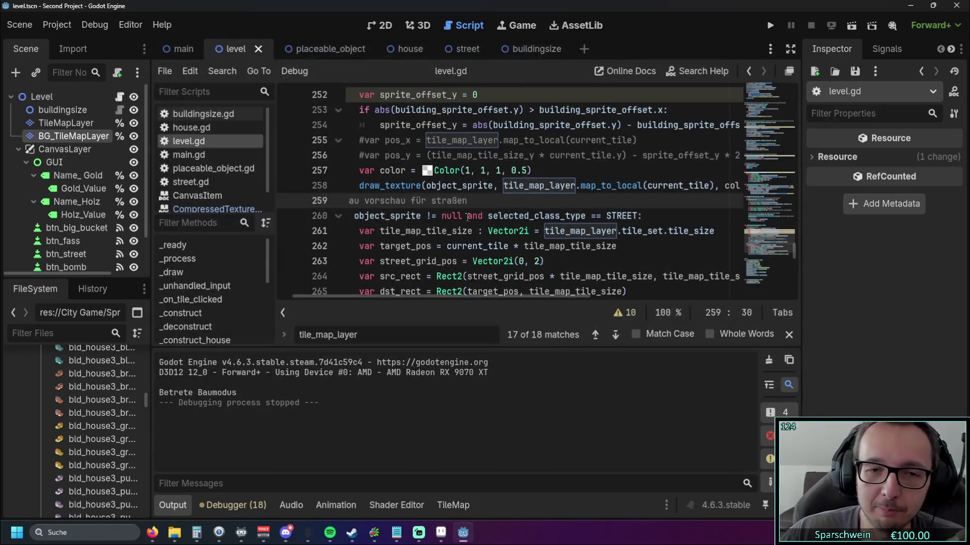
scroll(482, 222, "up", 5)
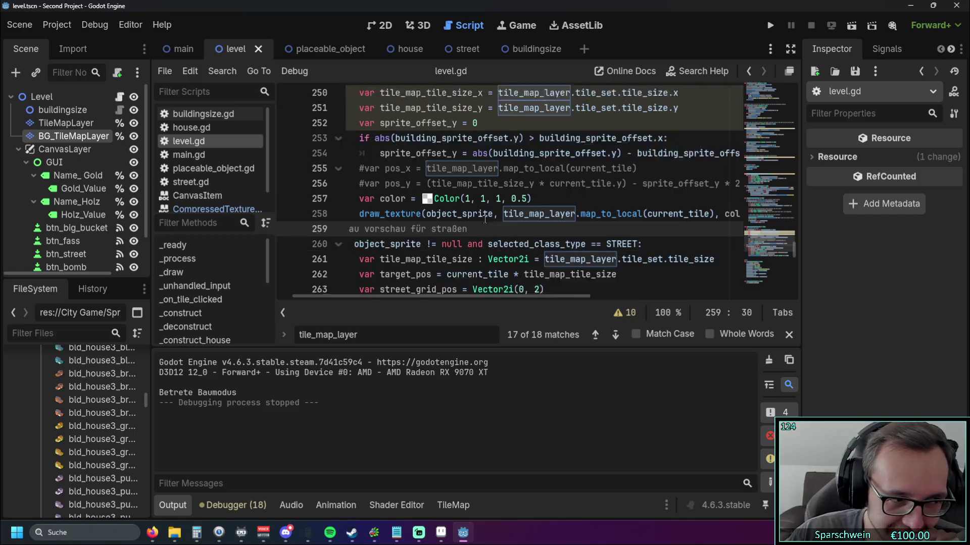
scroll(494, 231, "up", 3)
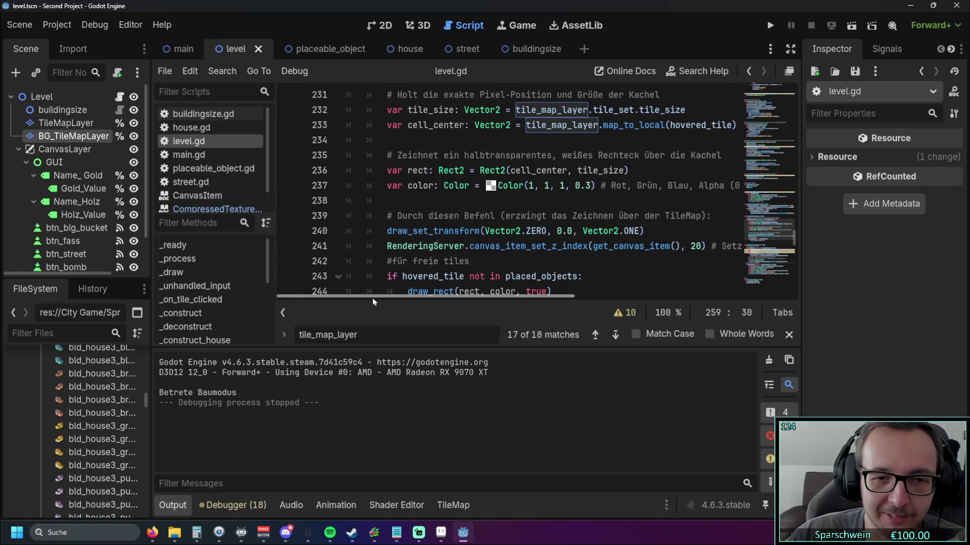
scroll(372, 298, "left", 2)
scroll(568, 239, "up", 1)
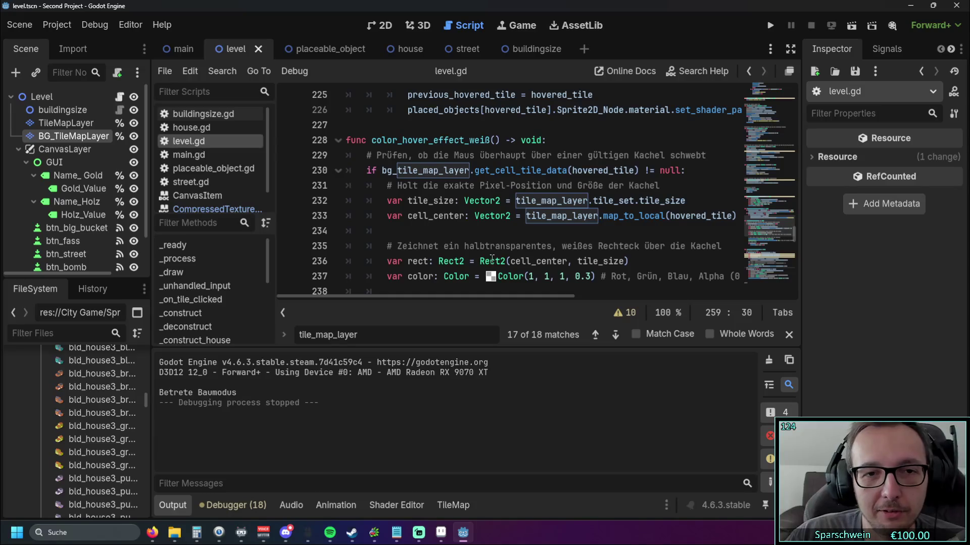
scroll(485, 263, "up", 1)
scroll(489, 252, "up", 2)
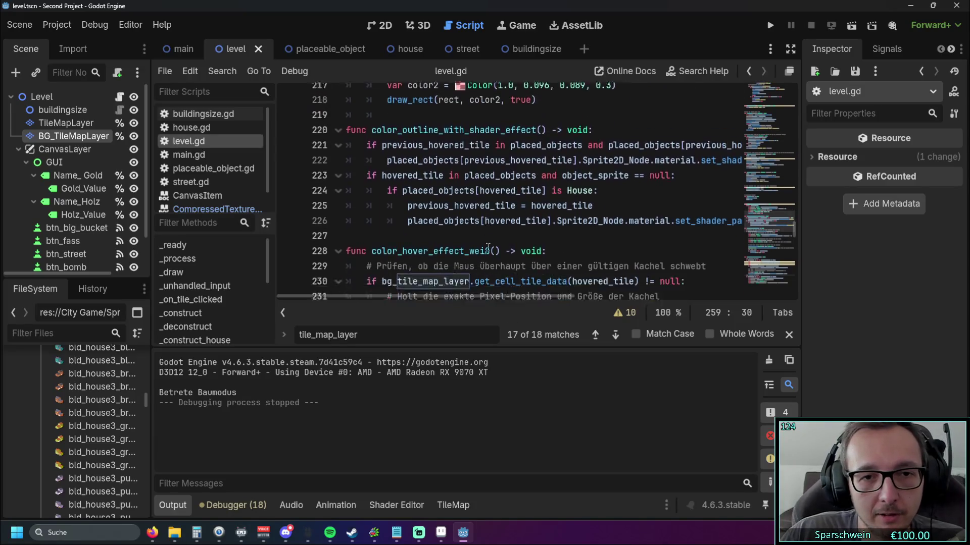
scroll(485, 247, "down", 3)
scroll(455, 268, "down", 1)
scroll(493, 249, "up", 1)
scroll(493, 249, "down", 1)
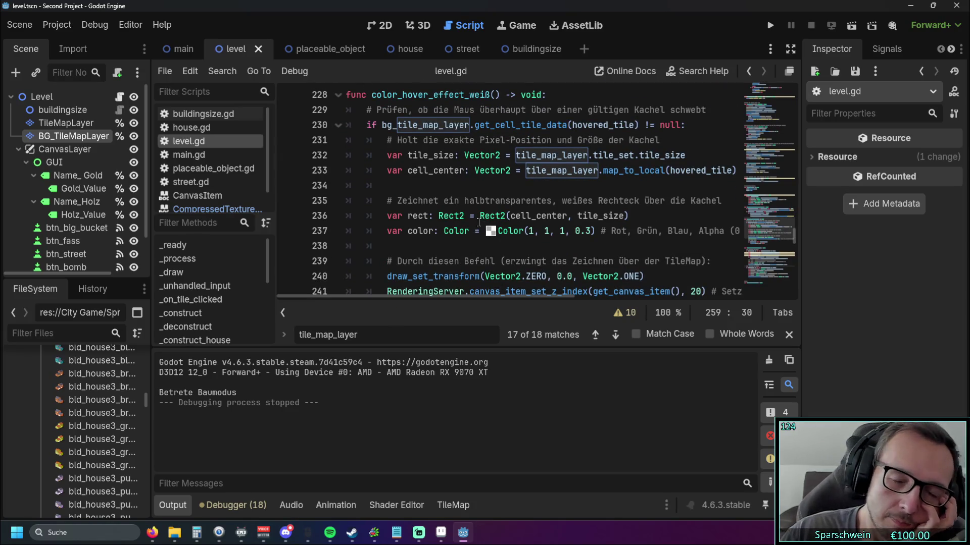
- Review the preview code and place the caret in the draw_texture call on line 258
mouse_move(419, 296)
left_mouse_down()
mouse_move(513, 293)
mouse_move(427, 291)
mouse_move(477, 291)
mouse_move(466, 293)
left_mouse_up()
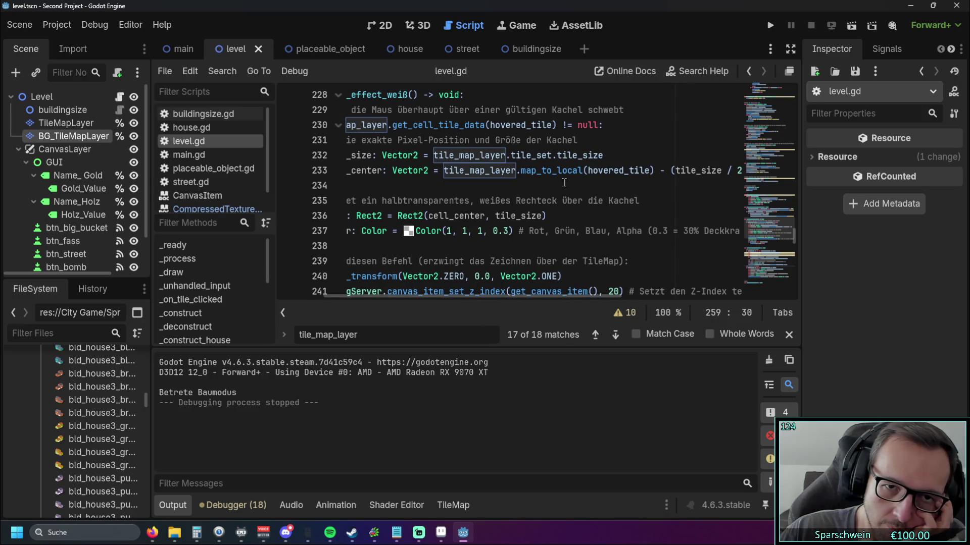
left_click_drag(587, 171, 650, 171)
scroll(633, 180, "down", 8)
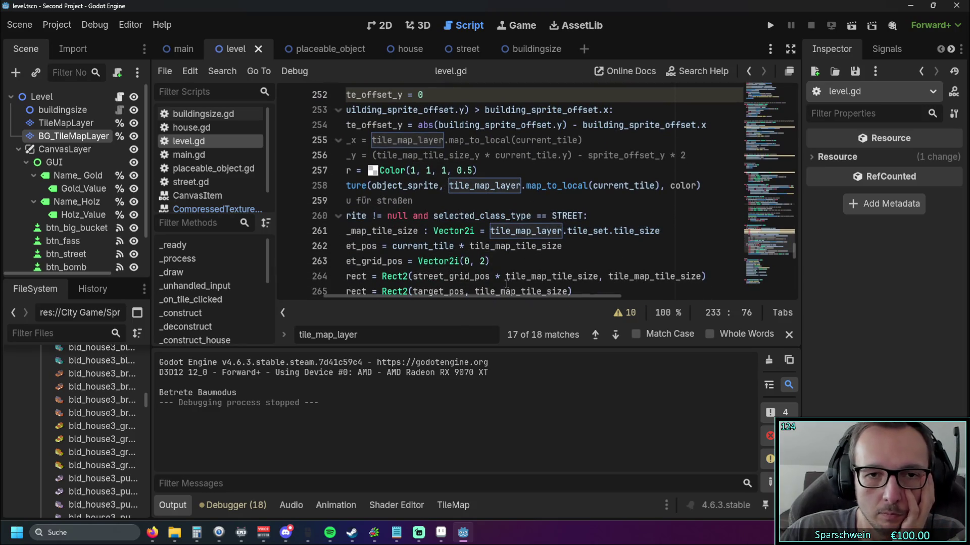
left_click_drag(496, 297, 450, 299)
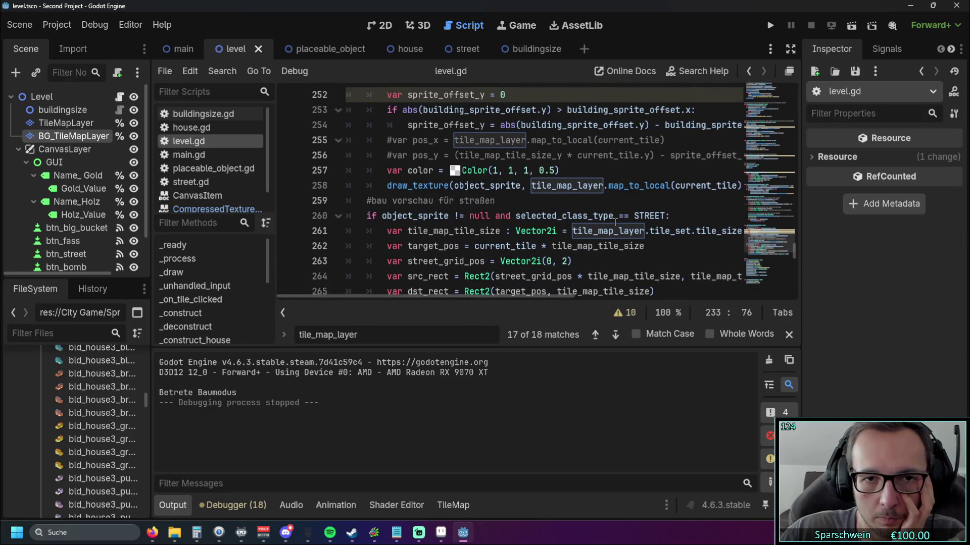
scroll(613, 224, "up", 2)
left_click_drag(473, 298, 509, 295)
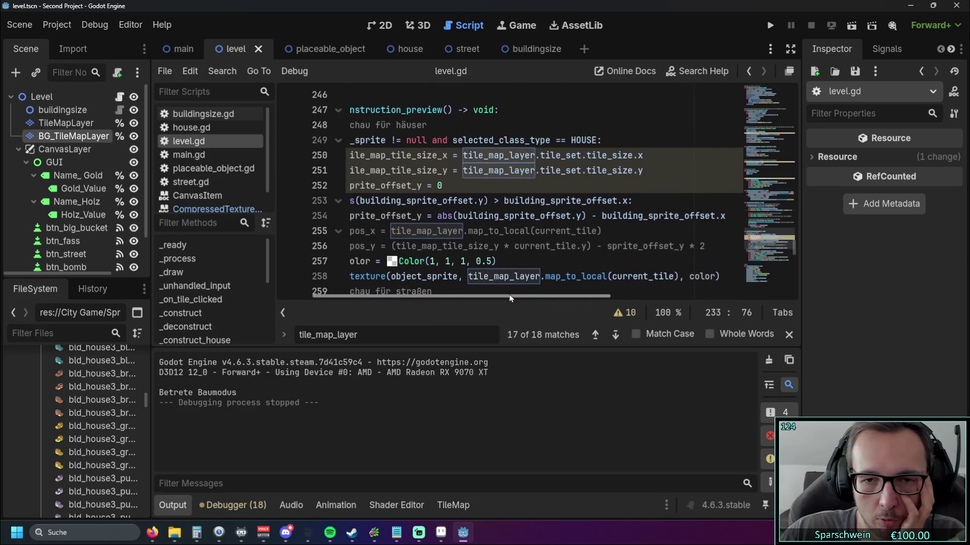
left_click(611, 276)
- Swap current_tile for hovered_tile on line 258 and test the house preview in a game run
left_click_drag(613, 277, 675, 277)
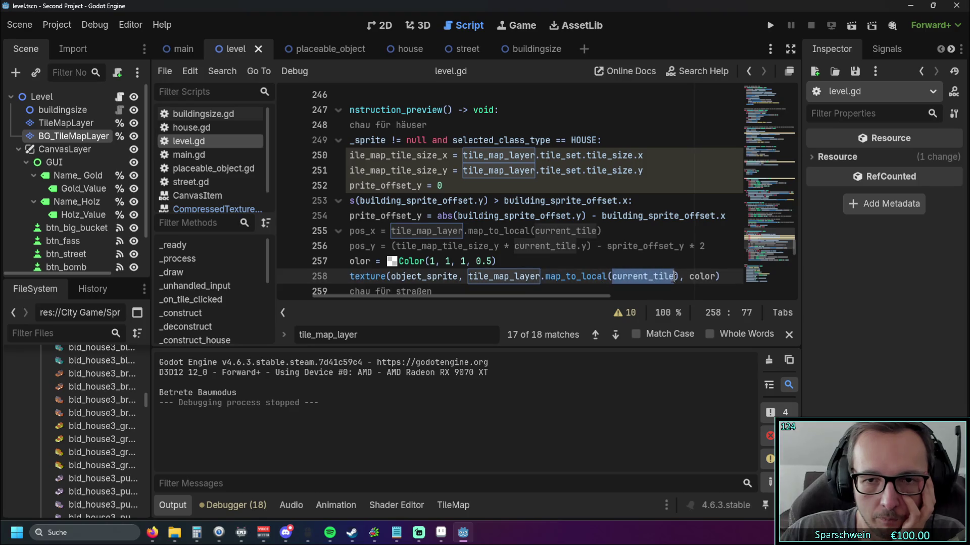
type("hover")
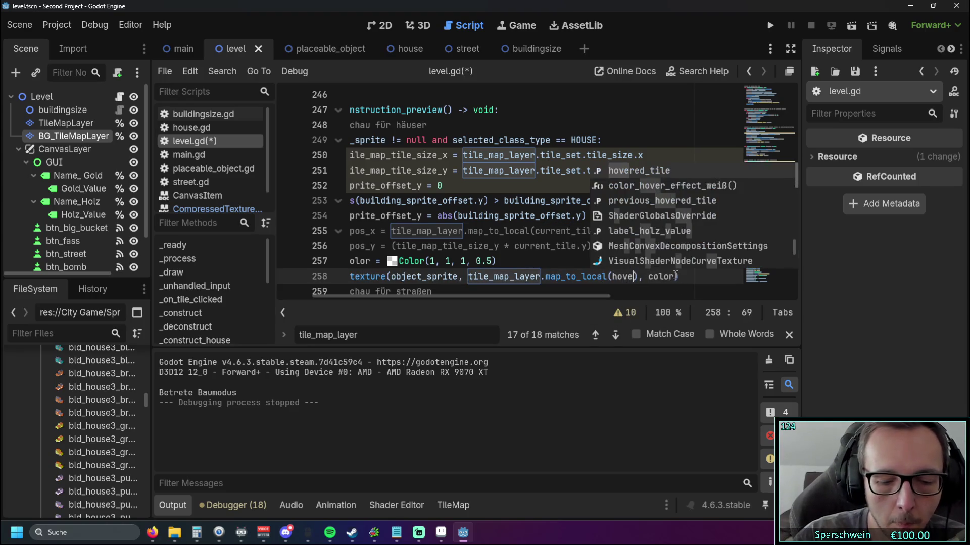
left_click(663, 170)
left_click(604, 231)
left_click(770, 27)
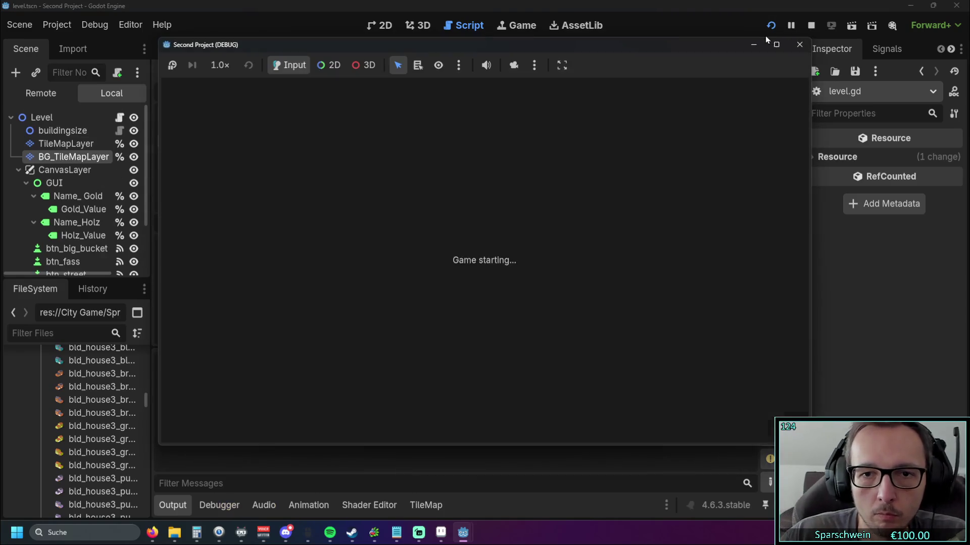
left_click(254, 304)
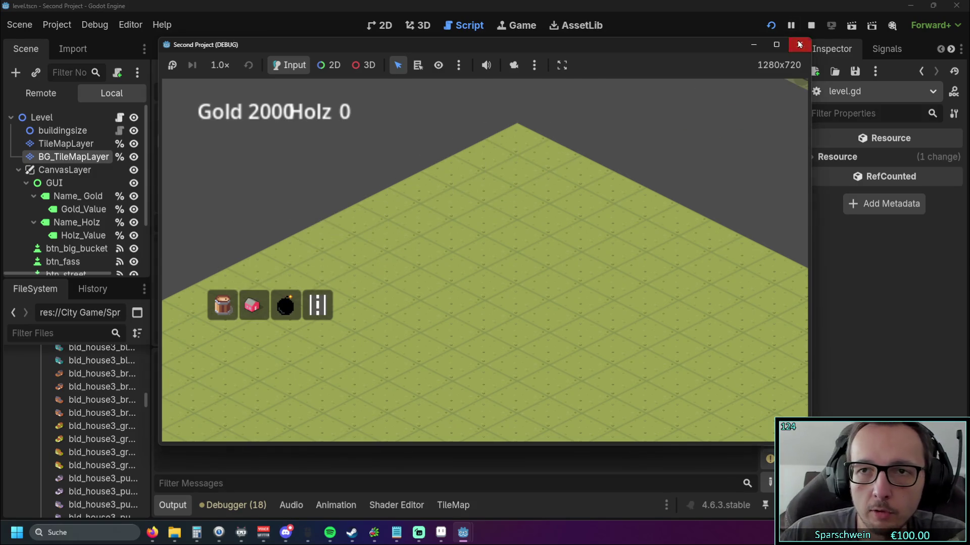
left_click(810, 26)
- Undo to restore current_tile in draw_texture and scroll up to color_blocked_tiles_red
left_click(599, 253)
key("ctrl+z")
key("ctrl+z")
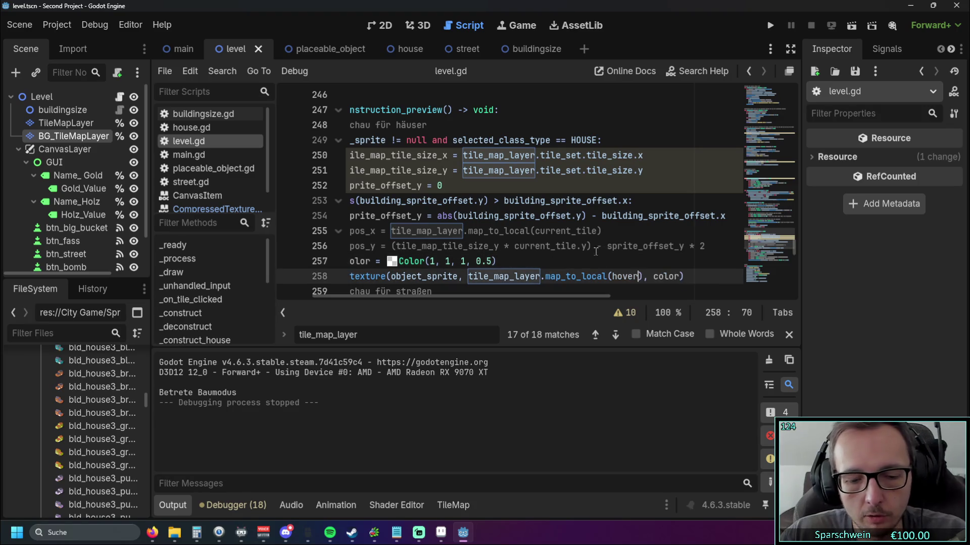
left_click(647, 233)
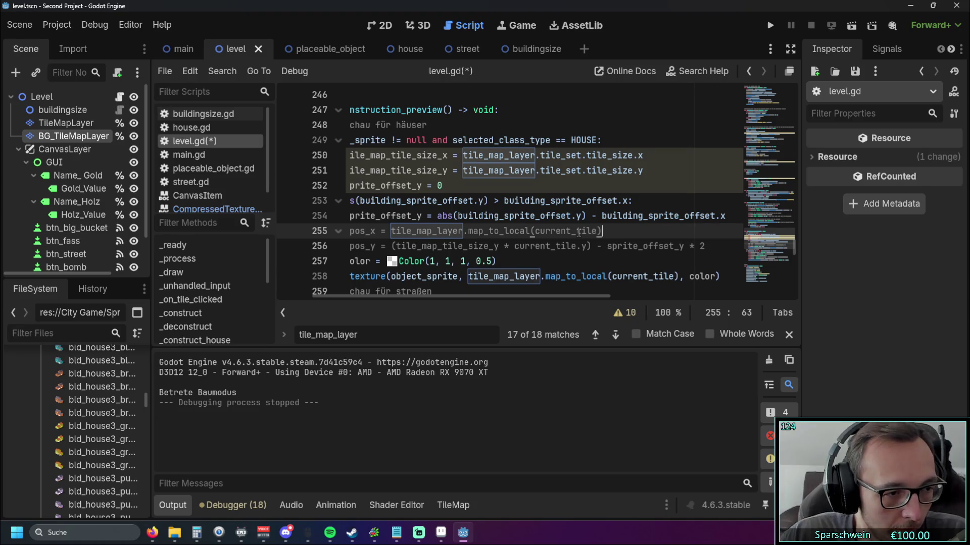
scroll(476, 227, "up", 9)
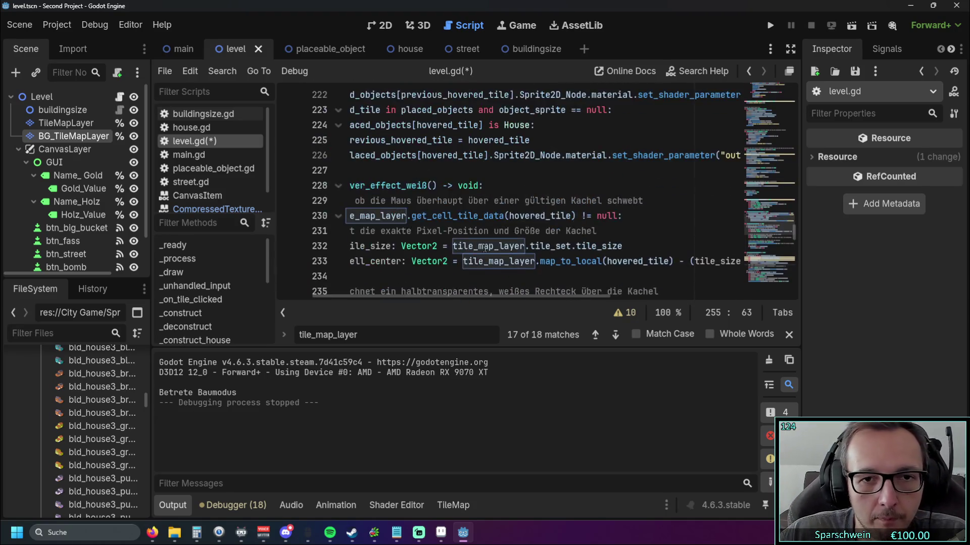
scroll(484, 248, "up", 1)
left_click_drag(450, 297, 409, 301)
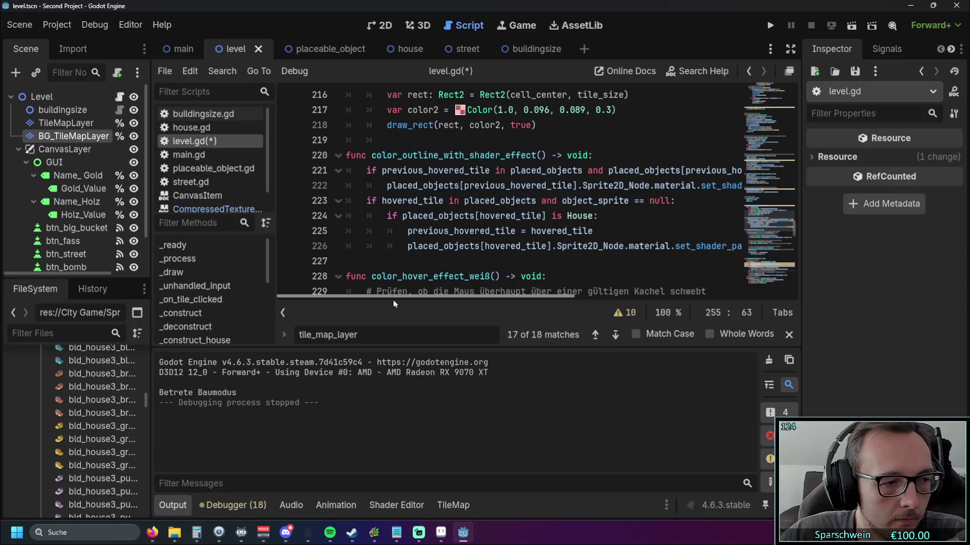
scroll(605, 237, "up", 1)
scroll(600, 239, "down", 4)
scroll(600, 238, "up", 6)
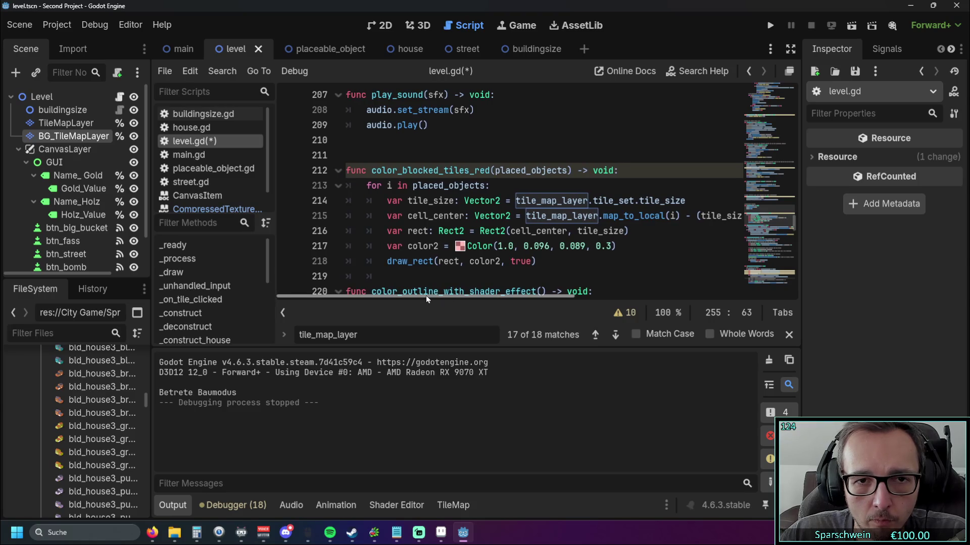
scroll(493, 236, "down", 3)
scroll(498, 218, "down", 4)
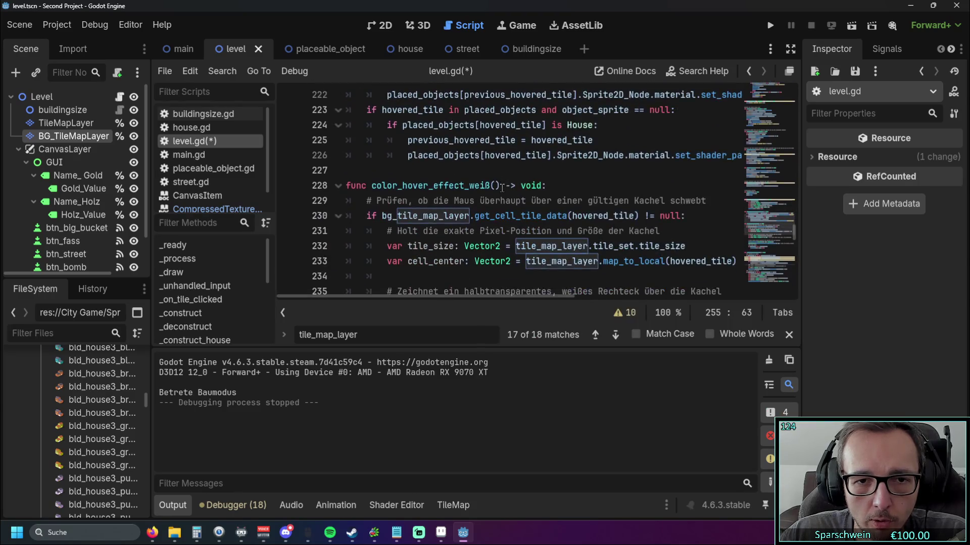
left_click_drag(415, 298, 433, 300)
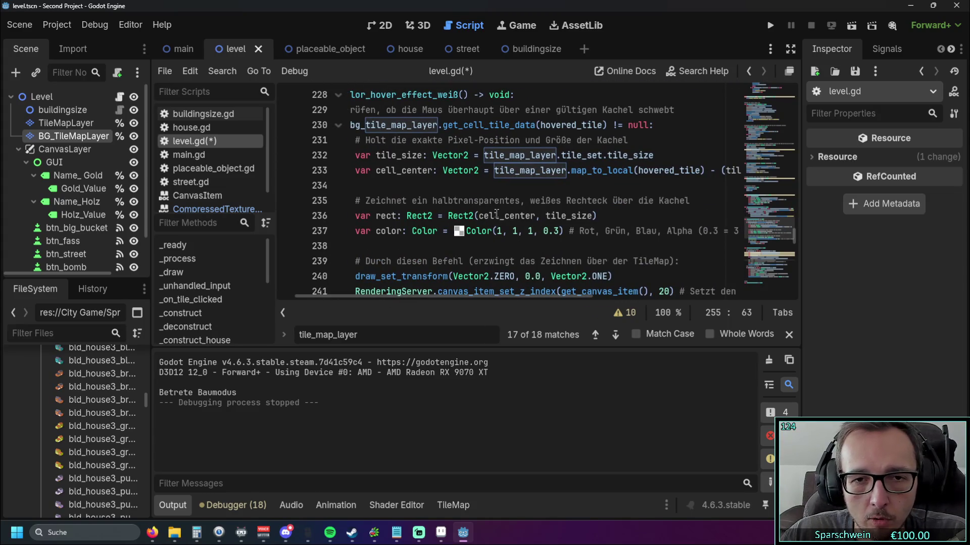
mouse_move(500, 217)
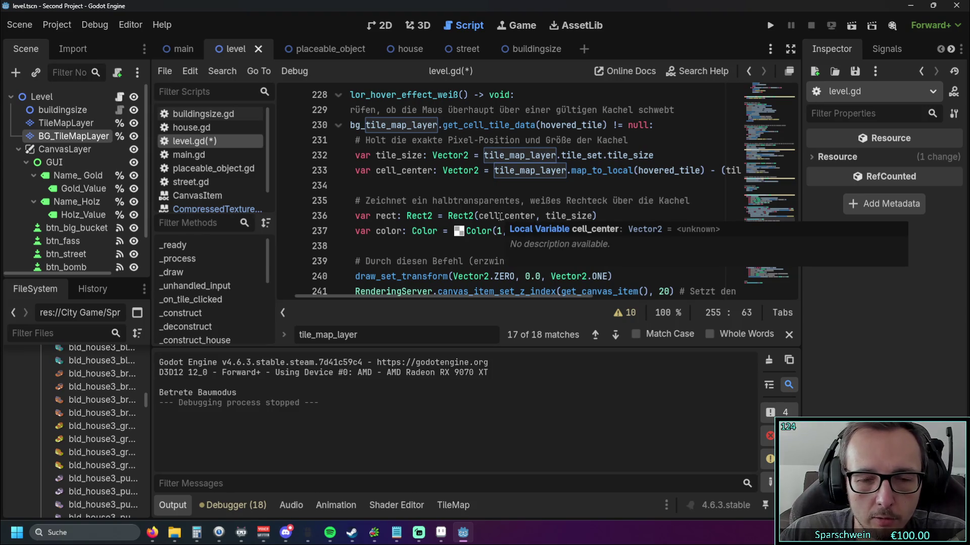
left_click_drag(479, 217, 539, 216)
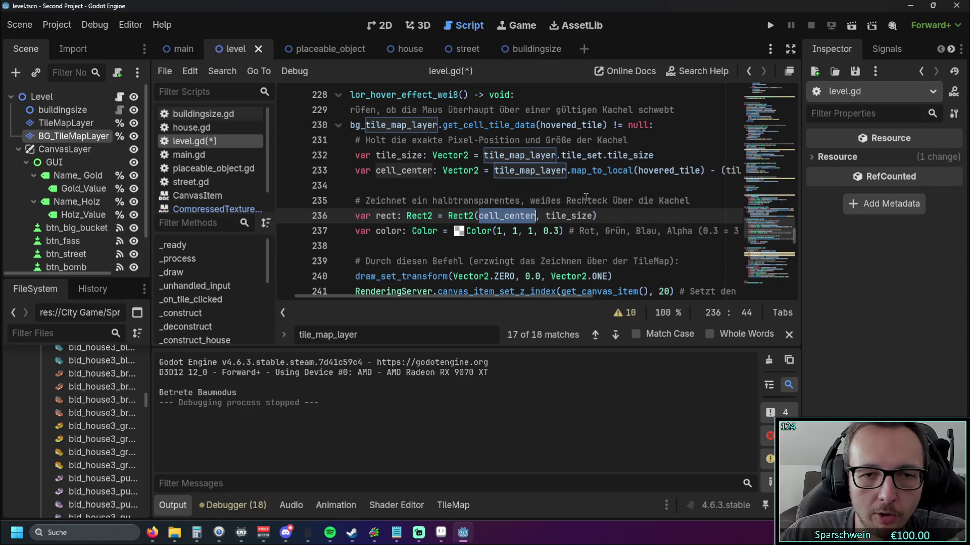
mouse_move(441, 296)
left_mouse_down()
mouse_move(475, 295)
mouse_move(435, 292)
left_mouse_up()
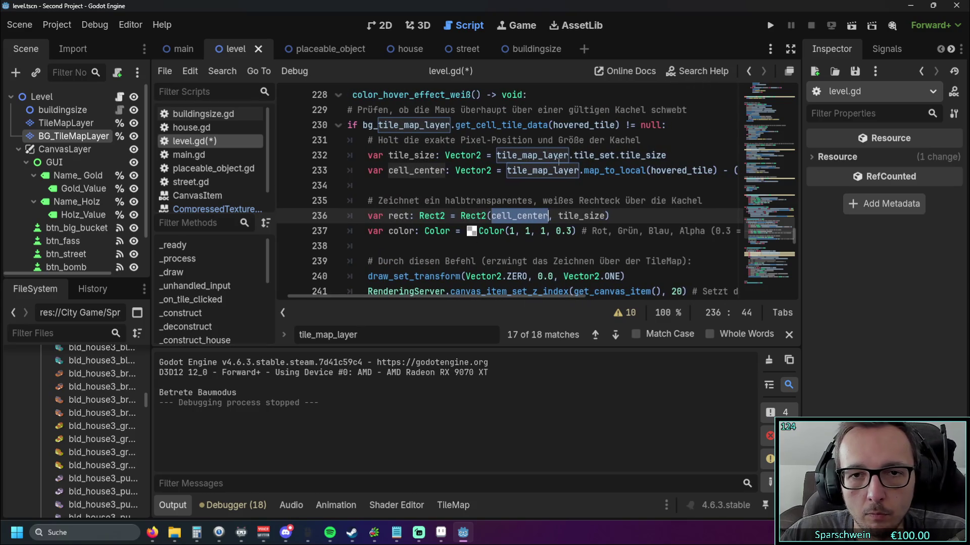
left_click_drag(667, 155, 497, 155)
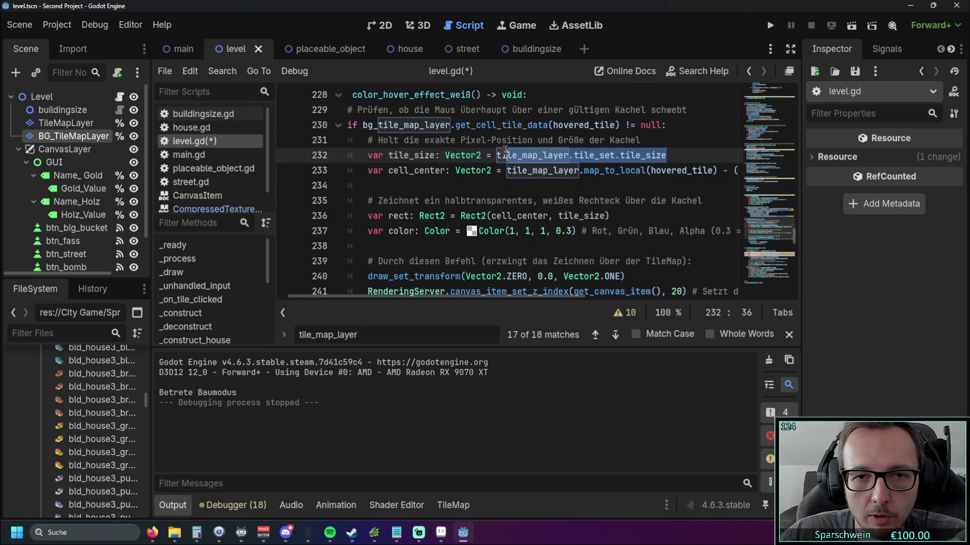
left_click(652, 188)
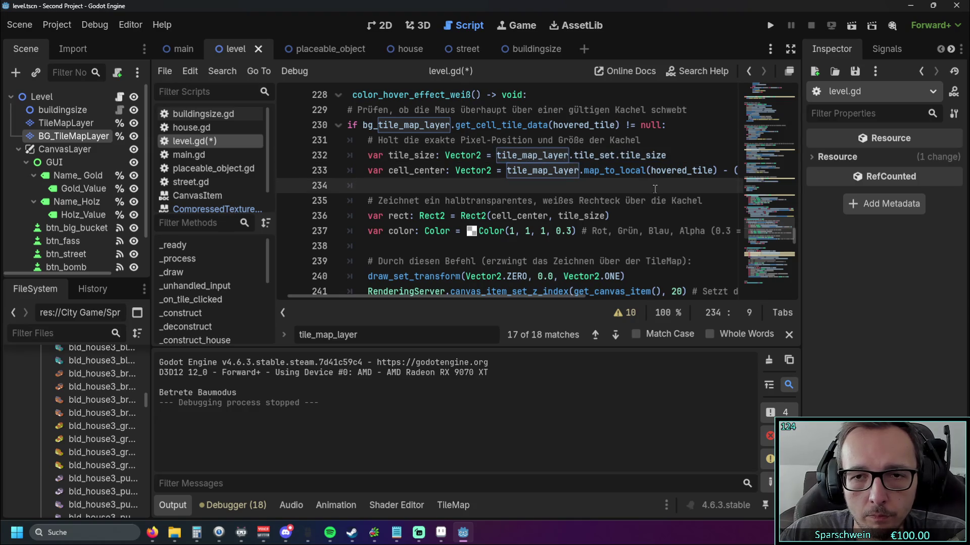
left_click_drag(668, 155, 497, 155)
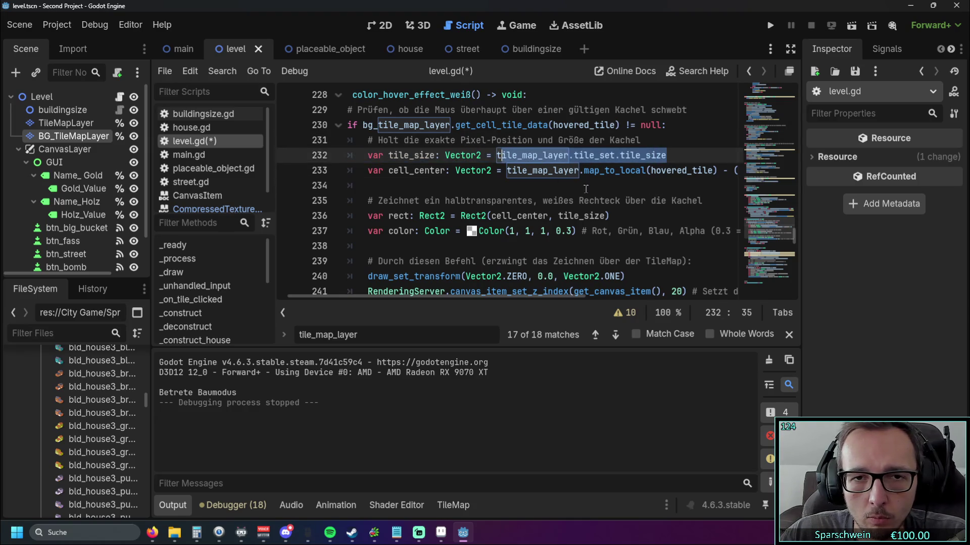
left_click(465, 185)
left_click_drag(389, 171, 718, 172)
left_click(632, 185)
mouse_move(459, 295)
left_mouse_down()
mouse_move(547, 291)
mouse_move(437, 295)
mouse_move(494, 296)
mouse_move(447, 291)
left_mouse_up()
double_click(586, 171)
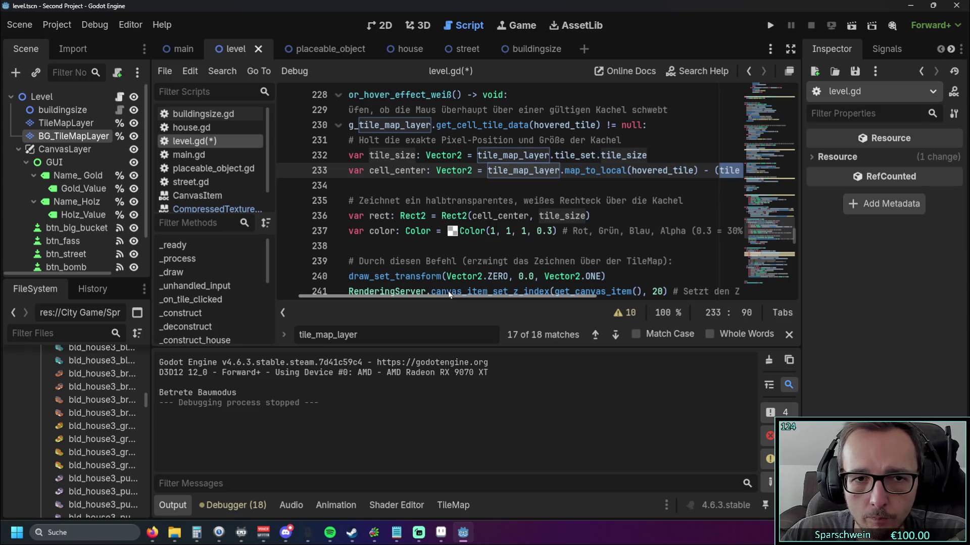
double_click(473, 217)
left_click_drag(539, 215, 586, 217)
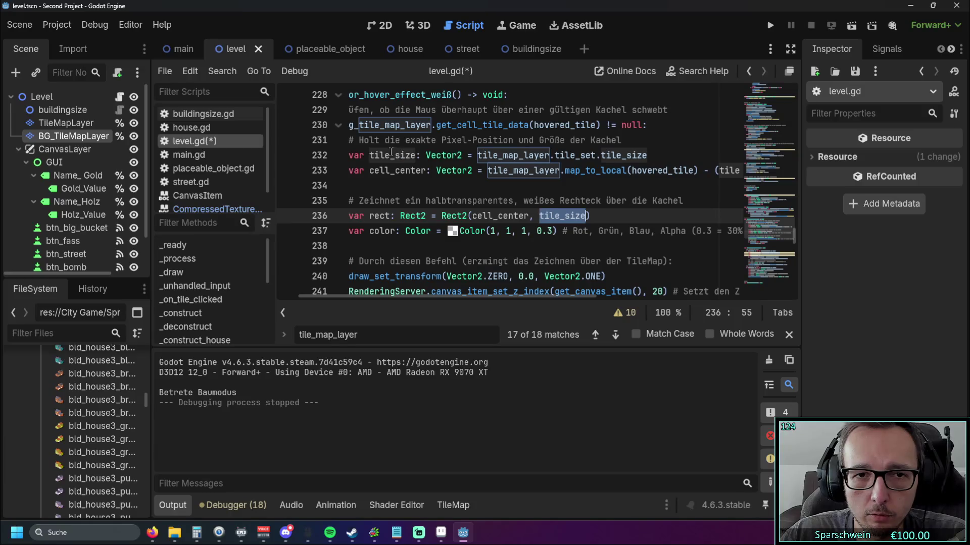
left_click(659, 247)
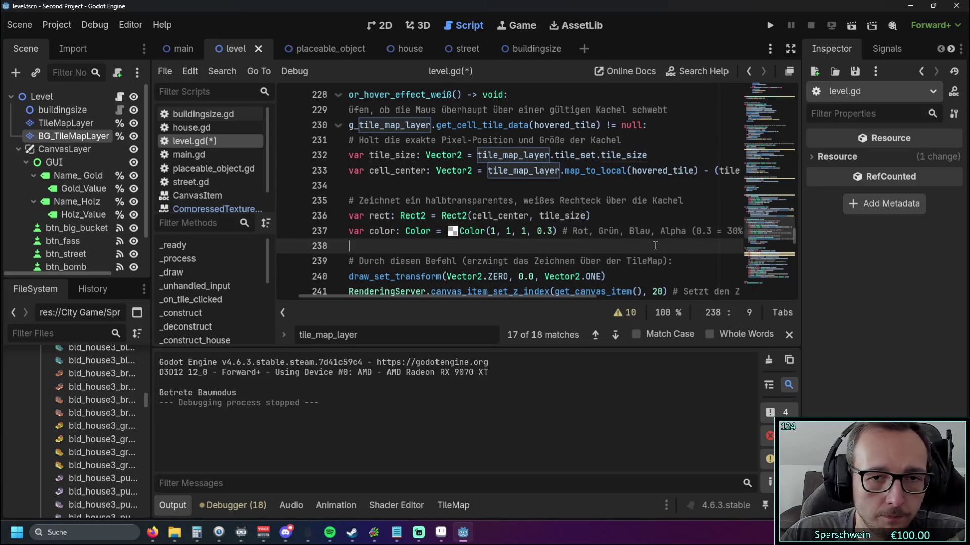
left_click(567, 233)
scroll(566, 247, "down", 1)
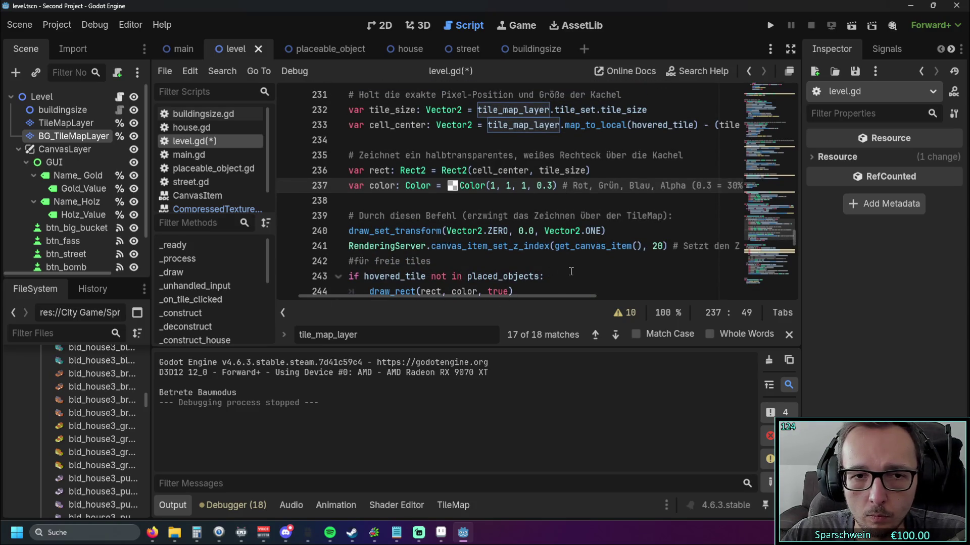
scroll(571, 271, "up", 1)
scroll(571, 271, "down", 1)
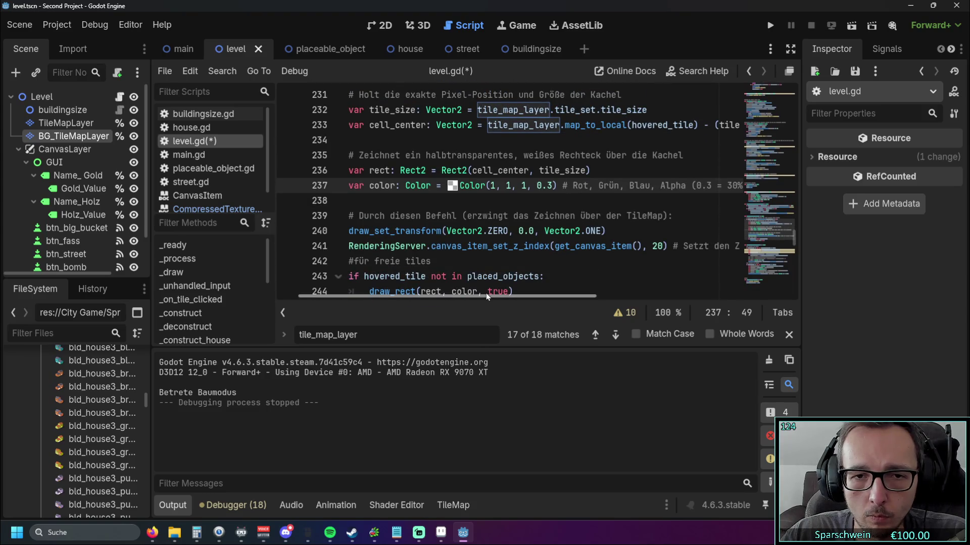
mouse_move(486, 295)
left_mouse_down()
mouse_move(520, 296)
mouse_move(455, 295)
left_mouse_up()
scroll(485, 298, "up", 1)
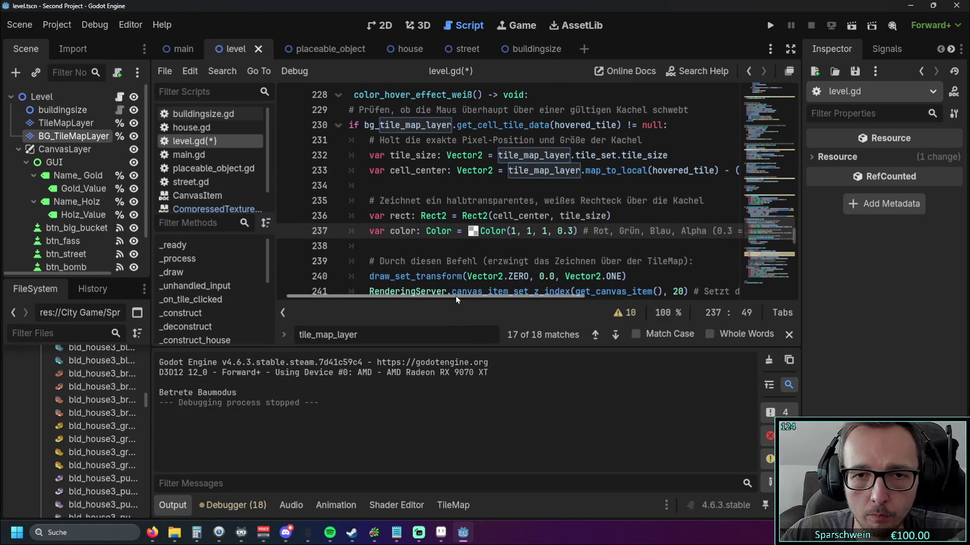
left_click(473, 231)
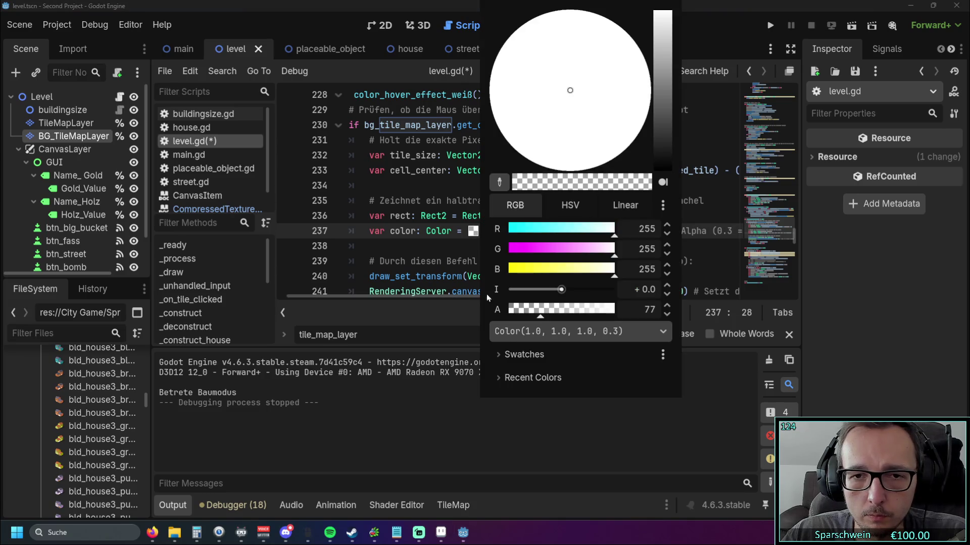
left_click(408, 253)
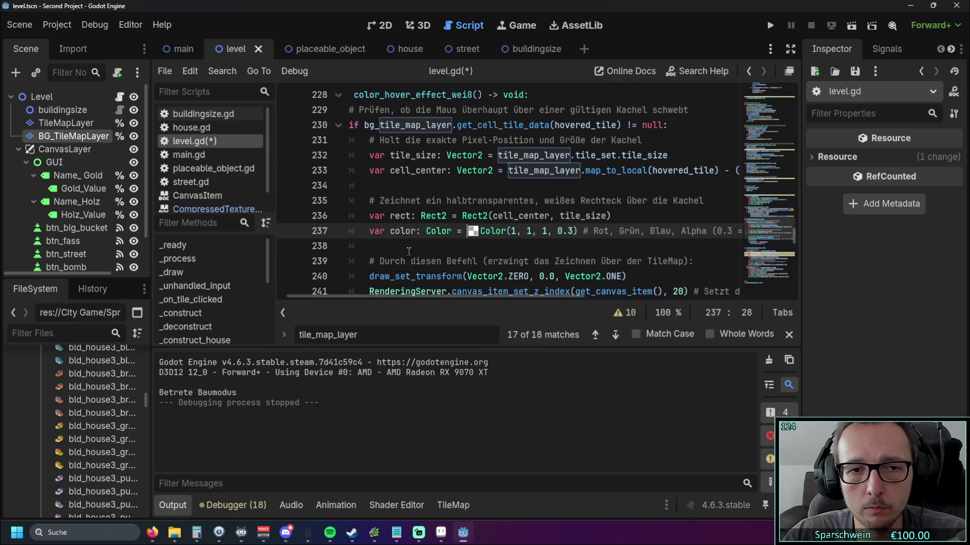
left_click(410, 216)
mouse_move(429, 213)
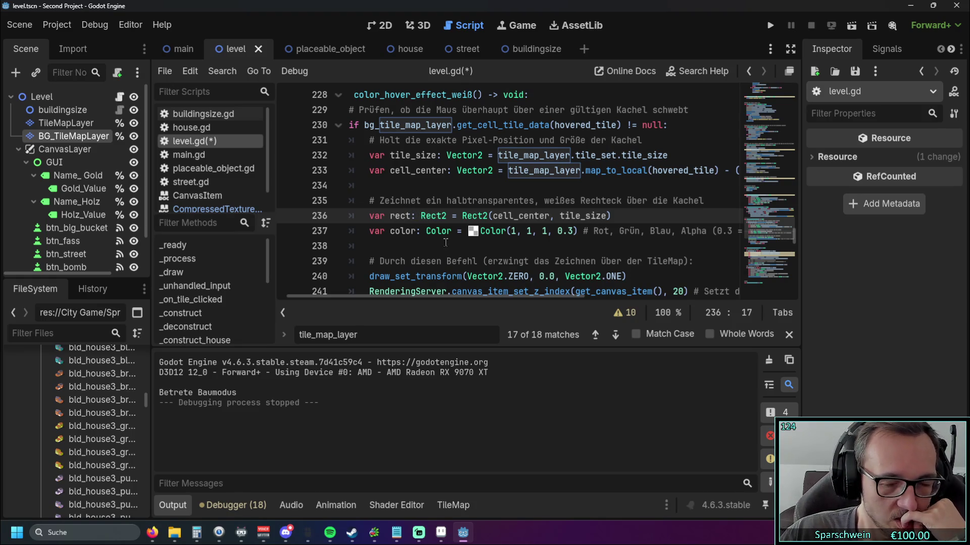
scroll(520, 202, "down", 2)
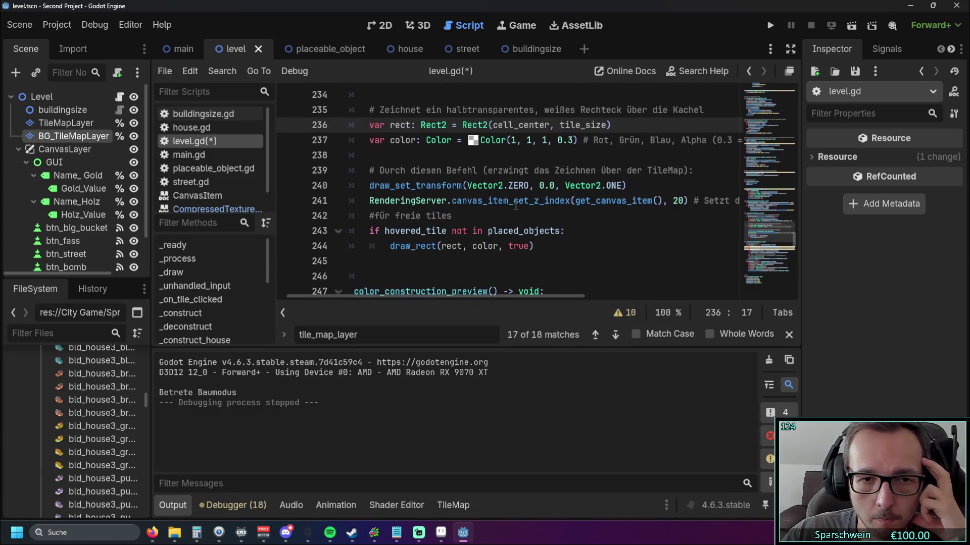
left_click(442, 246)
double_click(485, 245)
left_click_drag(485, 246, 442, 246)
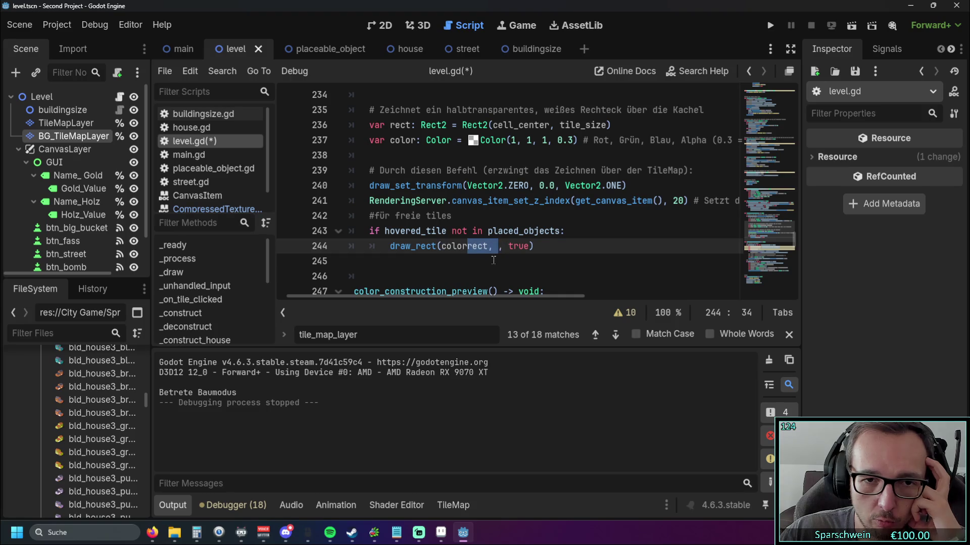
left_click(495, 262)
key("ctrl+z")
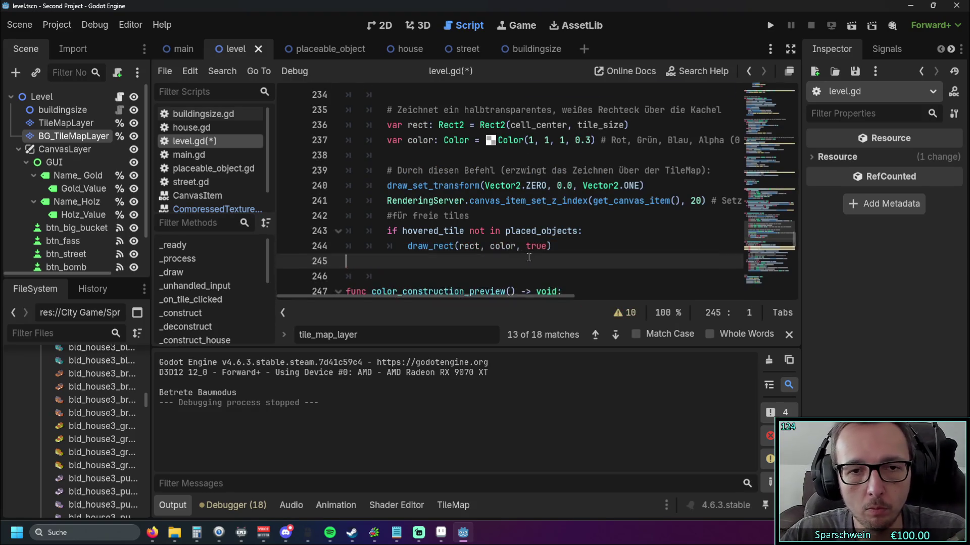
scroll(526, 247, "up", 1)
left_click_drag(465, 298, 488, 298)
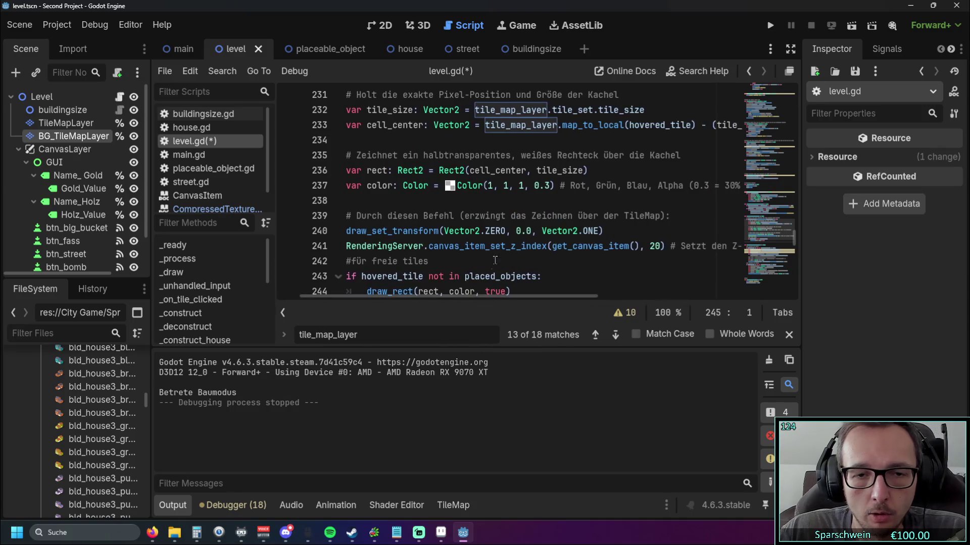
scroll(429, 244, "down", 1)
mouse_move(398, 247)
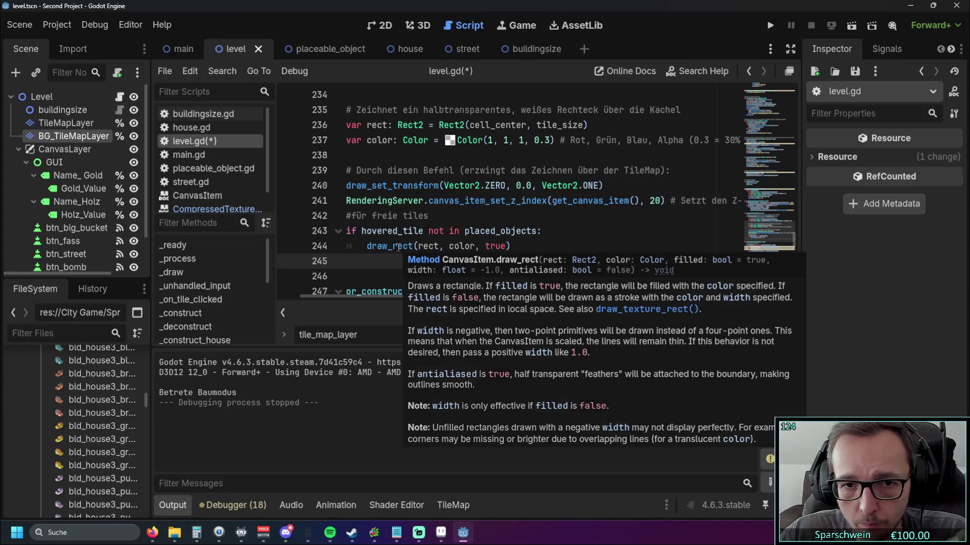
scroll(485, 197, "up", 3)
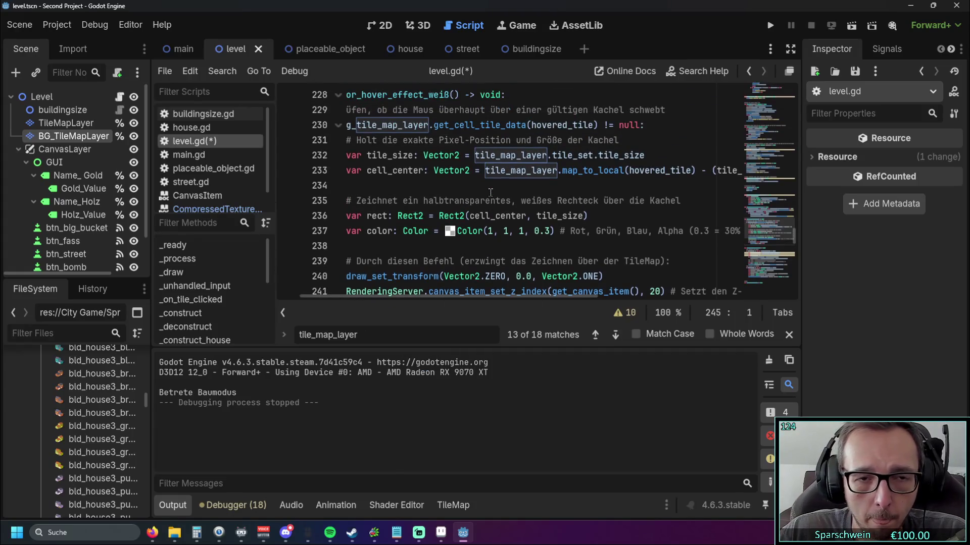
scroll(473, 211, "down", 1)
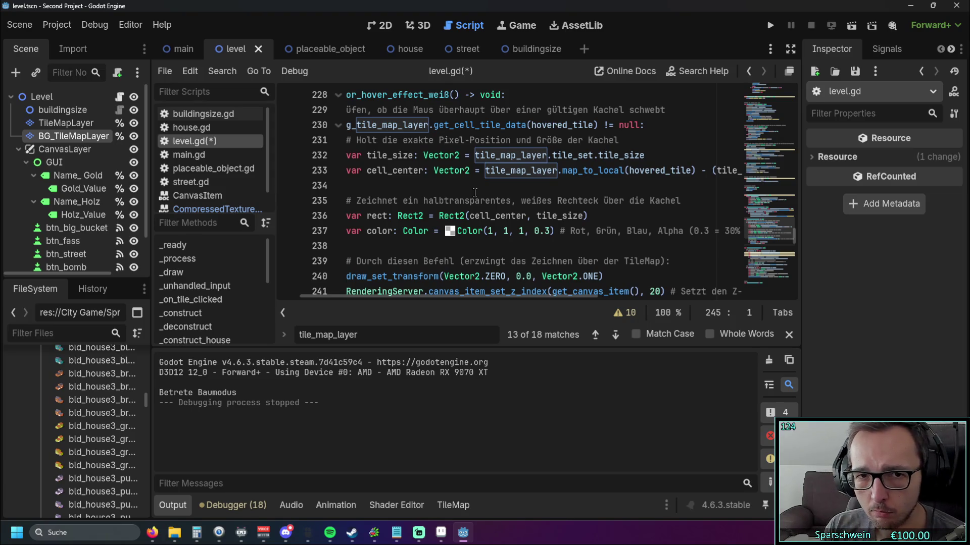
left_click(392, 216)
left_click(396, 216)
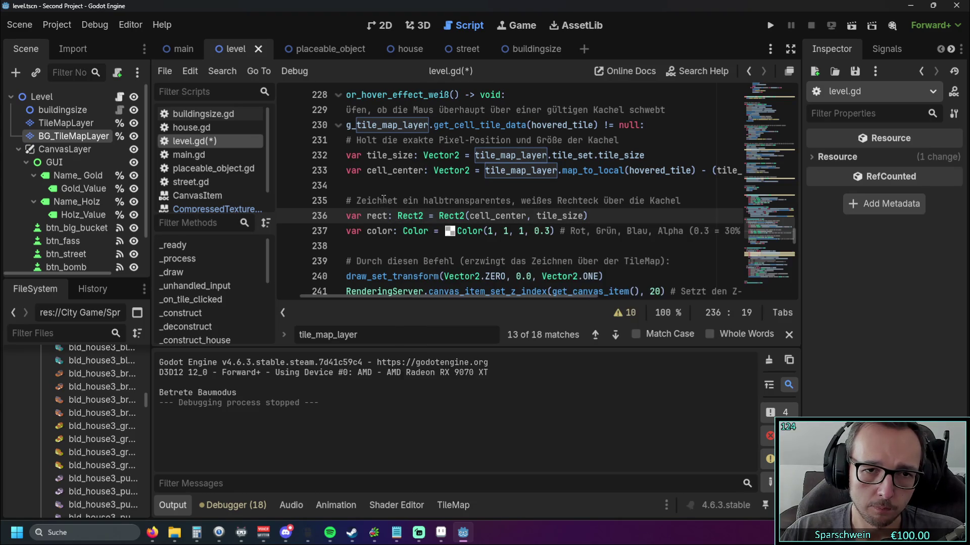
scroll(477, 207, "down", 3)
scroll(477, 207, "up", 2)
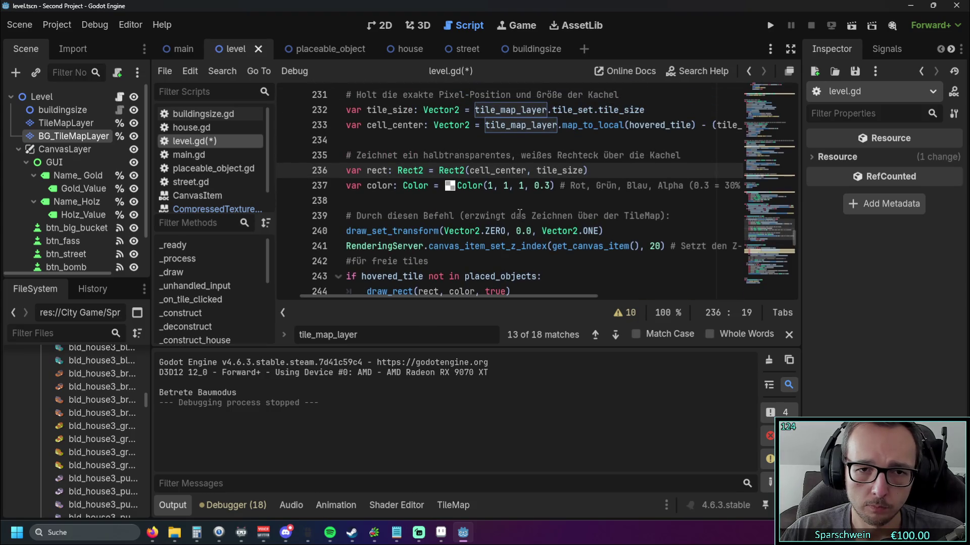
scroll(519, 213, "up", 3)
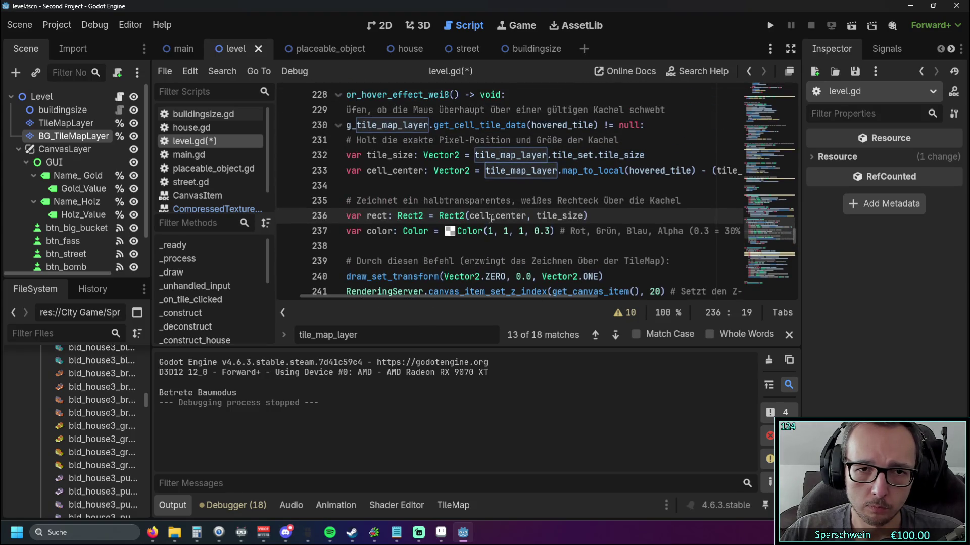
left_click_drag(470, 216, 563, 215)
left_click(610, 215)
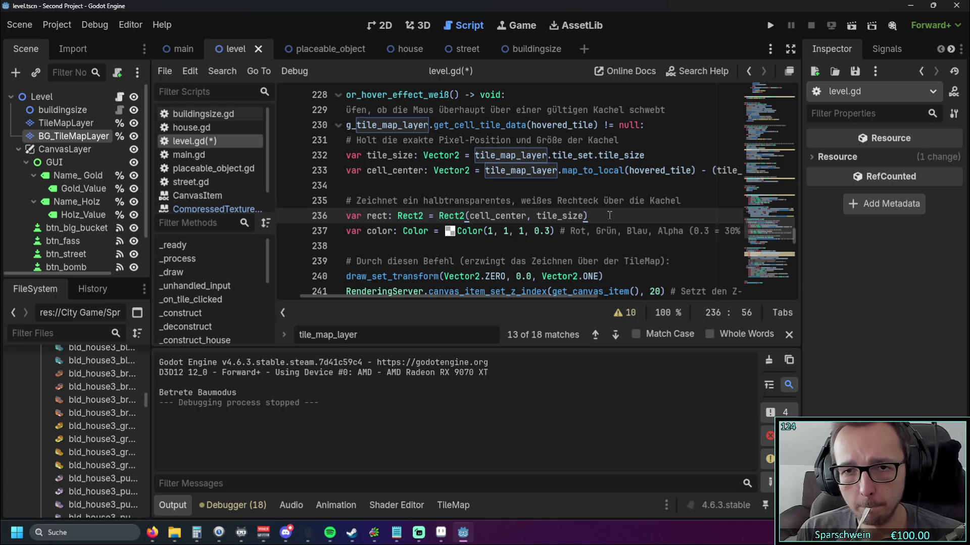
left_click_drag(475, 294, 411, 296)
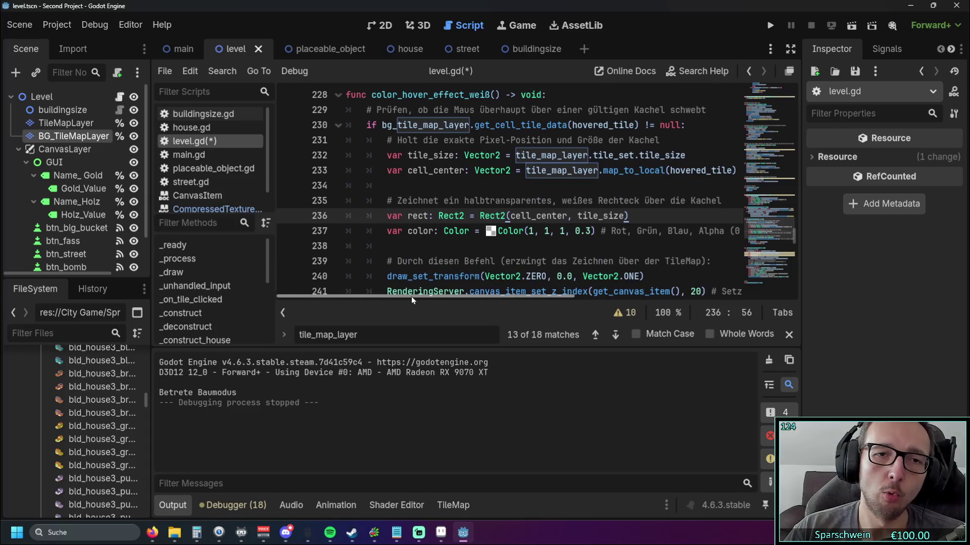
left_click(467, 125)
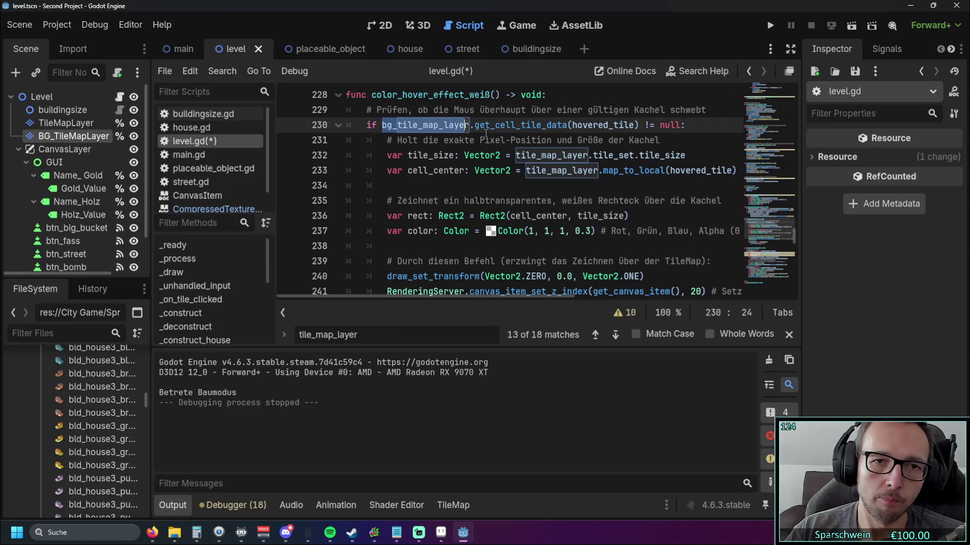
key("Down")
key("Down")
mouse_move(436, 299)
left_mouse_down()
mouse_move(456, 298)
mouse_move(429, 295)
left_mouse_up()
left_click_drag(382, 125, 470, 125)
left_click(467, 184)
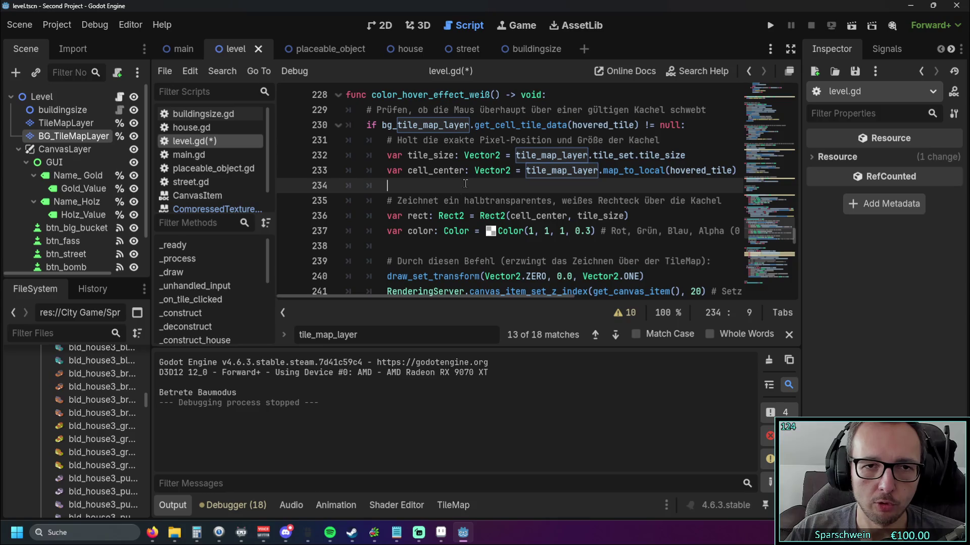
left_click_drag(447, 299, 472, 301)
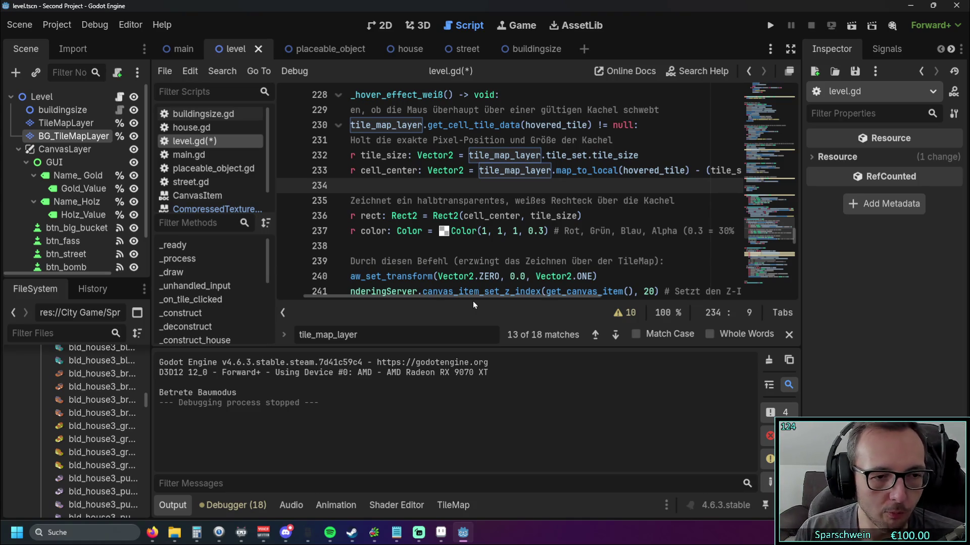
left_click_drag(456, 295, 449, 295)
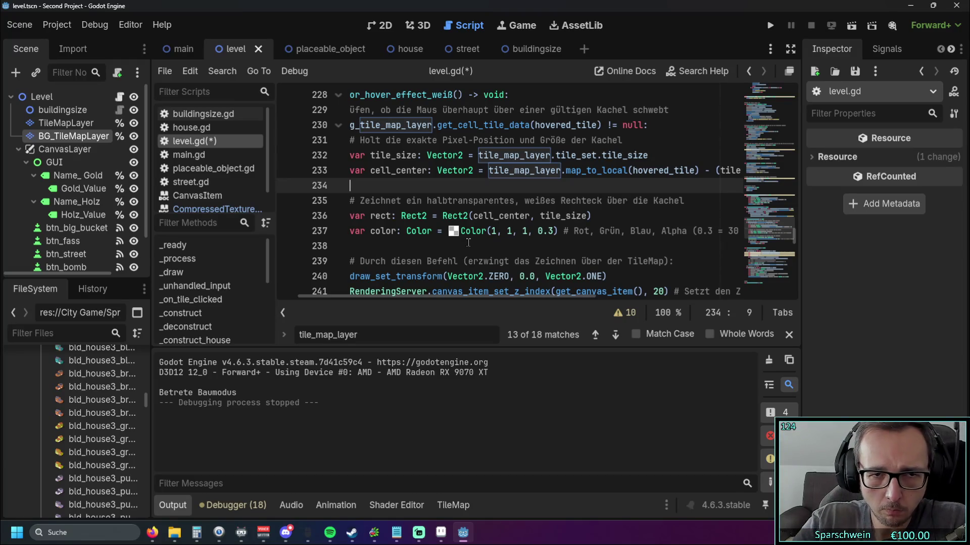
left_click_drag(457, 296, 510, 299)
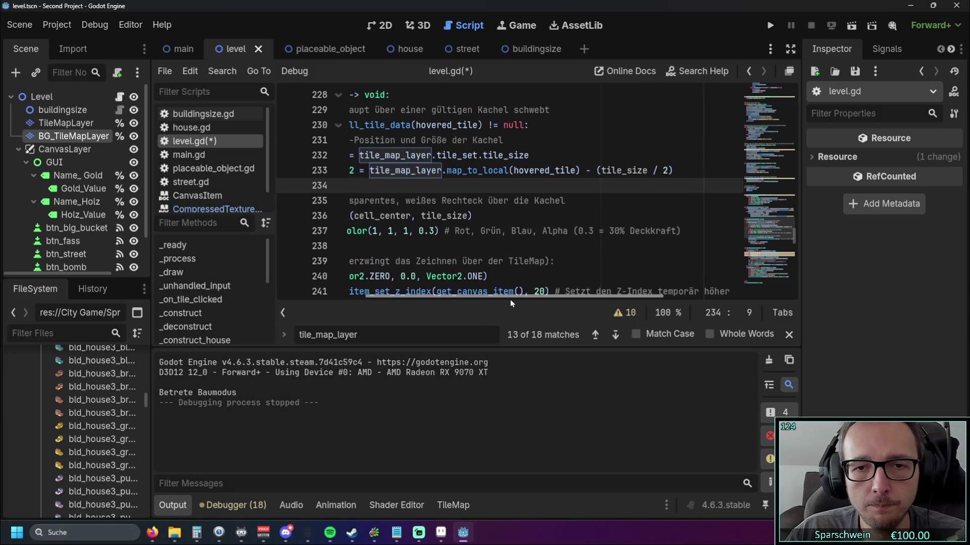
left_click(320, 230)
mouse_move(238, 221)
left_mouse_down()
mouse_move(298, 202)
mouse_move(297, 156)
left_mouse_up()
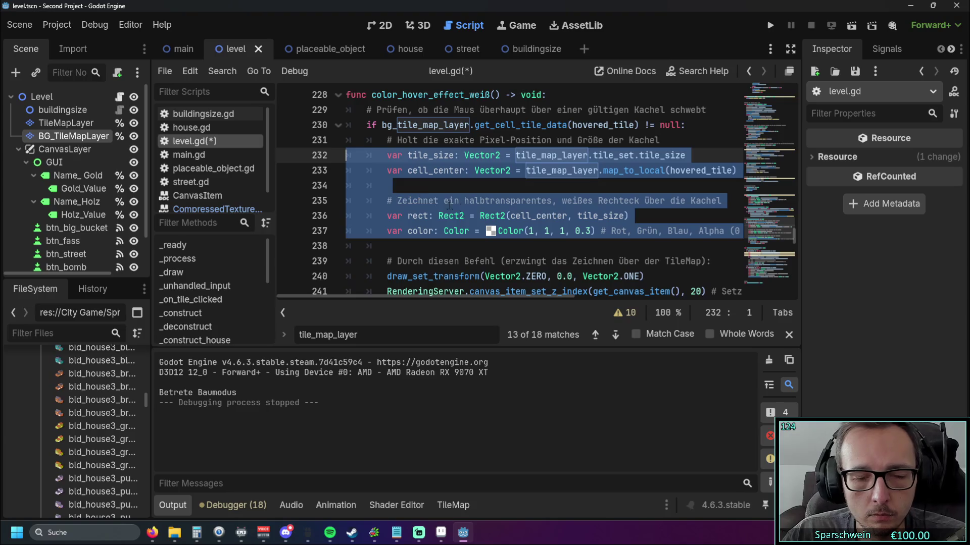
- Paste the copied tile-rectangle code below the HOUSE condition and fix its indentation
scroll(449, 205, "down", 7)
left_click_drag(432, 298, 452, 300)
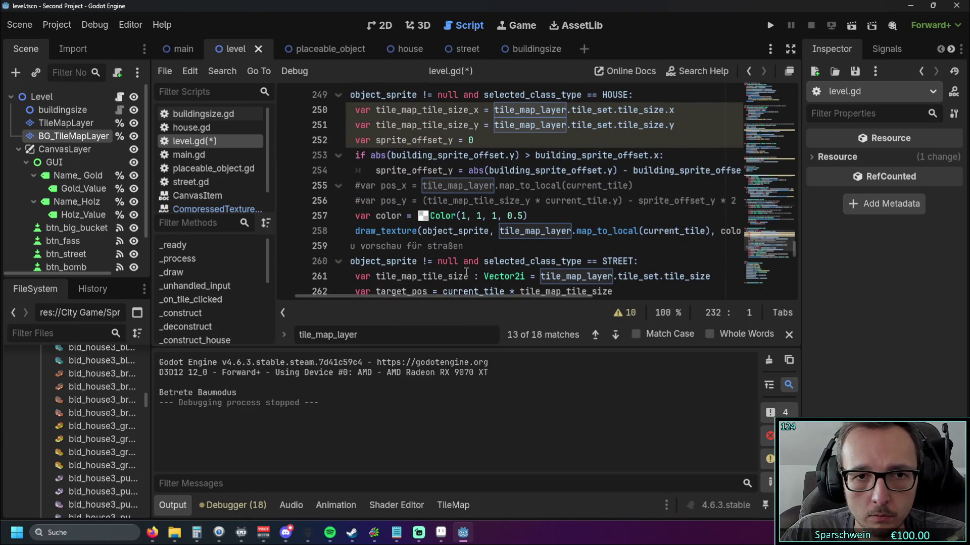
scroll(465, 273, "up", 1)
left_click(647, 141)
key("Return")
key("Return")
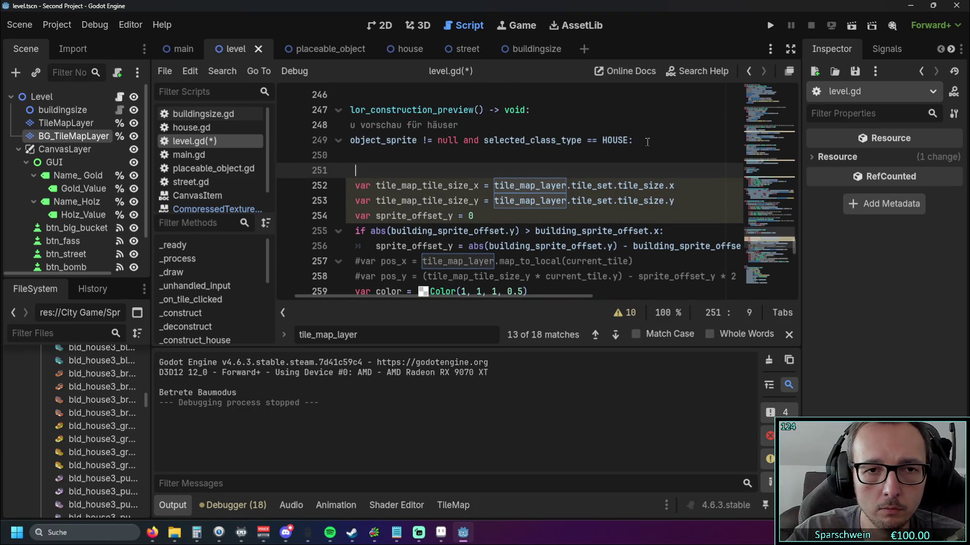
key("ctrl+v")
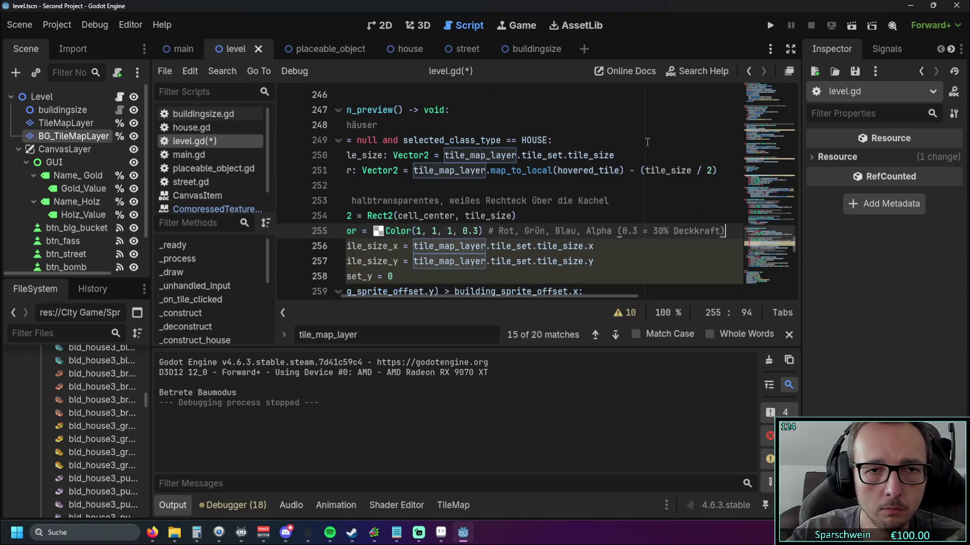
left_click_drag(526, 297, 398, 299)
left_click(427, 157)
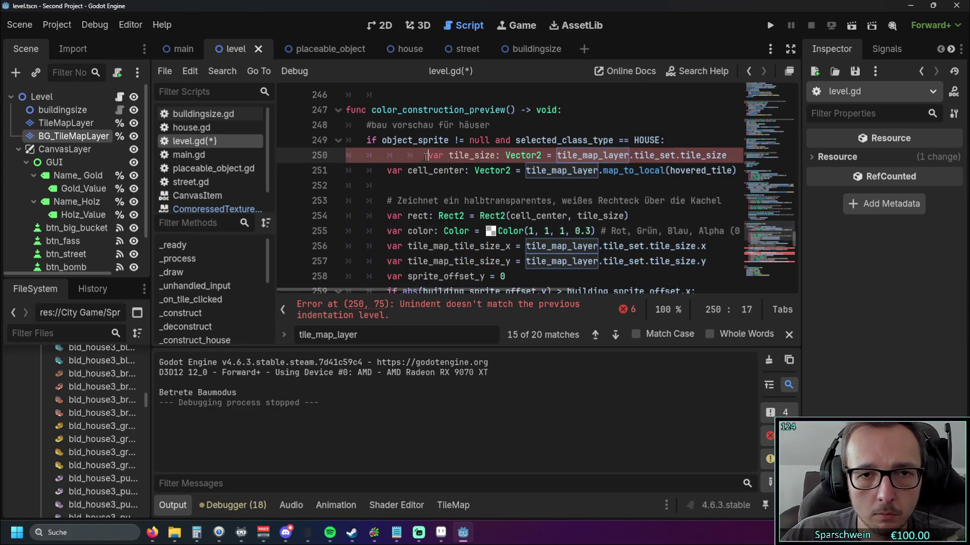
key("BackSpace")
- Delete the duplicate color declaration and the leftover comment and empty line from the pasted code
scroll(480, 183, "down", 1)
scroll(503, 181, "up", 1)
scroll(504, 181, "down", 1)
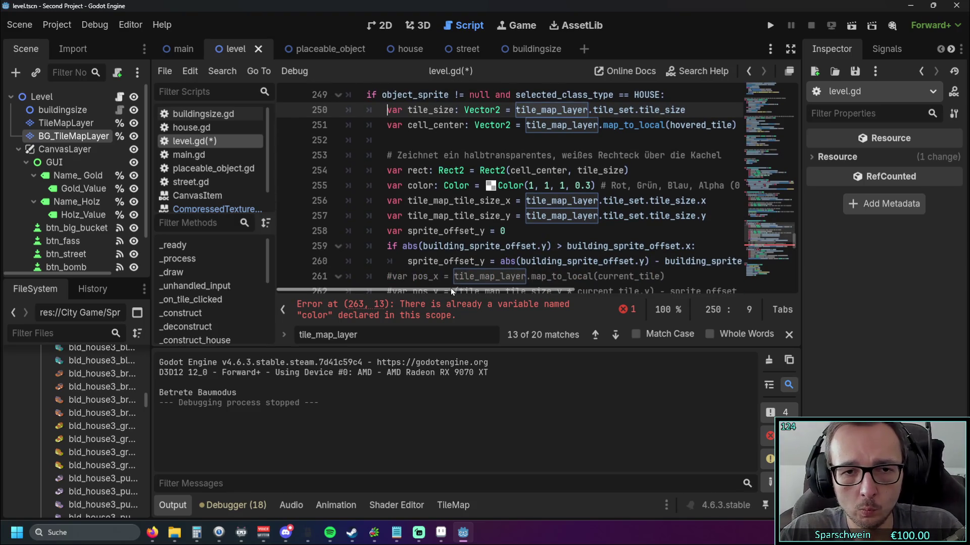
left_click_drag(450, 289, 462, 296)
scroll(499, 233, "down", 2)
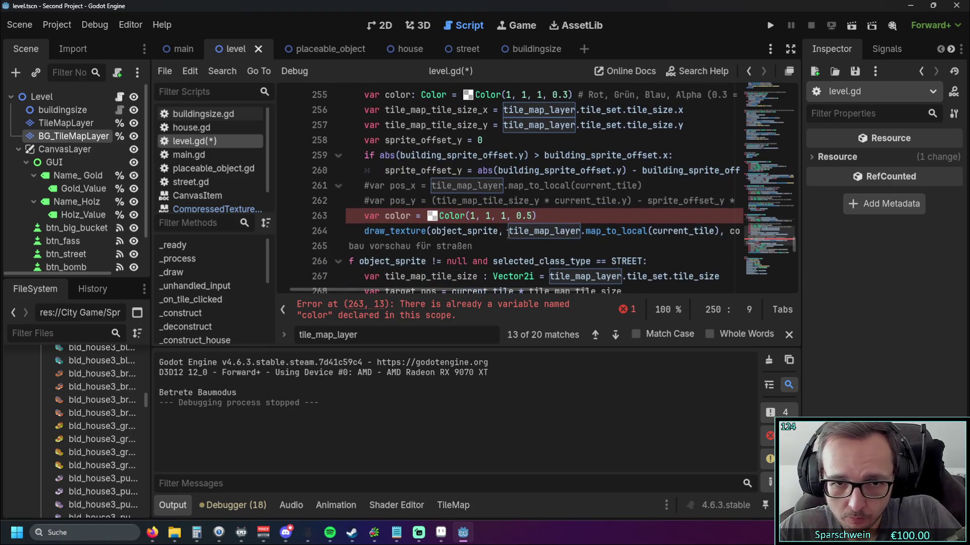
scroll(499, 233, "up", 2)
mouse_move(360, 187)
left_mouse_down()
mouse_move(349, 187)
mouse_move(533, 186)
left_mouse_up()
key("shift+End")
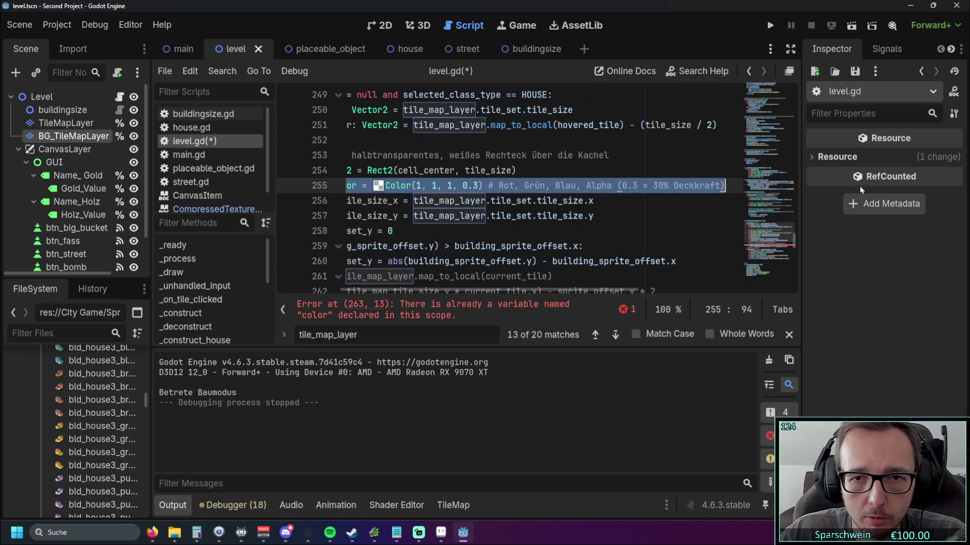
key("BackSpace")
key("BackSpace")
left_click_drag(722, 155, 301, 157)
key("BackSpace")
key("BackSpace")
key("BackSpace")
key("BackSpace")
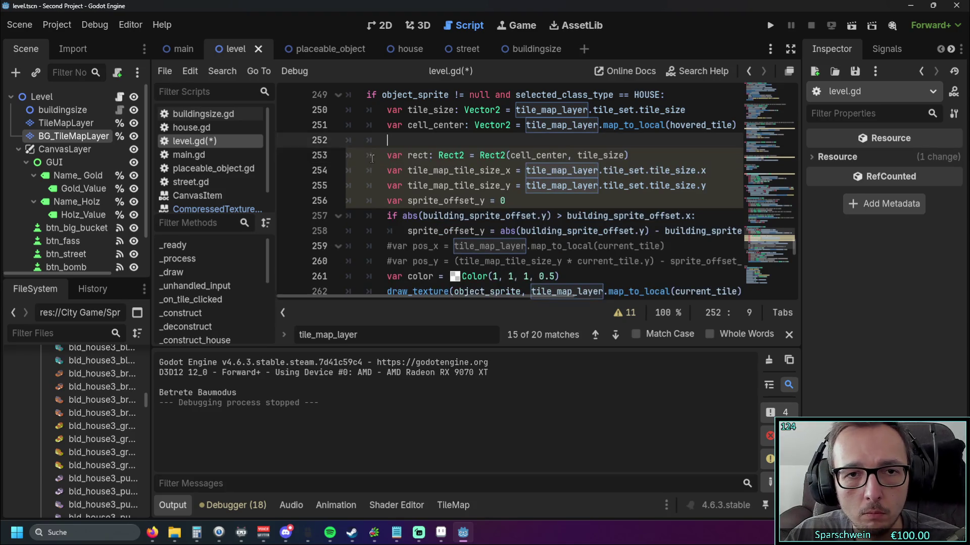
- Append ' - (tile_size / 2)' to cell_center on line 251 and add a blank line after the rect
type("- (tile_size / 2)")
mouse_move(507, 294)
left_mouse_down()
mouse_move(321, 295)
mouse_move(573, 279)
mouse_move(371, 268)
left_mouse_up()
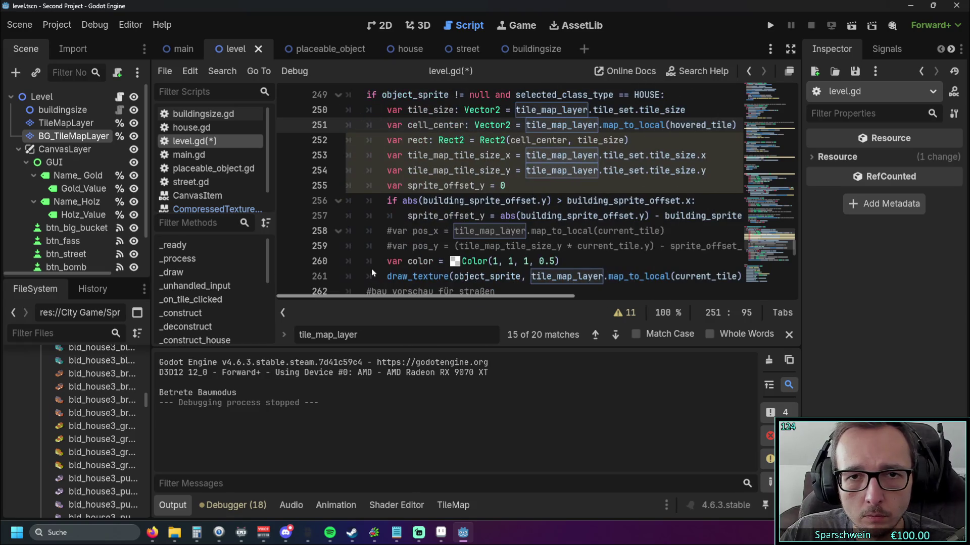
key("Return")
key("BackSpace")
key("BackSpace")
key("BackSpace")
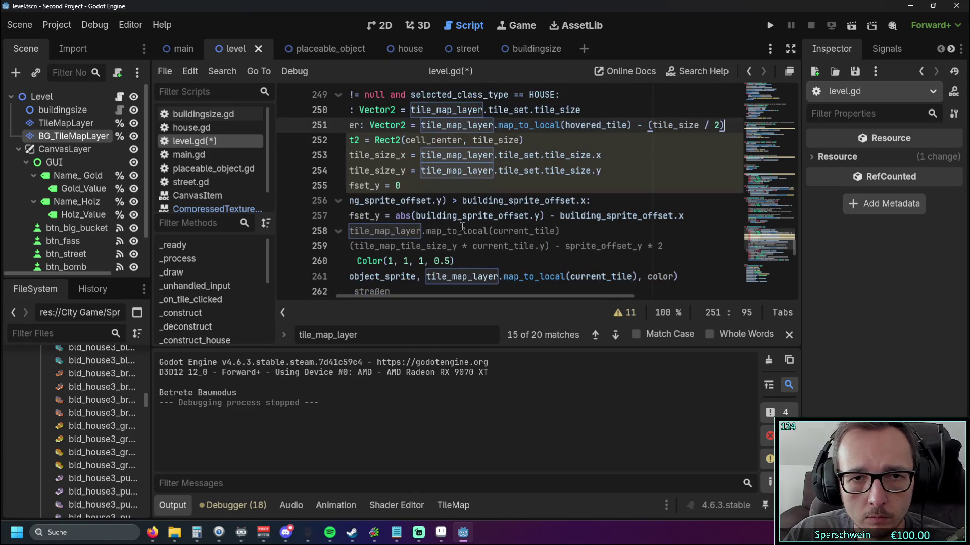
left_click_drag(484, 295, 419, 295)
key("Down")
key("Return")
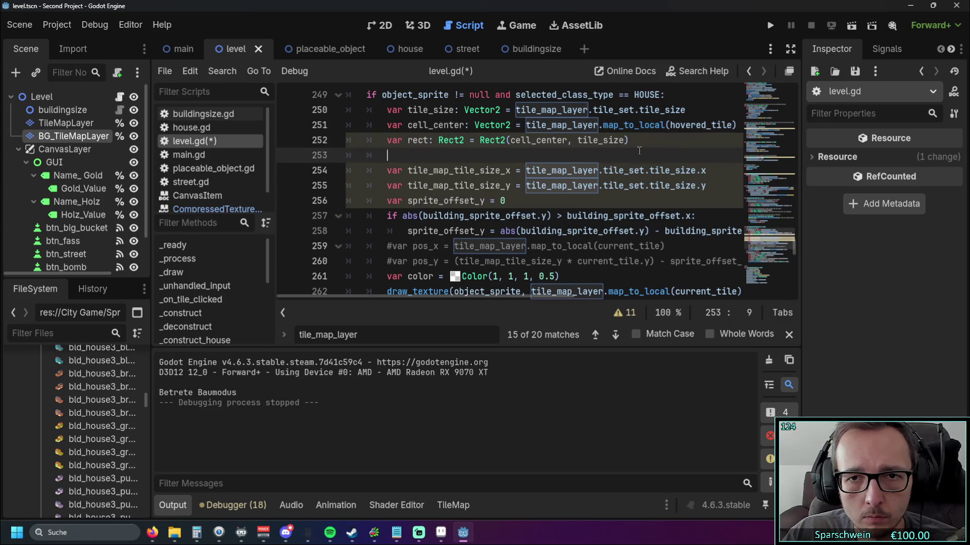
left_click_drag(474, 297, 489, 300)
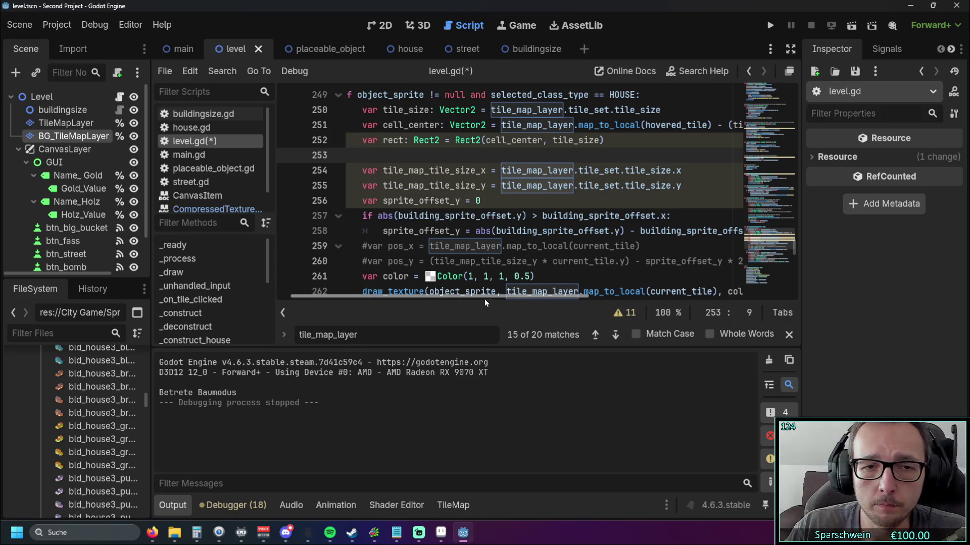
- Select the tile size and sprite_offset_y lines in the house preview code
left_click(495, 230)
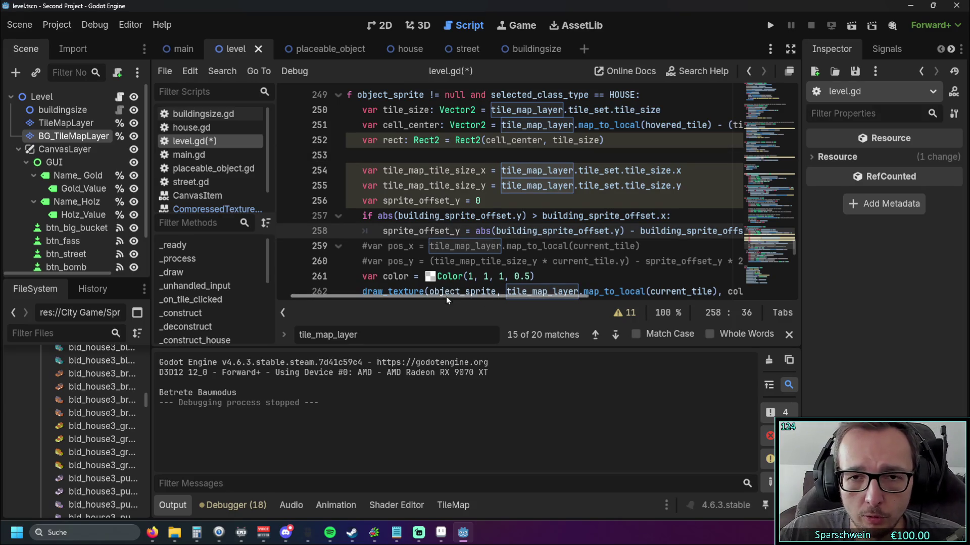
scroll(470, 297, "left", 3)
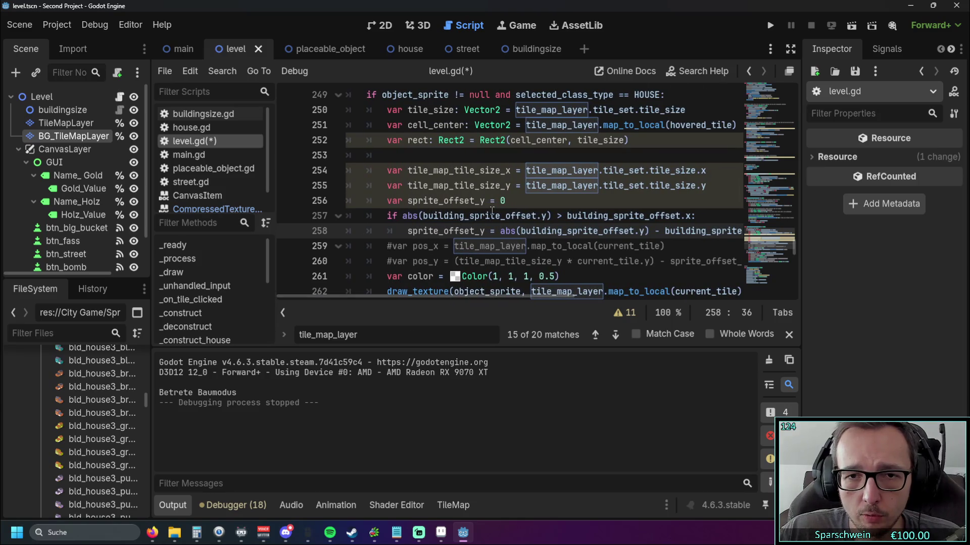
left_click(515, 201)
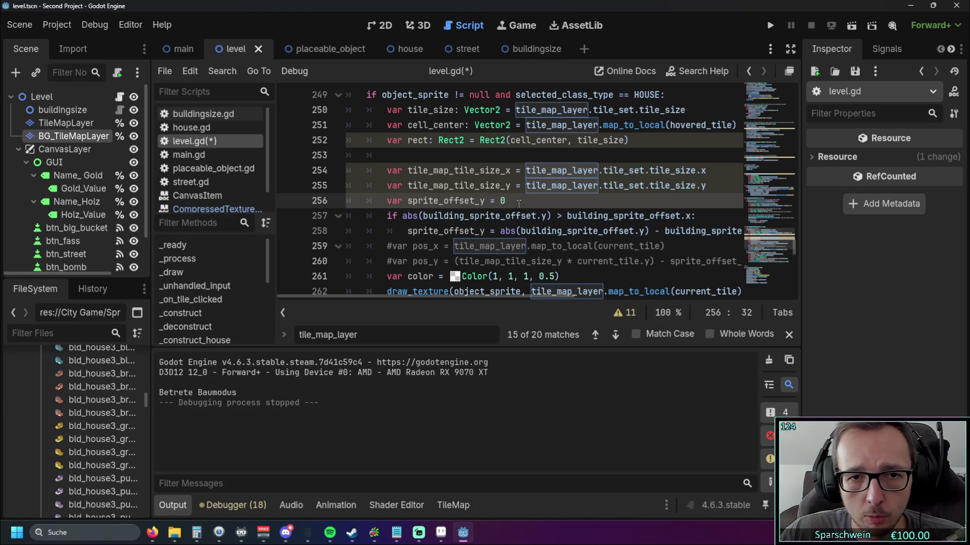
left_click_drag(519, 204, 307, 170)
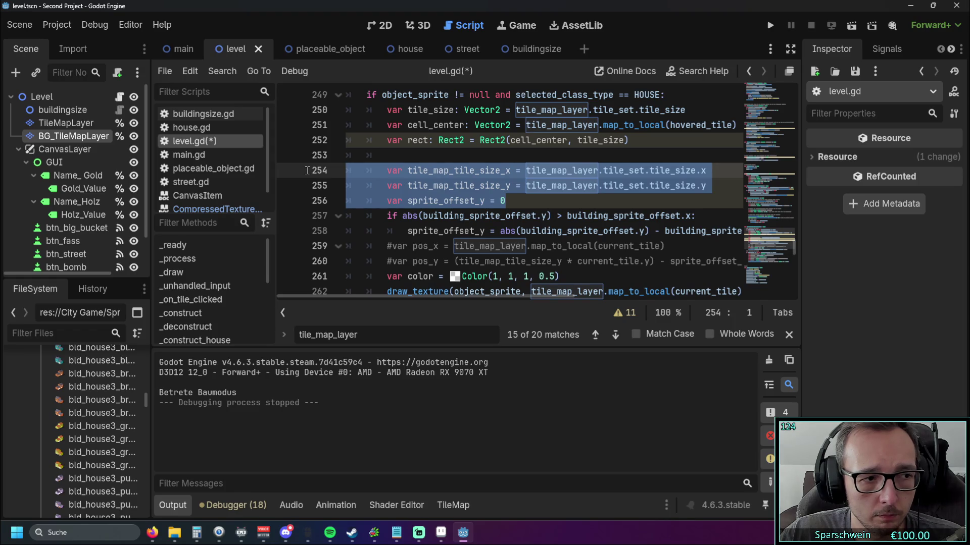
- Delete the tile-size and sprite-offset lines, then undo to restore them after the scope error
key("BackSpace")
key("BackSpace")
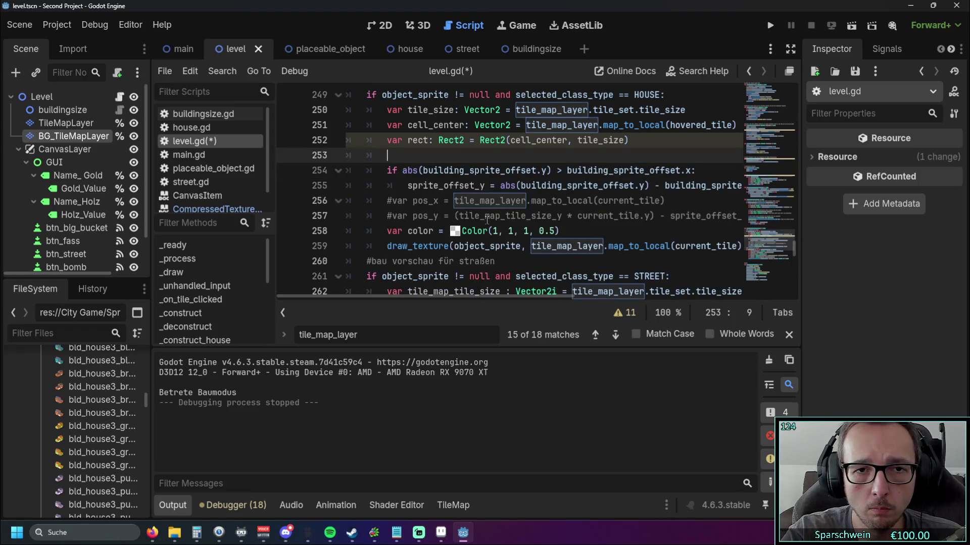
key("BackSpace")
key("BackSpace")
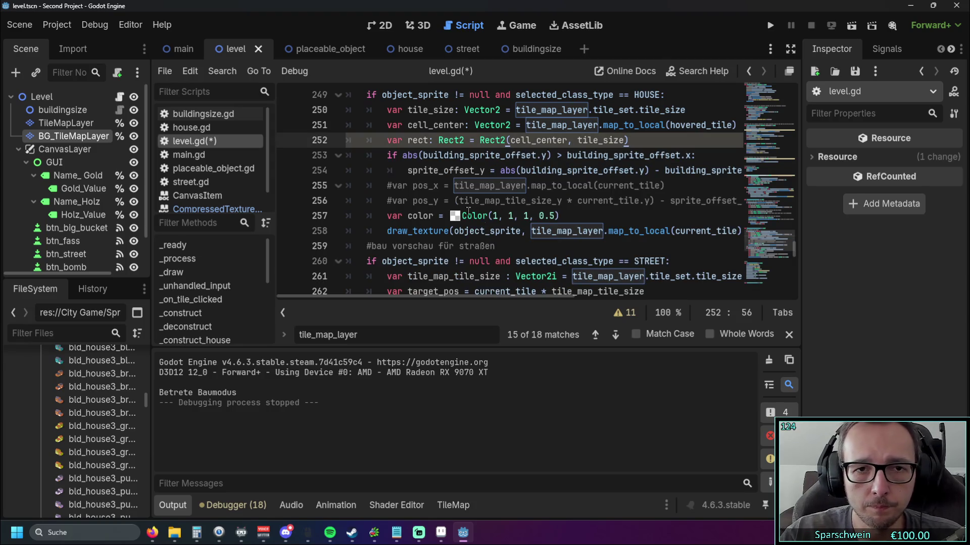
scroll(462, 303, "up", 1)
scroll(467, 305, "down", 1)
mouse_move(465, 289)
left_mouse_down()
mouse_move(514, 287)
mouse_move(445, 286)
left_mouse_up()
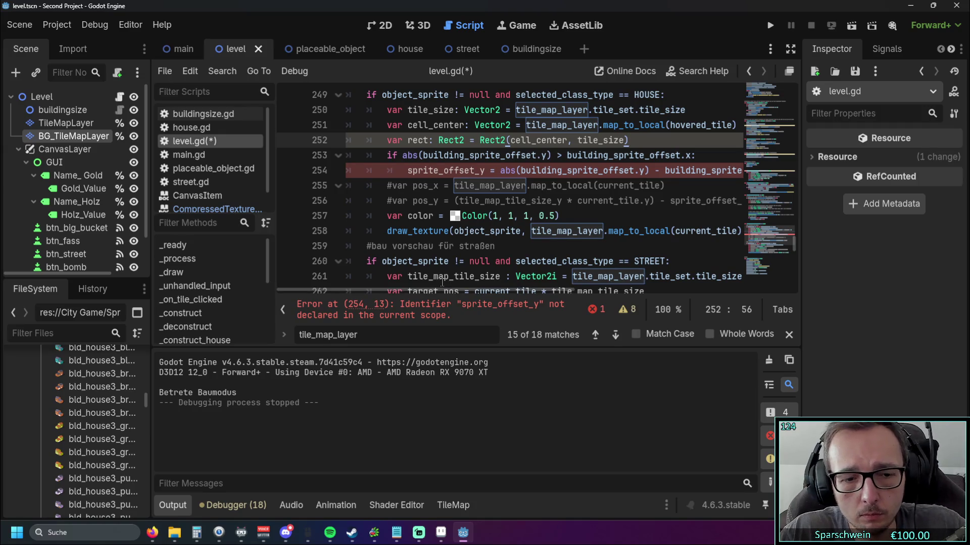
key("ctrl+z")
key("Down")
key("Down")
key("Down")
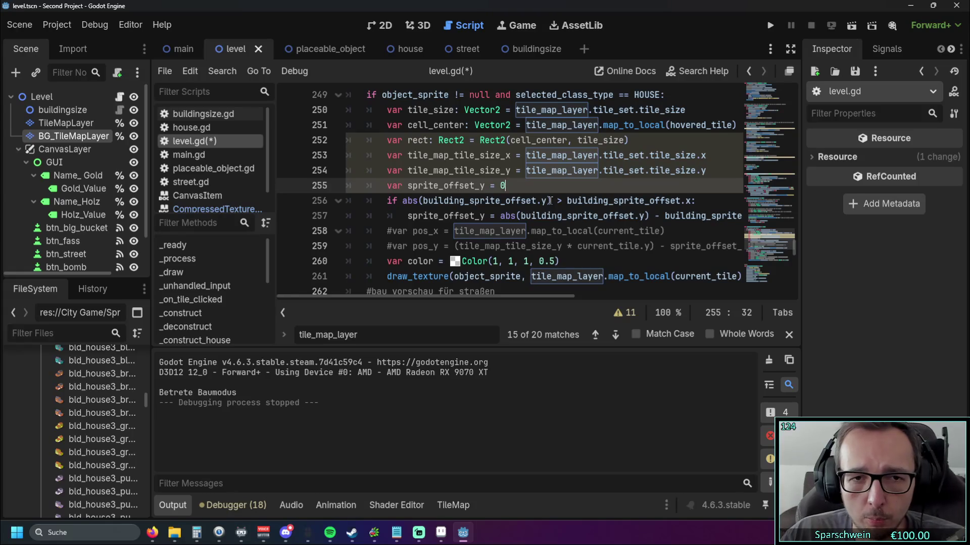
- Test-run the game, place a red house on the grid, and close the game window
left_click(770, 26)
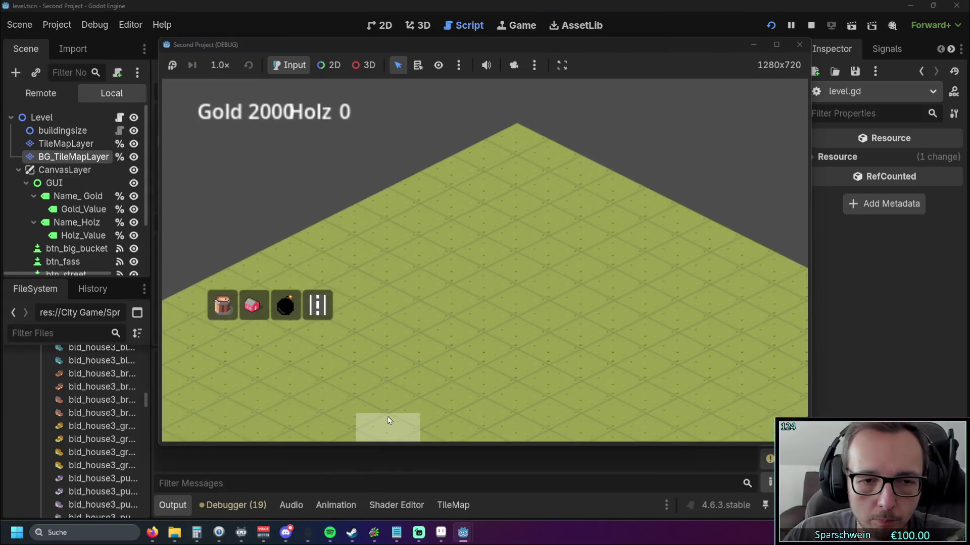
left_click(265, 306)
left_click(428, 238)
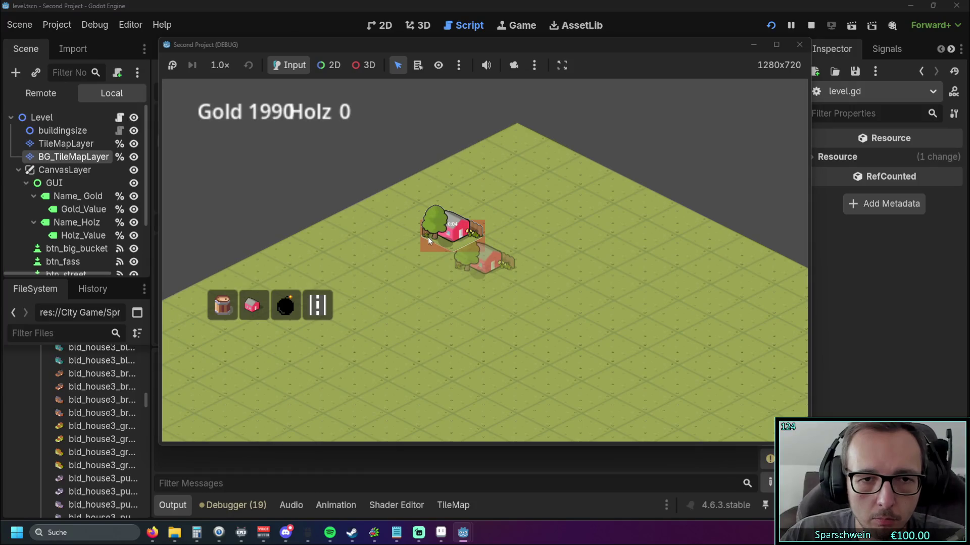
left_click(798, 45)
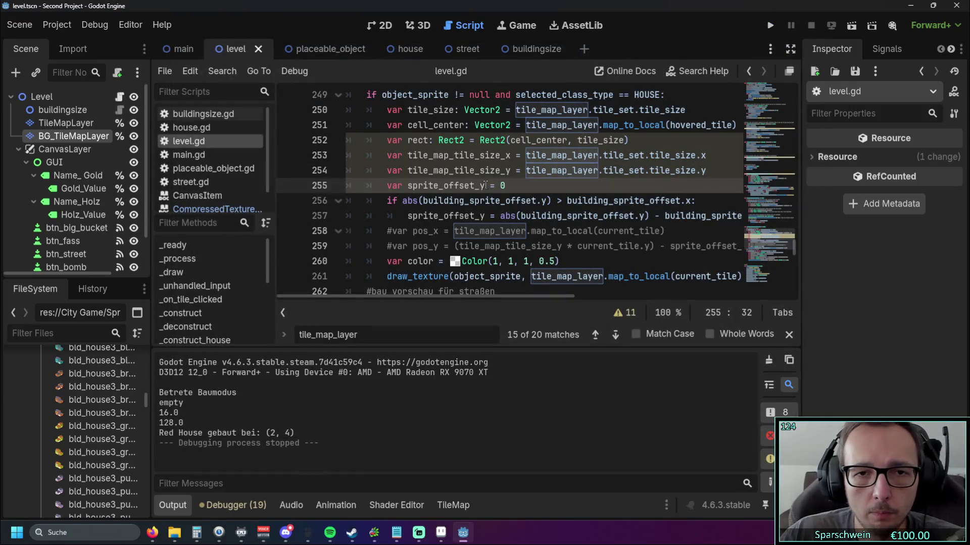
scroll(468, 197, "up", 1)
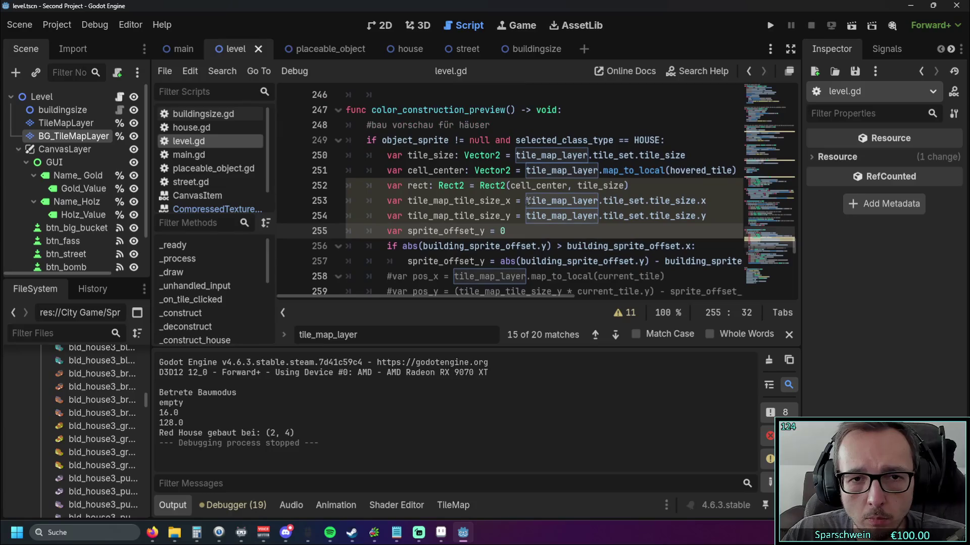
- Add a debug line print(object_sprite) below the sprite offset code using autocomplete
key("Return")
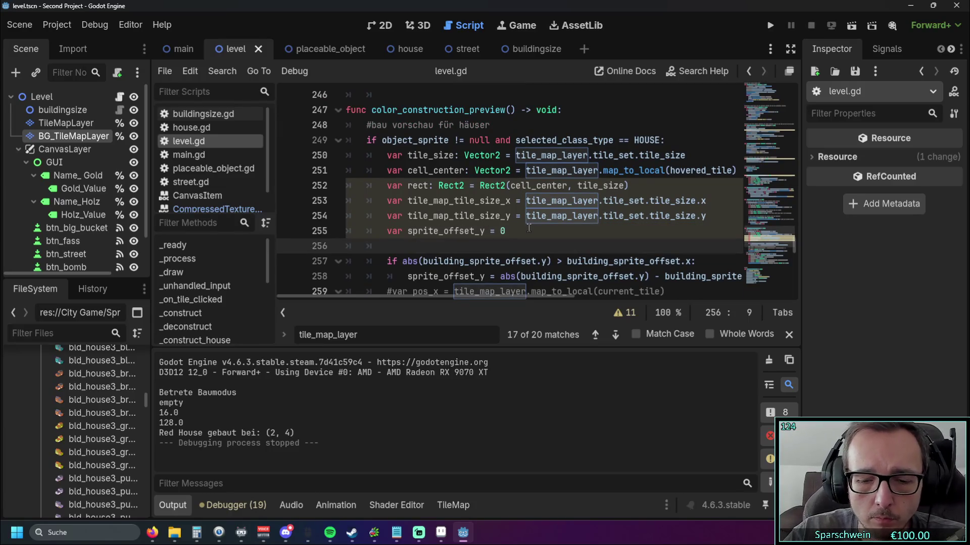
type("print(")
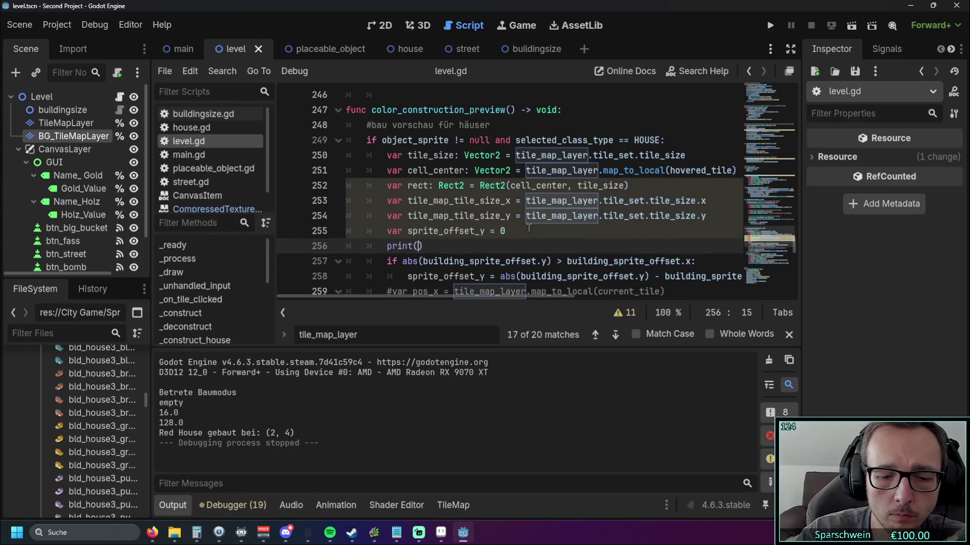
type("objec")
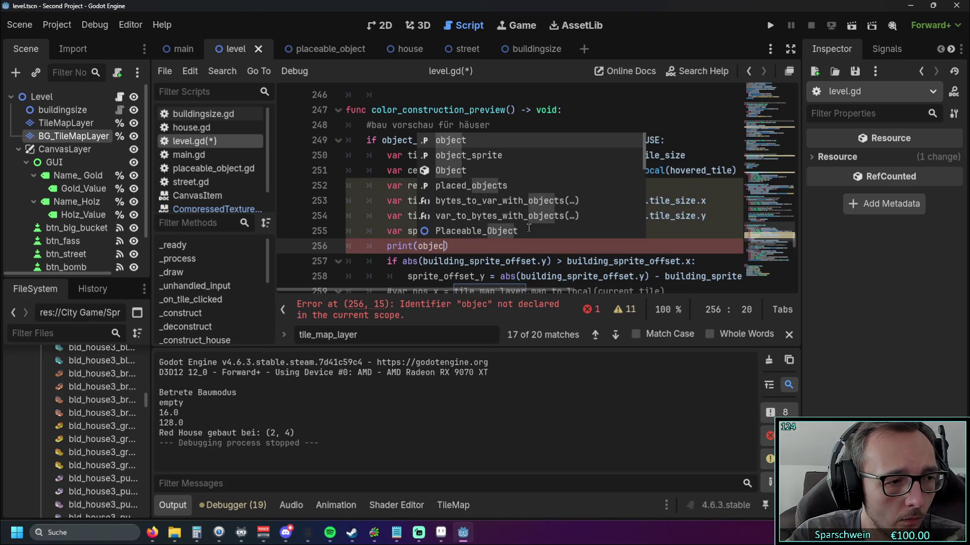
key("Down")
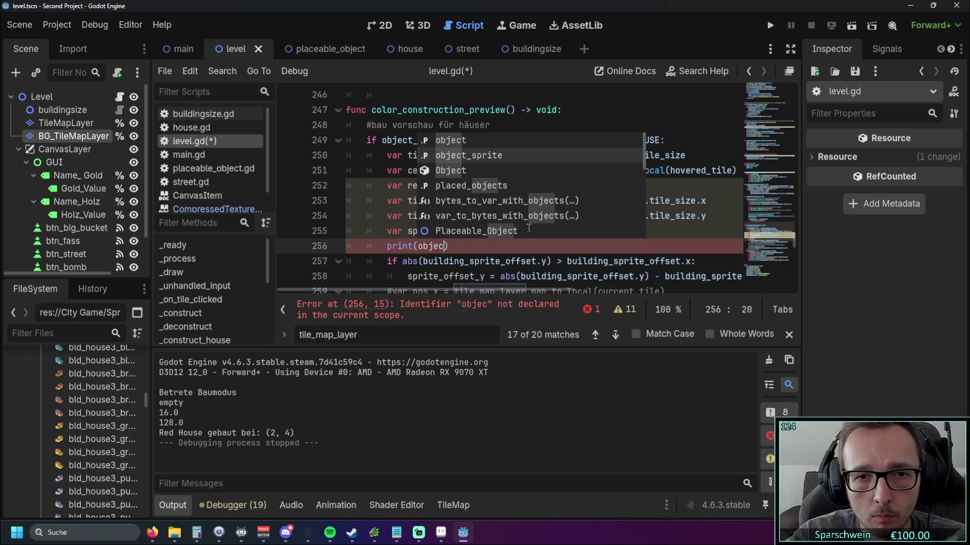
key("Return")
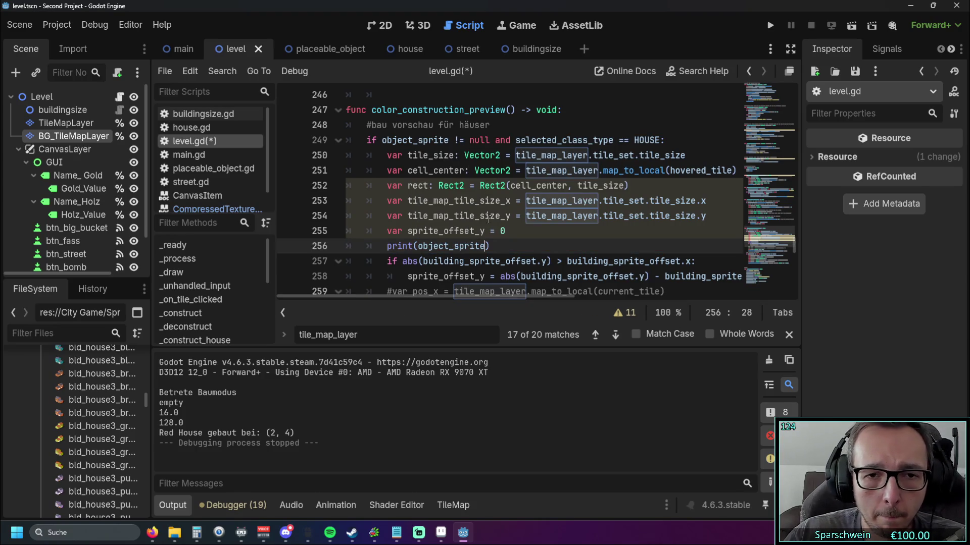
- Run the game, place a red house, and review the logged red_house_1x1.png texture in Output
key("F5")
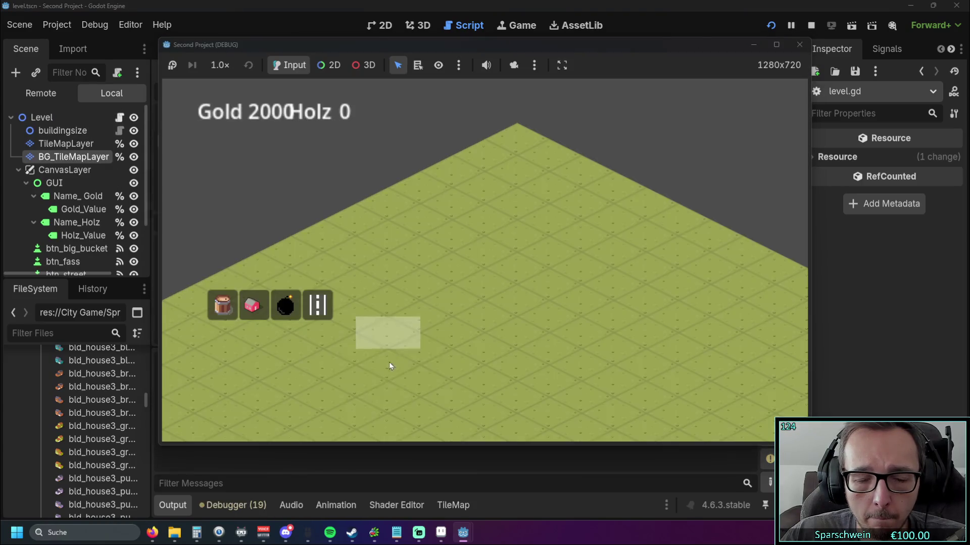
left_click(252, 305)
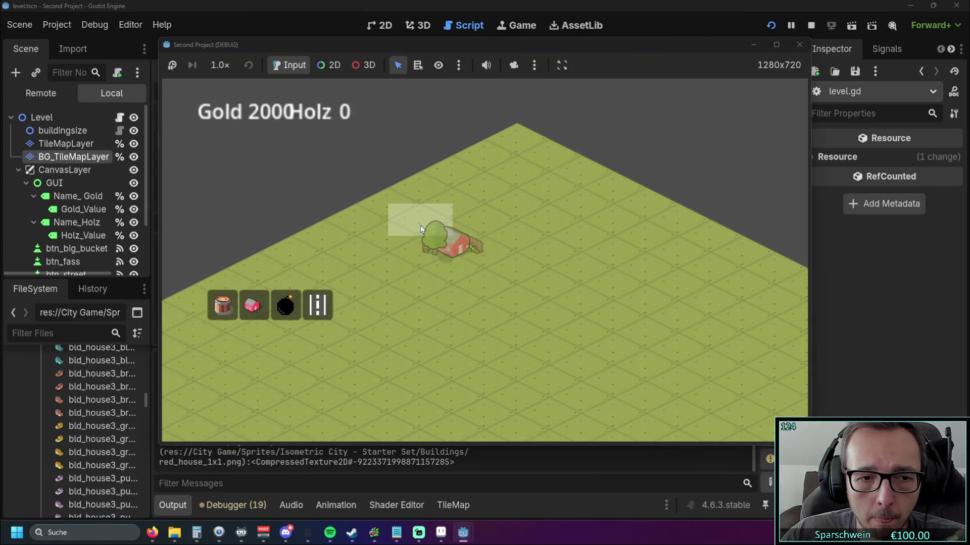
left_click(420, 225)
left_click(799, 45)
scroll(303, 430, "up", 5)
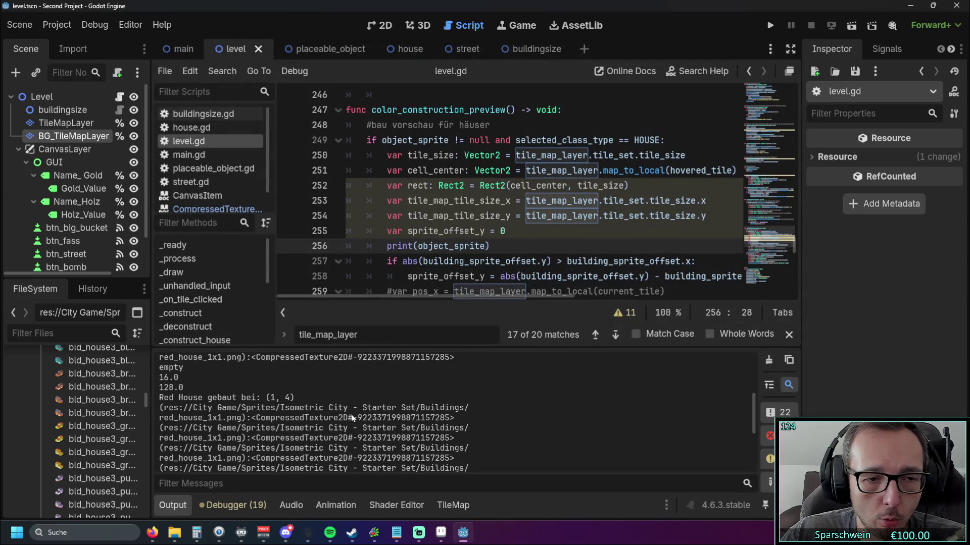
scroll(350, 414, "up", 10)
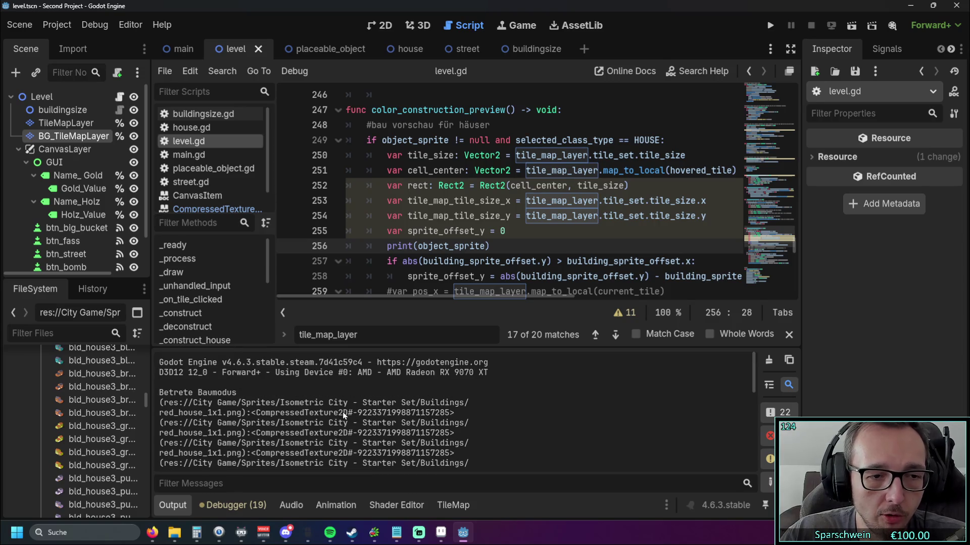
scroll(343, 415, "down", 5)
scroll(339, 415, "down", 1)
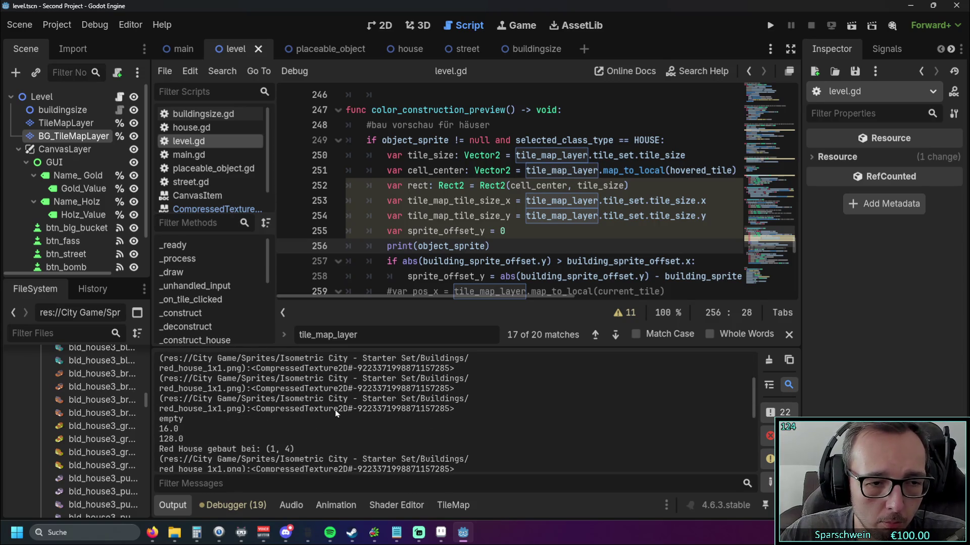
scroll(334, 409, "up", 2)
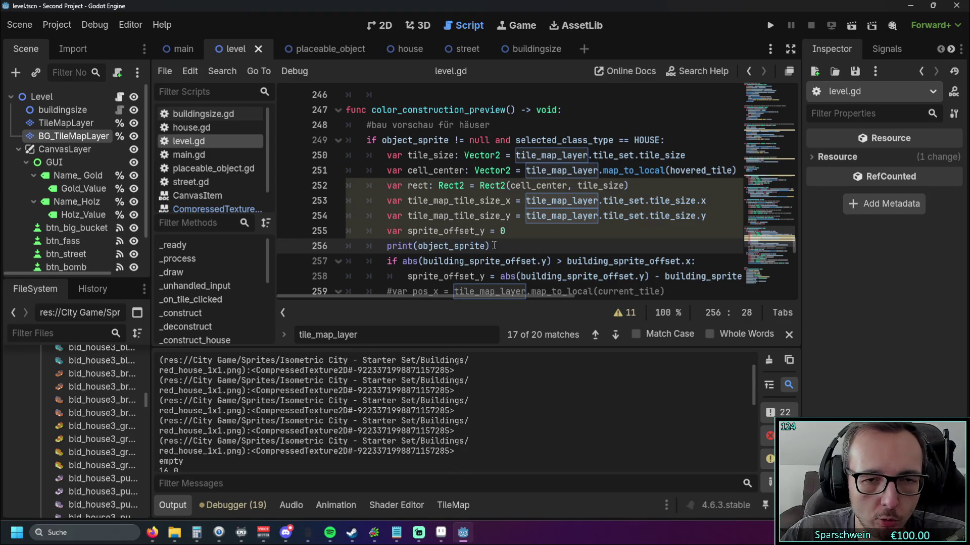
left_click_drag(486, 246, 419, 246)
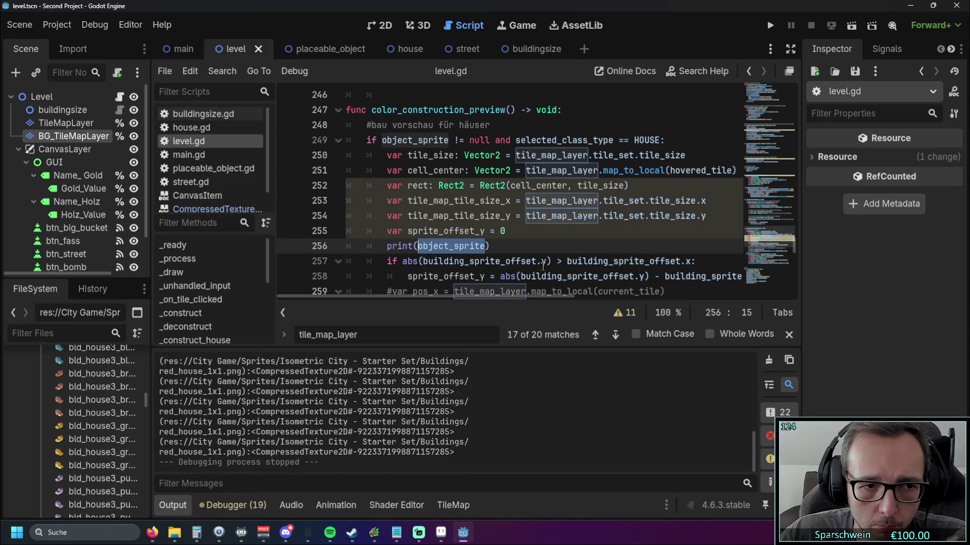
- Change the debug print to object_sprite.size and test-run the game, picking a house
left_click(488, 248)
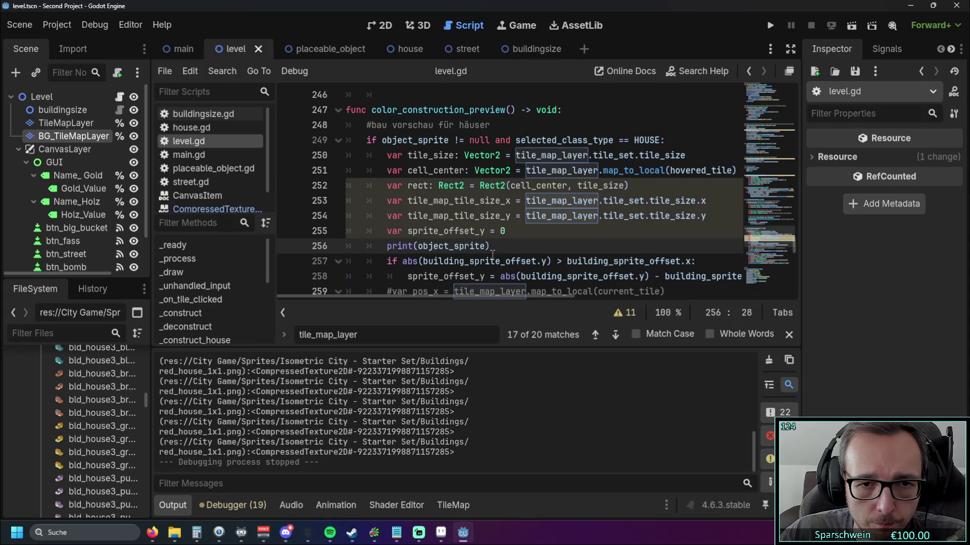
type(".size")
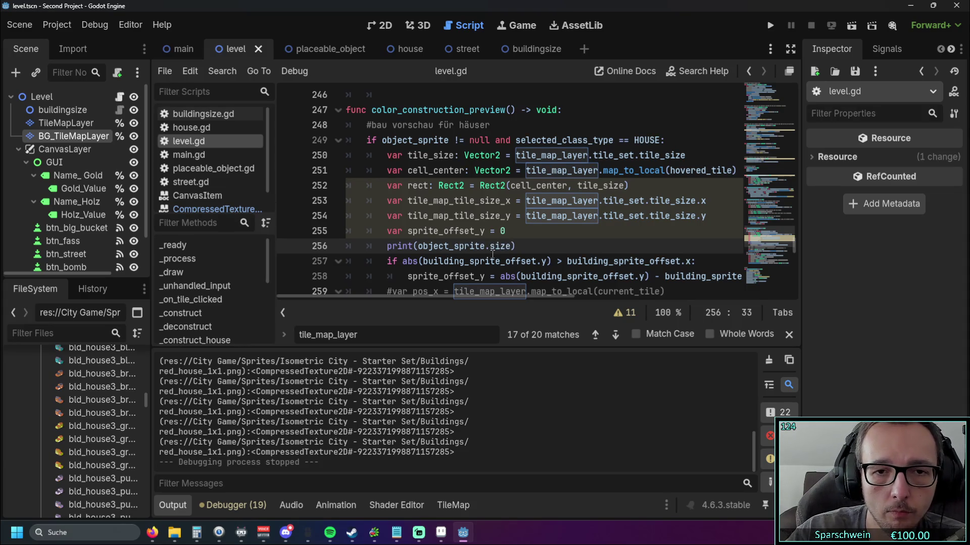
left_click(525, 226)
left_click(770, 25)
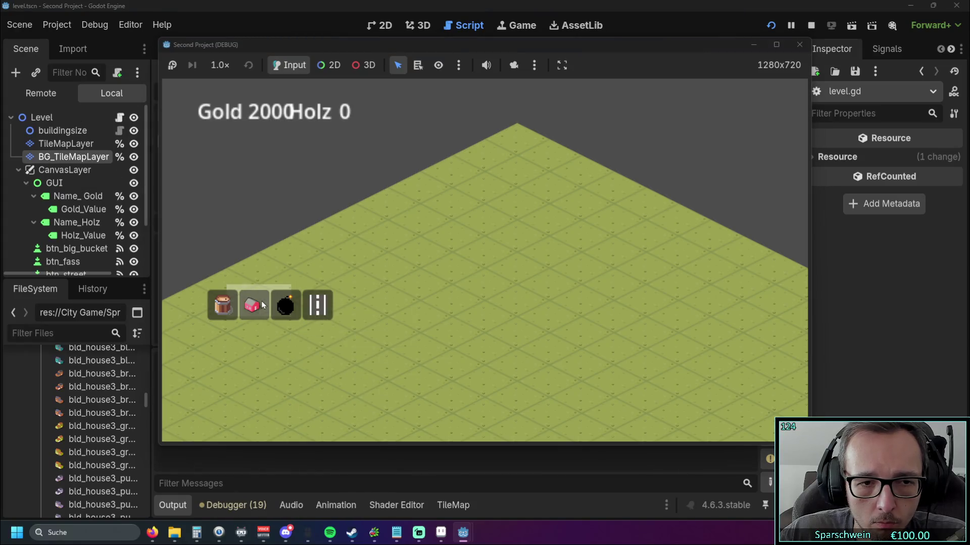
left_click(262, 305)
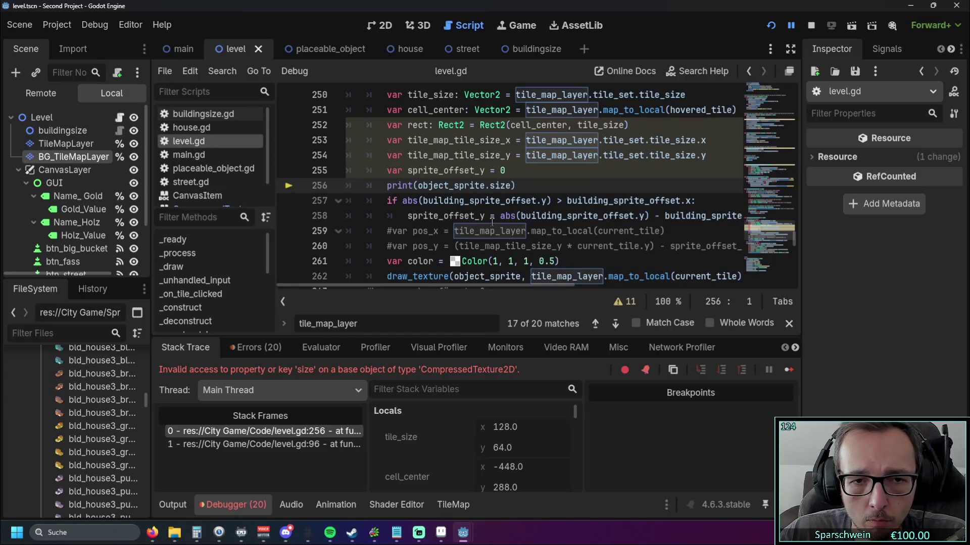
- Change the print to object_sprite.texture.size and relaunch the game to pick a house
left_click(488, 186)
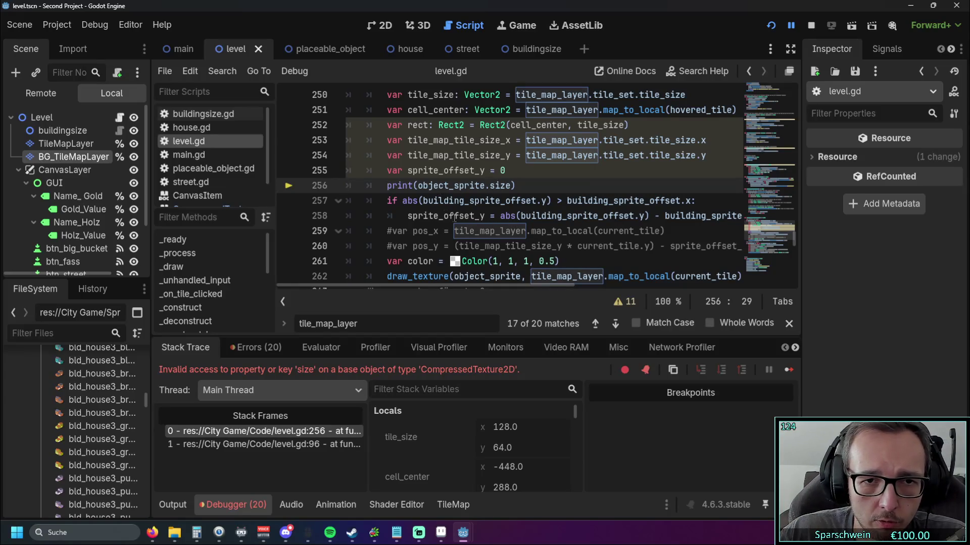
type("texture.")
left_click(610, 182)
left_click(773, 28)
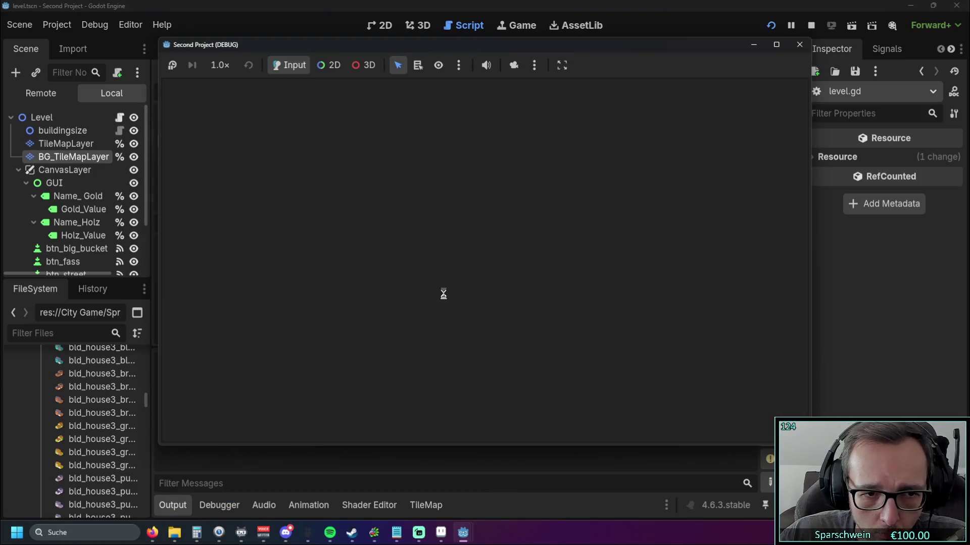
left_click(253, 305)
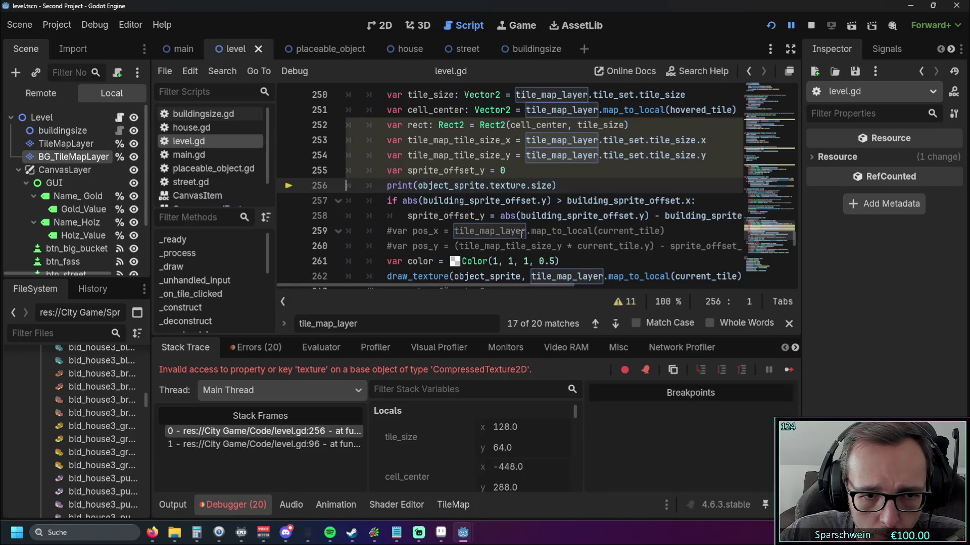
- Check the house scene briefly, then return to the level scene
mouse_move(520, 233)
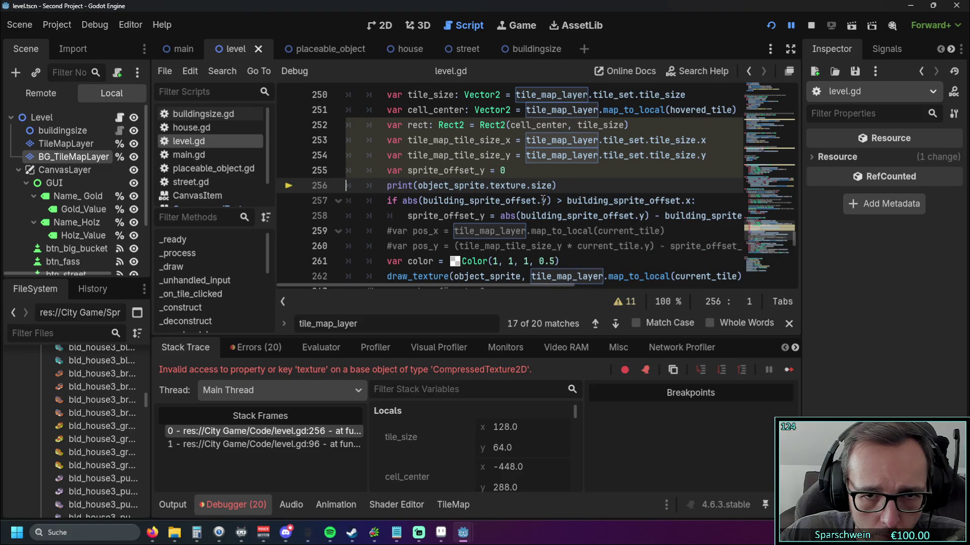
mouse_move(541, 200)
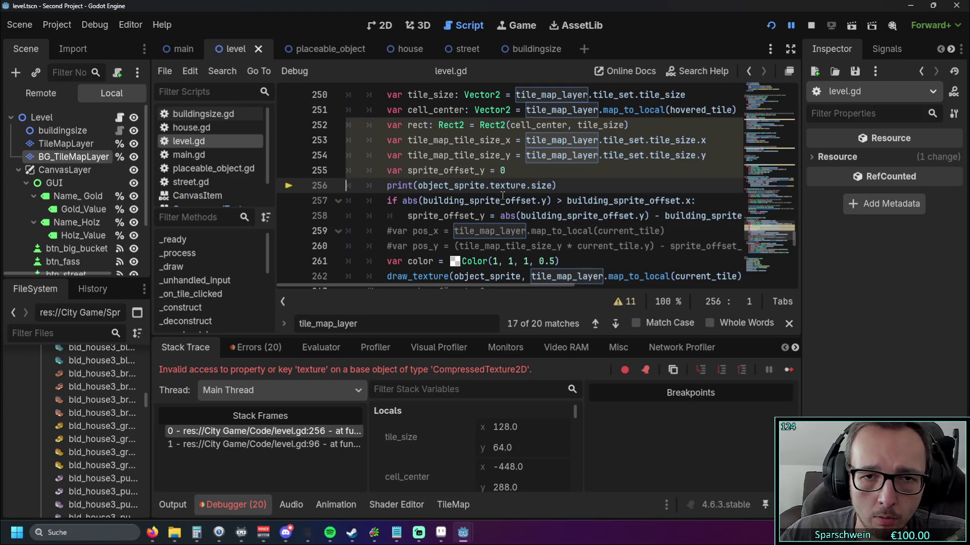
mouse_move(506, 198)
scroll(601, 222, "up", 1)
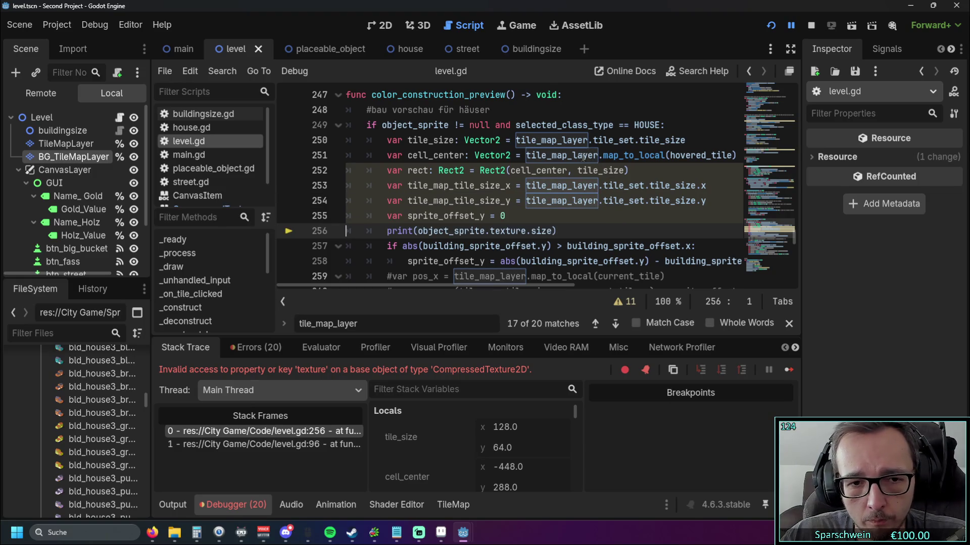
mouse_move(579, 160)
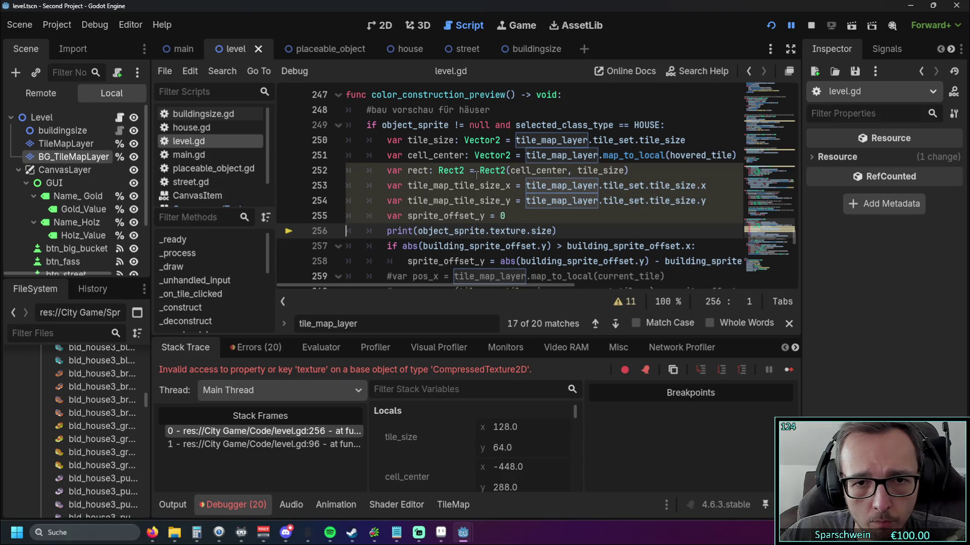
mouse_move(406, 59)
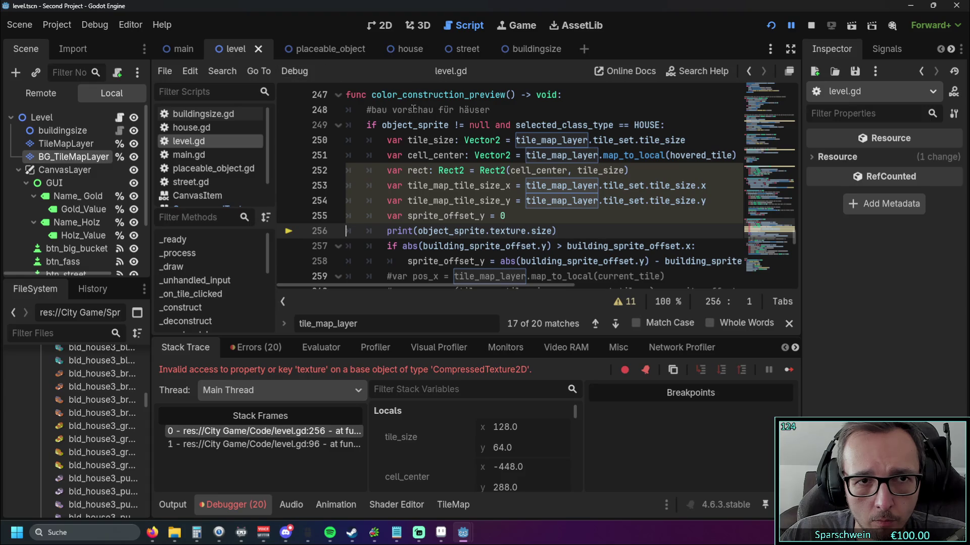
mouse_move(472, 197)
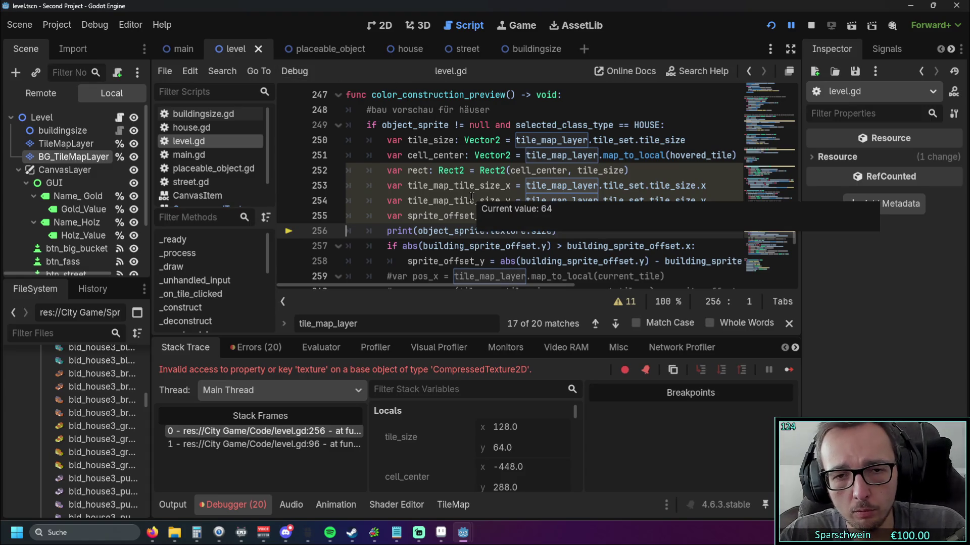
left_click(399, 54)
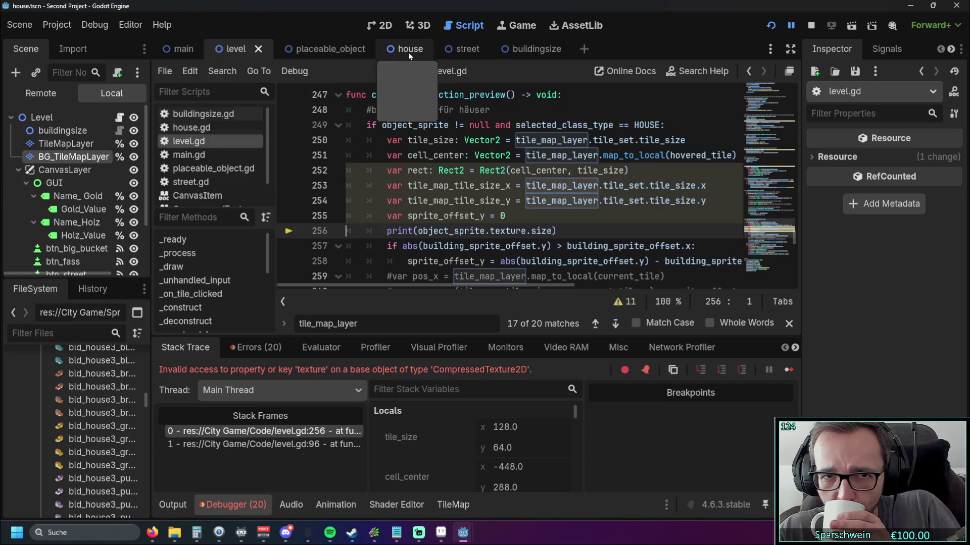
left_click(233, 50)
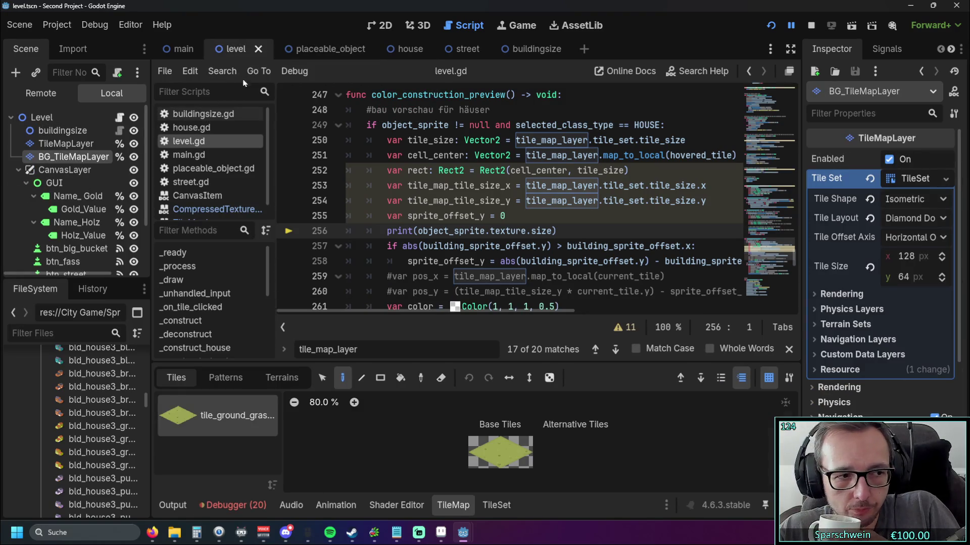
- Switch the print to get_size(), drop 'texture', and test by placing a red house
left_click(529, 231)
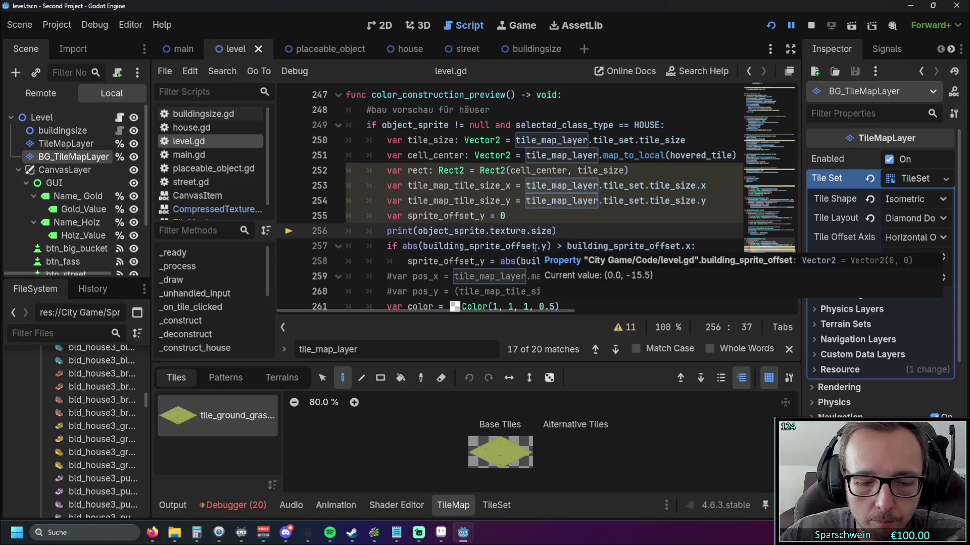
type("get_")
left_click(771, 25)
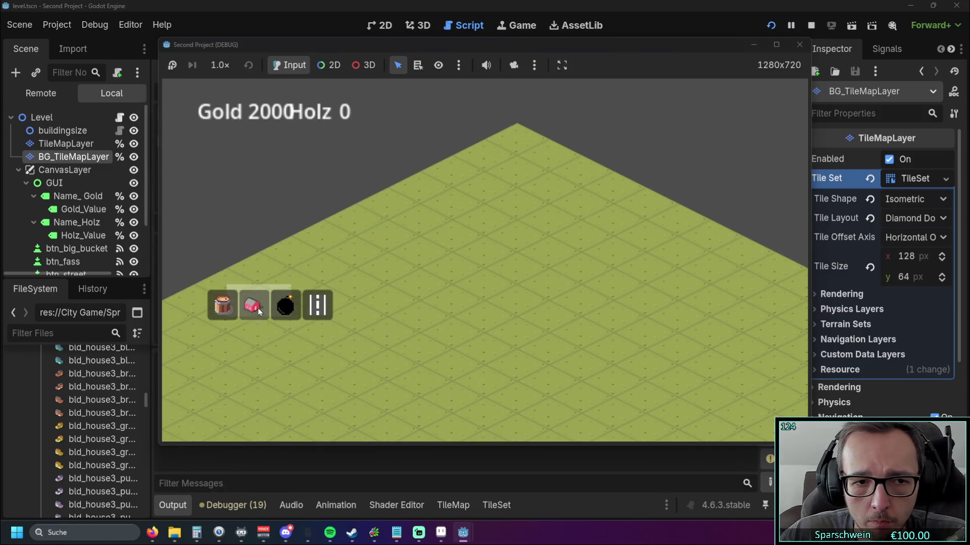
left_click(259, 312)
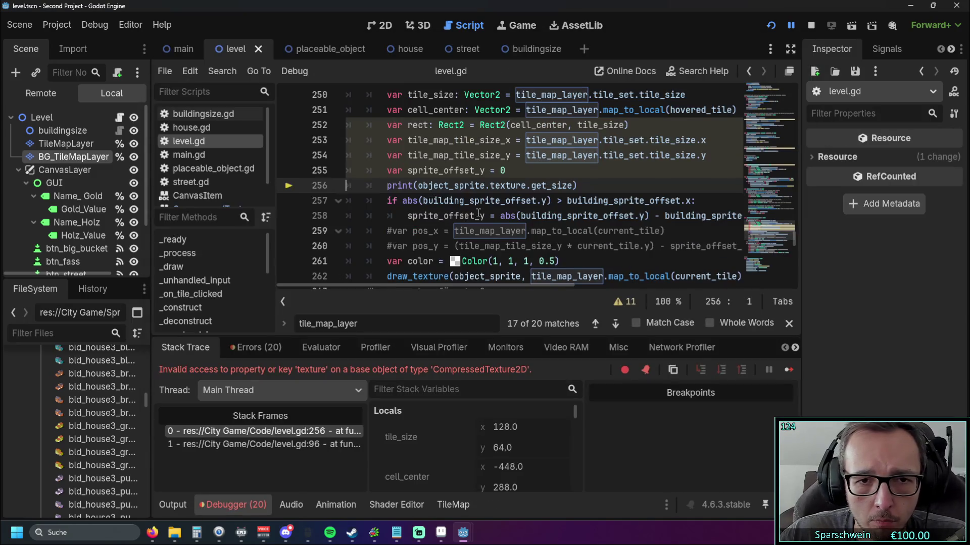
mouse_move(527, 231)
left_mouse_down()
mouse_move(463, 232)
mouse_move(491, 234)
left_mouse_up()
key("BackSpace")
key("BackSpace")
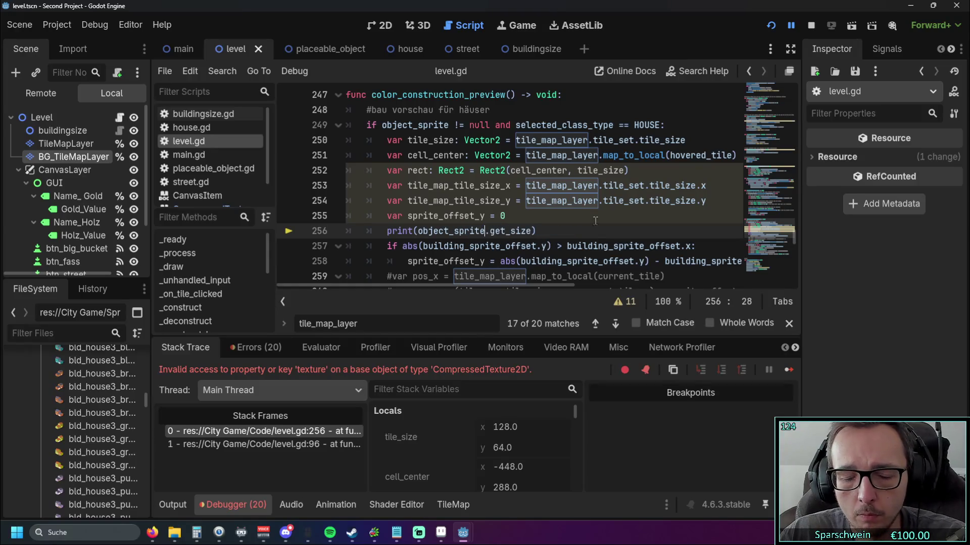
left_click(769, 26)
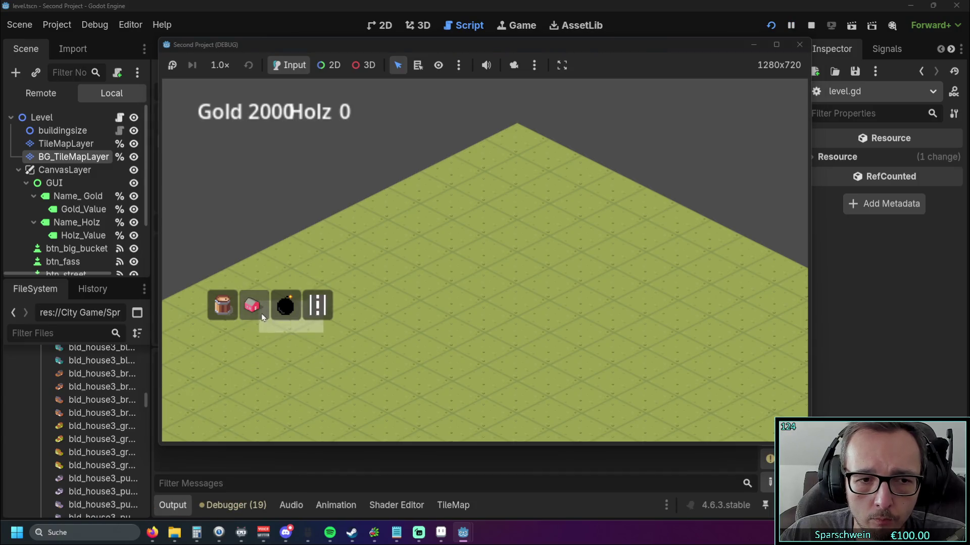
left_click(252, 305)
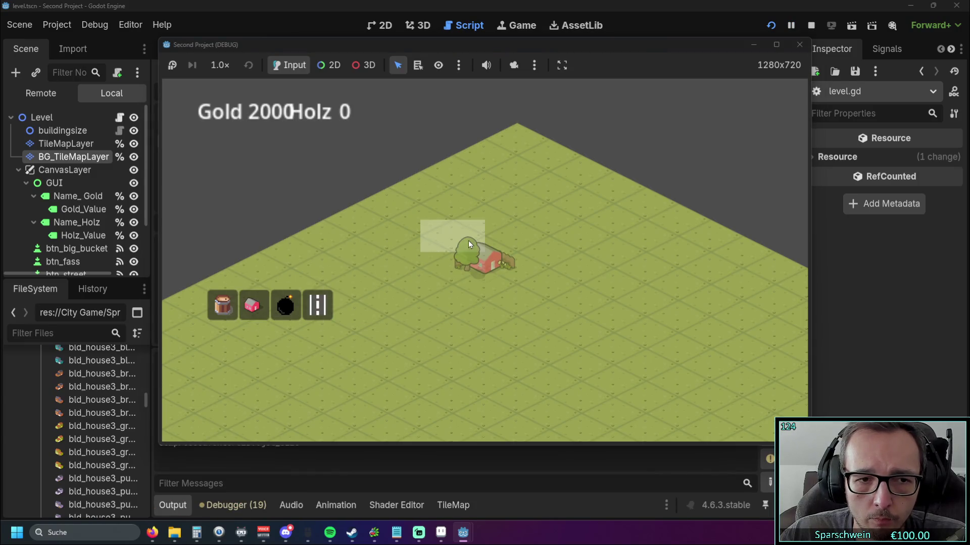
left_click(468, 241)
left_click(799, 45)
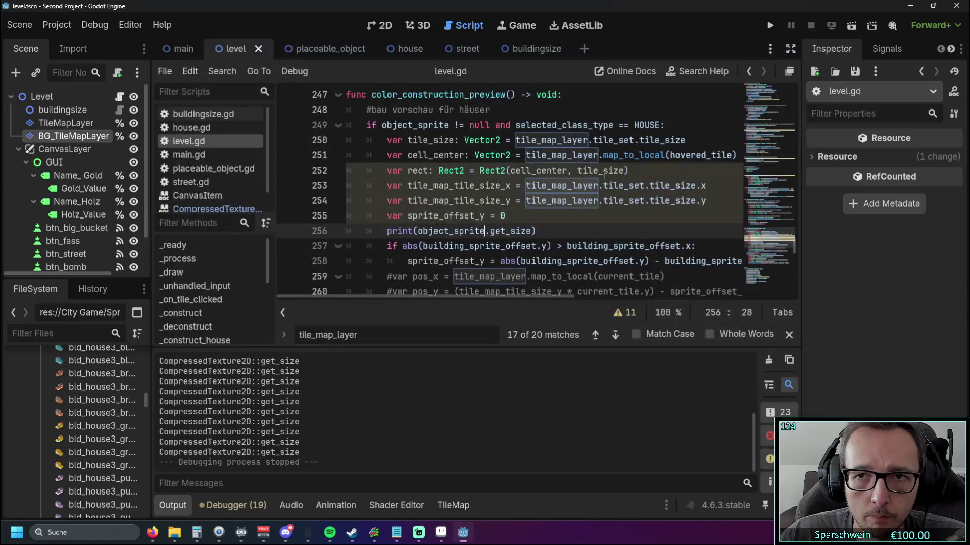
- Run the game again with print(object_sprite.get_size()) and place a red house on the map
scroll(299, 419, "up", 3)
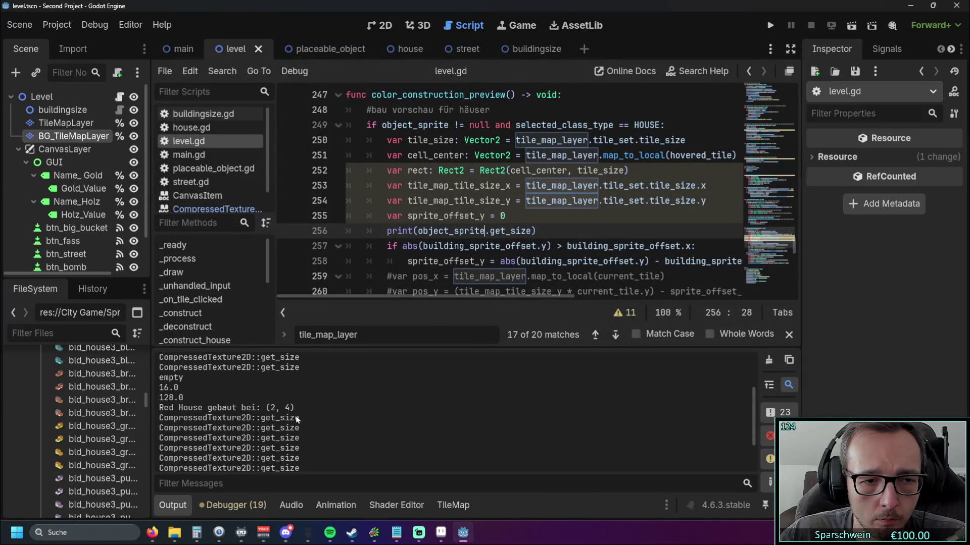
scroll(296, 421, "up", 2)
scroll(292, 422, "down", 1)
scroll(292, 422, "up", 2)
scroll(292, 421, "down", 2)
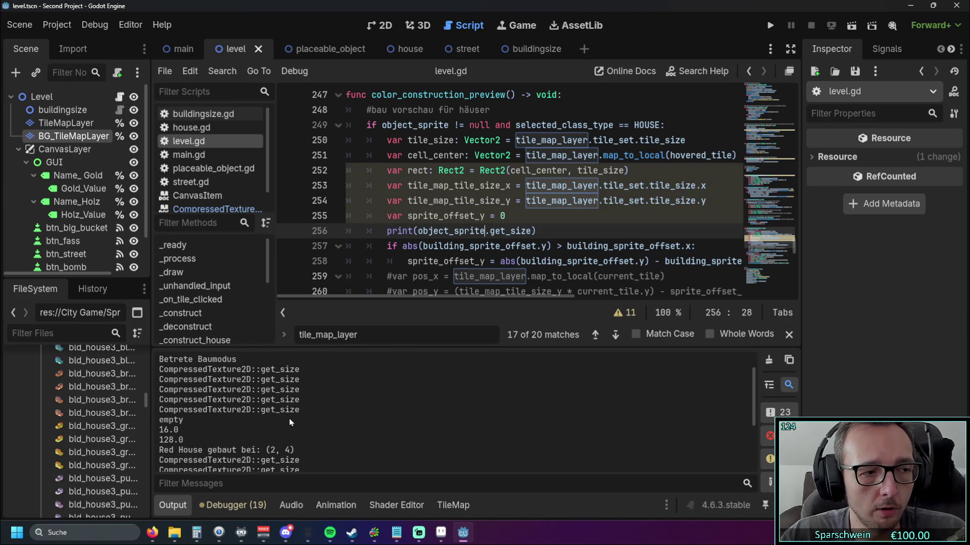
left_click(534, 231)
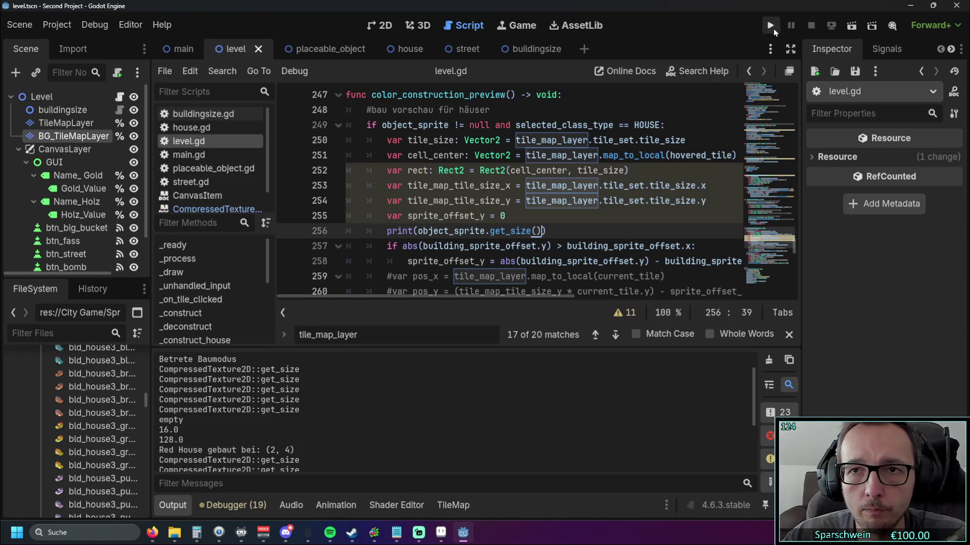
left_click(771, 26)
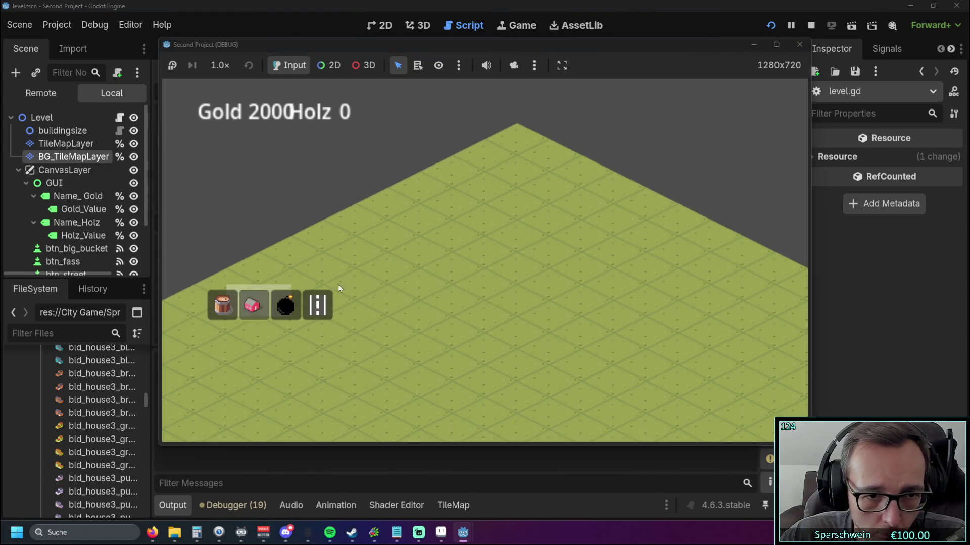
left_click(454, 283)
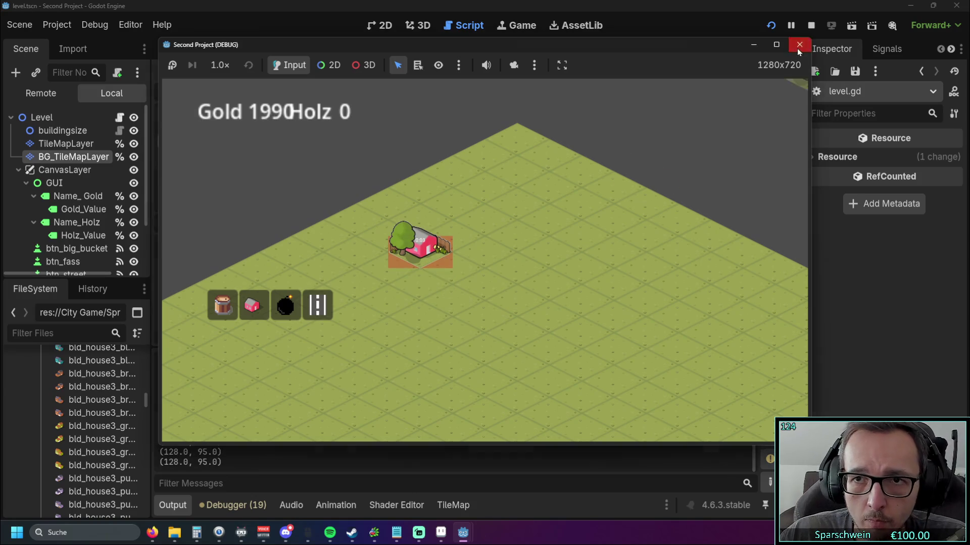
- Stop the Second Project (DEBUG) game, leaving the (128.0, 95.0) size lines in Output
left_click(799, 45)
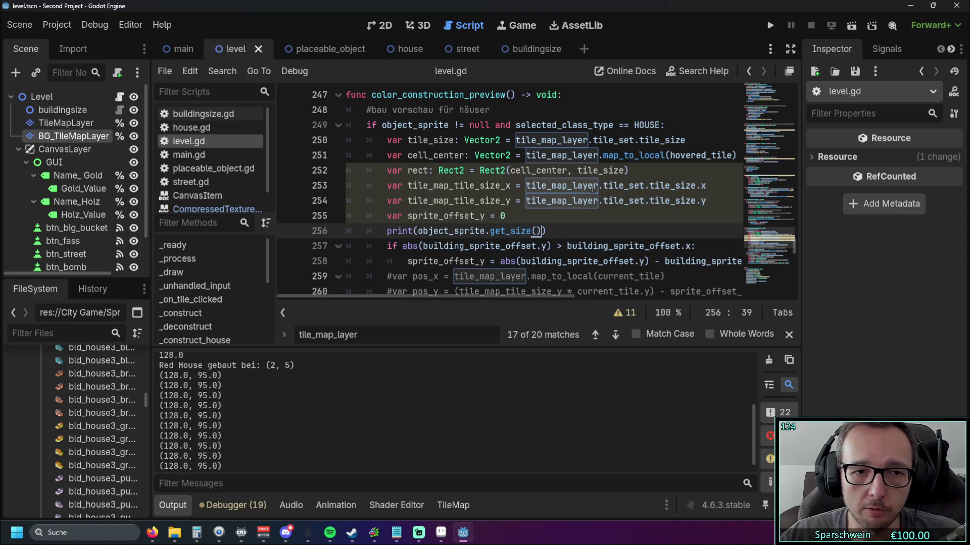
mouse_move(593, 188)
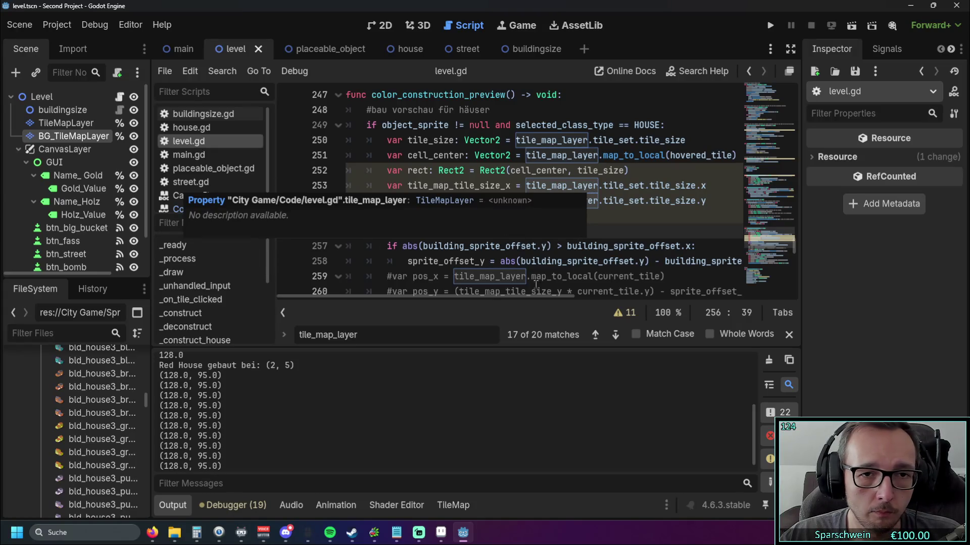
- Set the draw_texture position on line 262 to object_sprite.get_size()/2 and test-place a house
type(")")
scroll(574, 240, "down", 1)
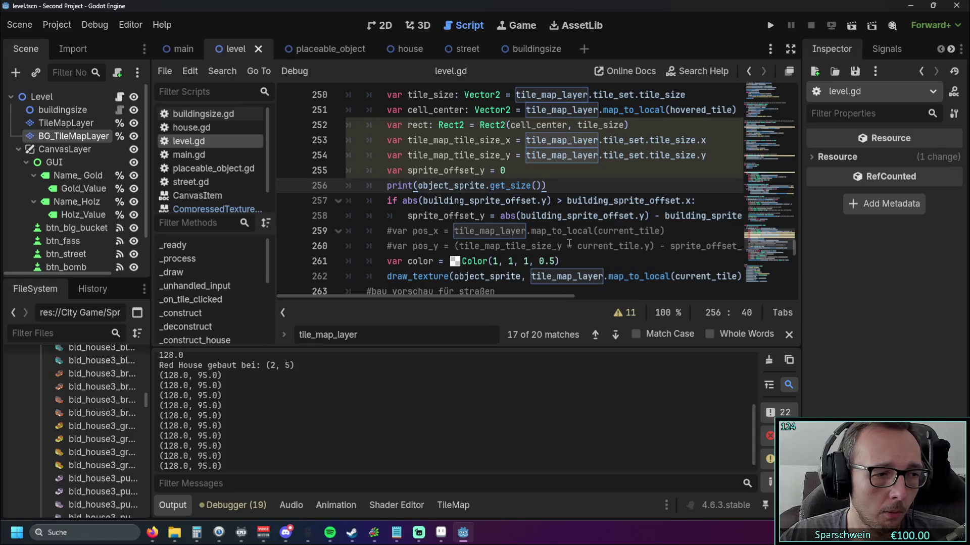
mouse_move(449, 296)
left_mouse_down()
mouse_move(477, 297)
mouse_move(448, 300)
left_mouse_up()
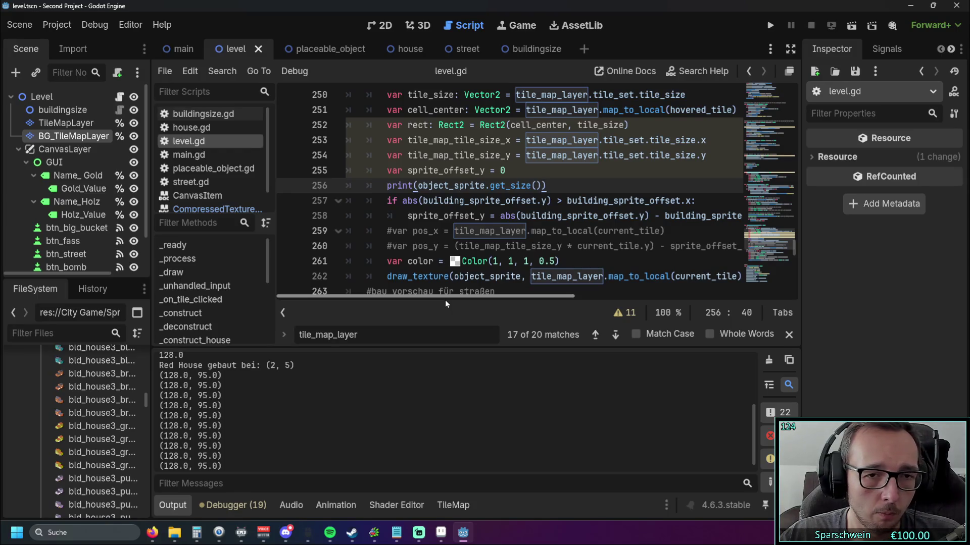
left_click_drag(418, 186, 543, 187)
key("ctrl+c")
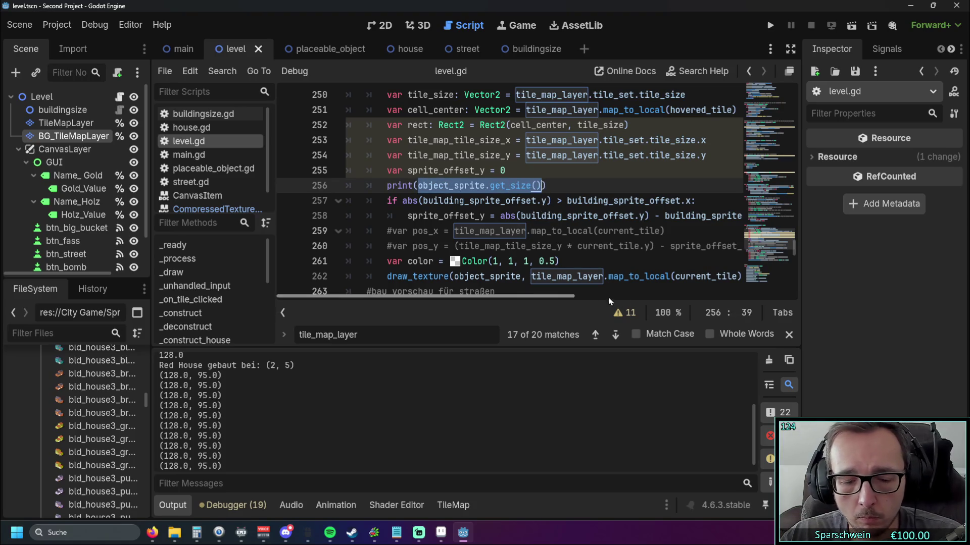
left_click_drag(525, 297, 716, 277)
left_click(508, 276)
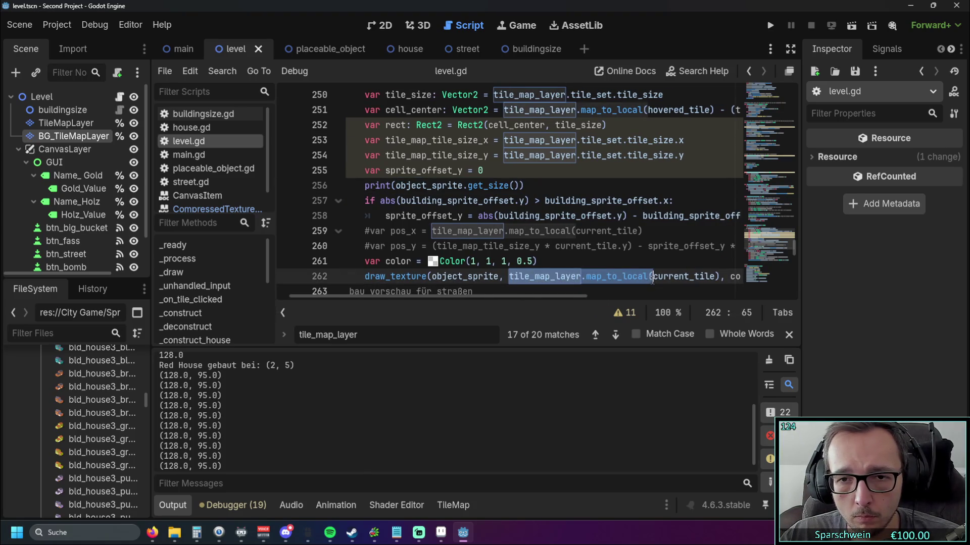
key("ctrl+v")
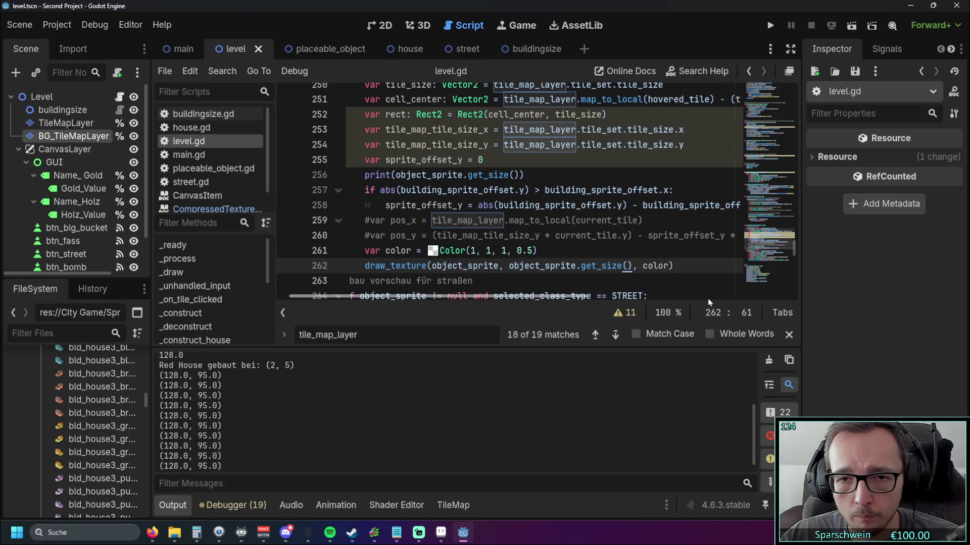
type("/2")
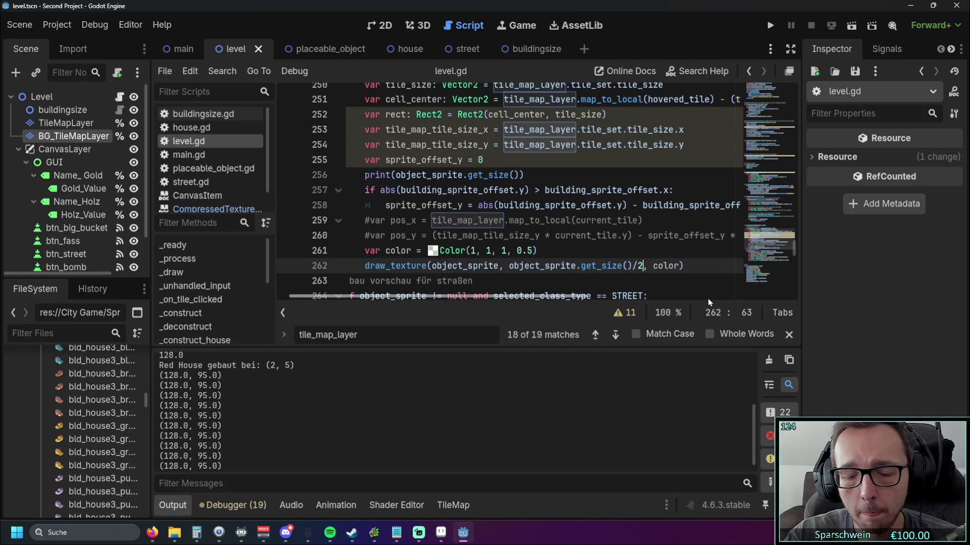
key("F5")
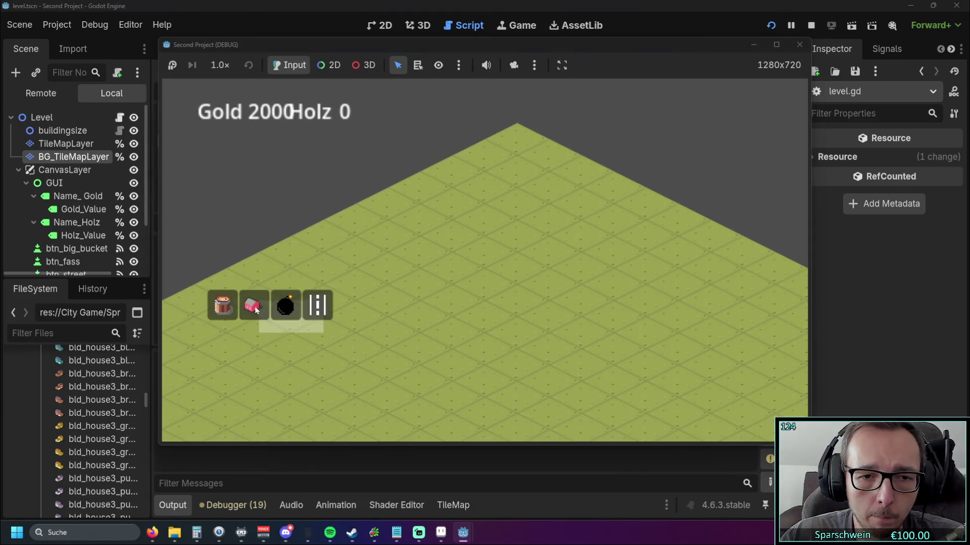
left_click(549, 169)
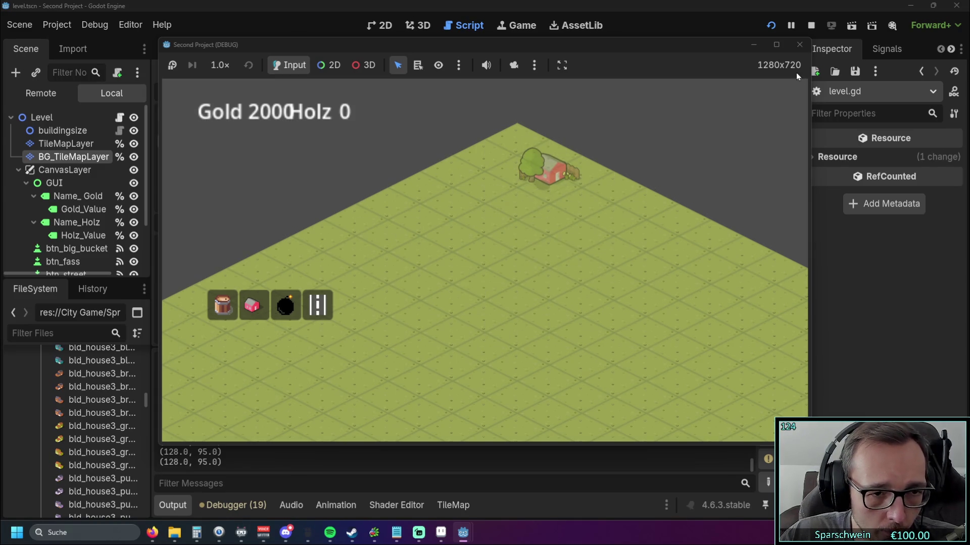
- Remove the /2 from the draw position and briefly relaunch the game to check the preview
left_click(799, 45)
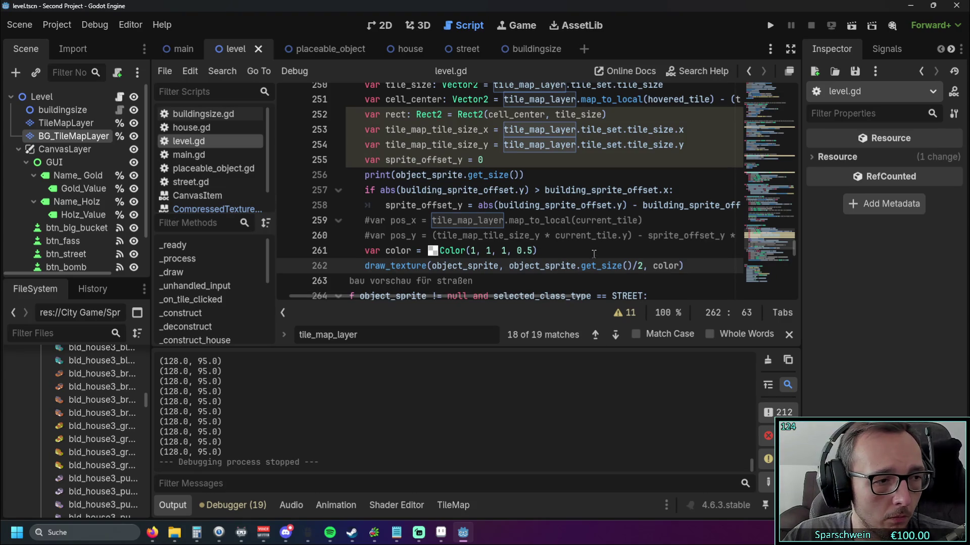
key("BackSpace")
key("BackSpace")
left_click(771, 27)
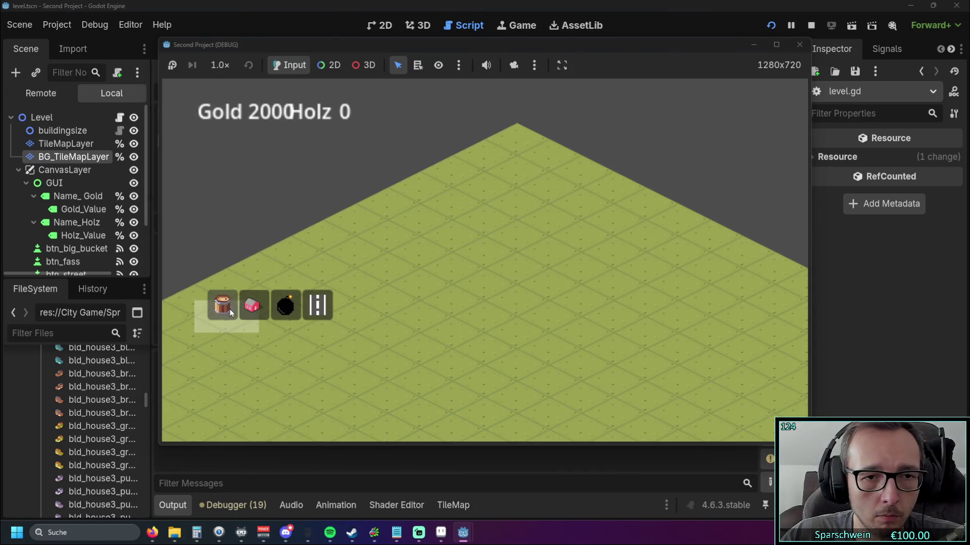
left_click(230, 312)
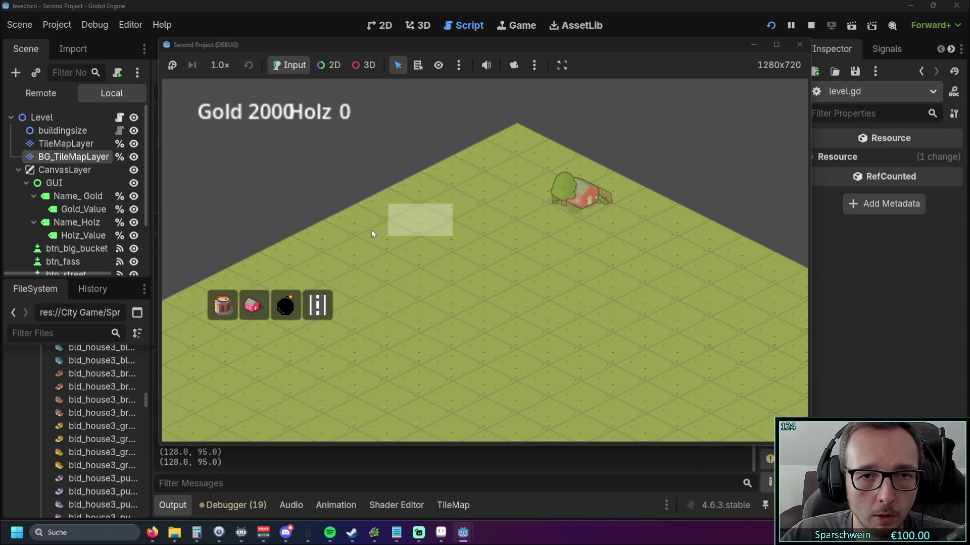
key("F8")
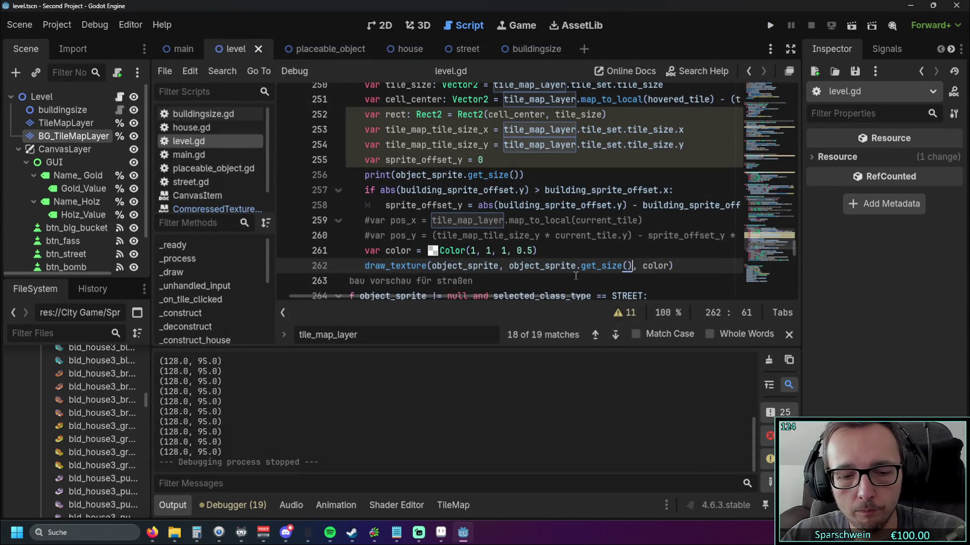
- Restore map_to_local(current_tile) and subtract object_sprite.get_size() from it on line 262
key("ctrl+z")
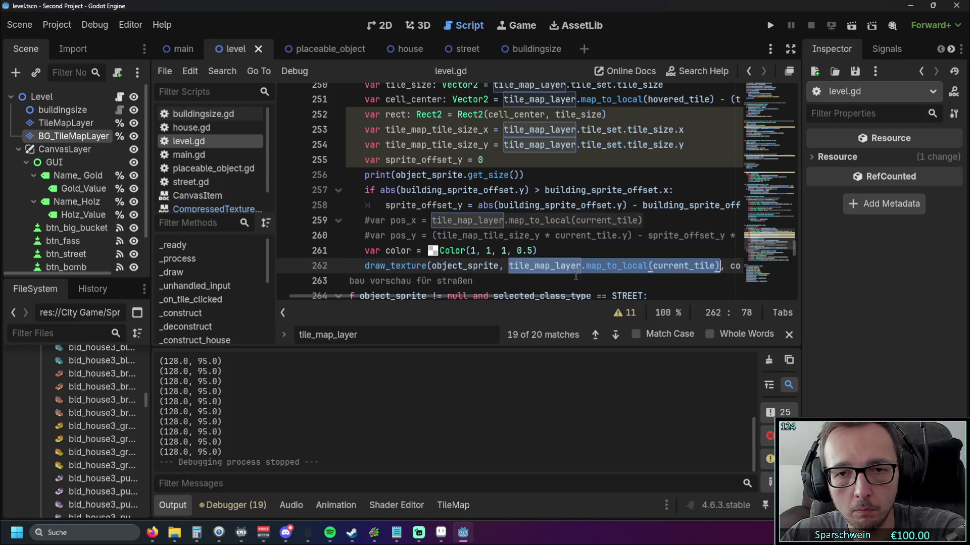
left_click(720, 265)
left_click_drag(543, 302, 597, 300)
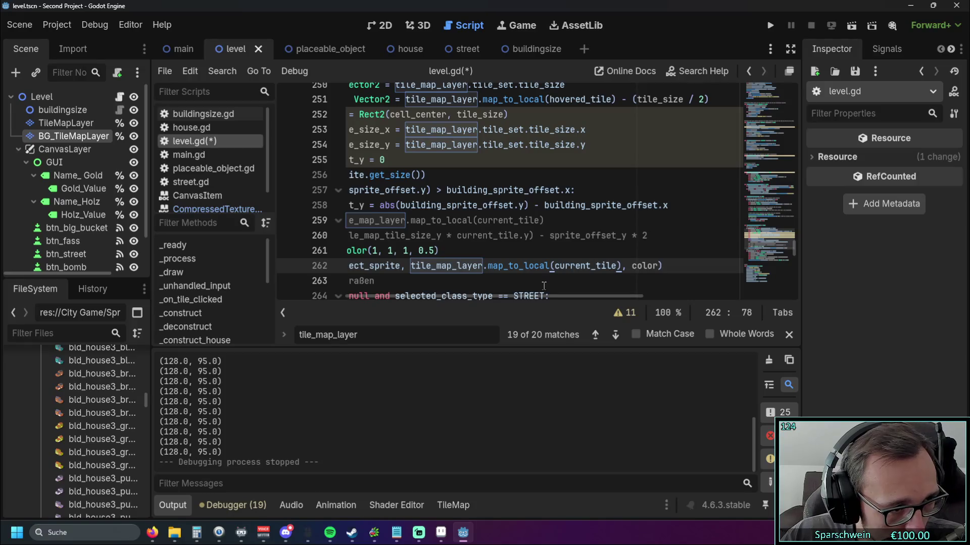
type("object_sprite.get_size()")
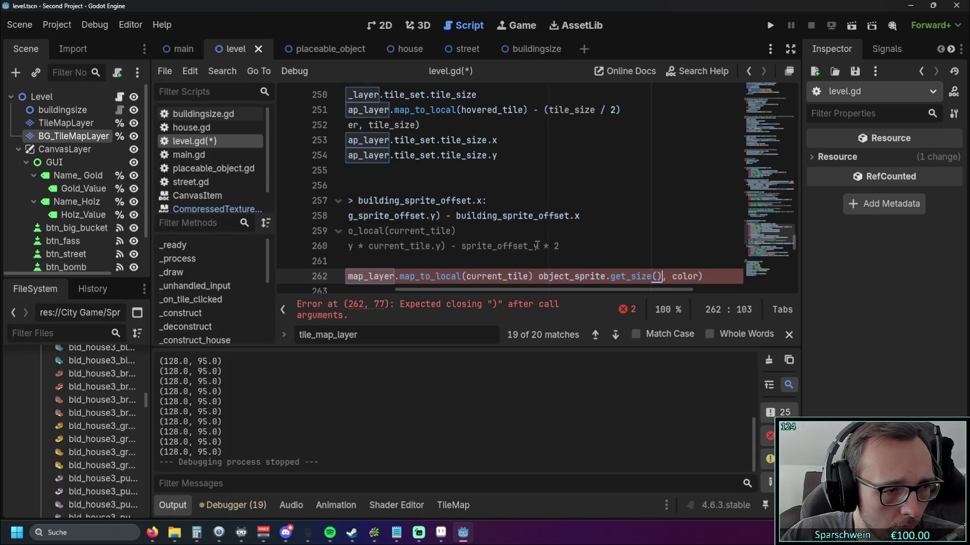
left_click(538, 275)
type("-")
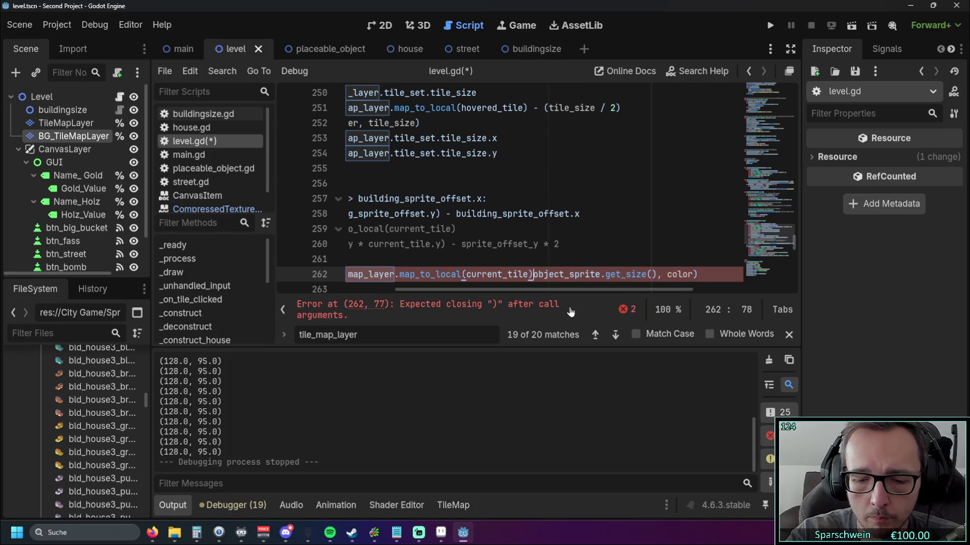
left_click(672, 278)
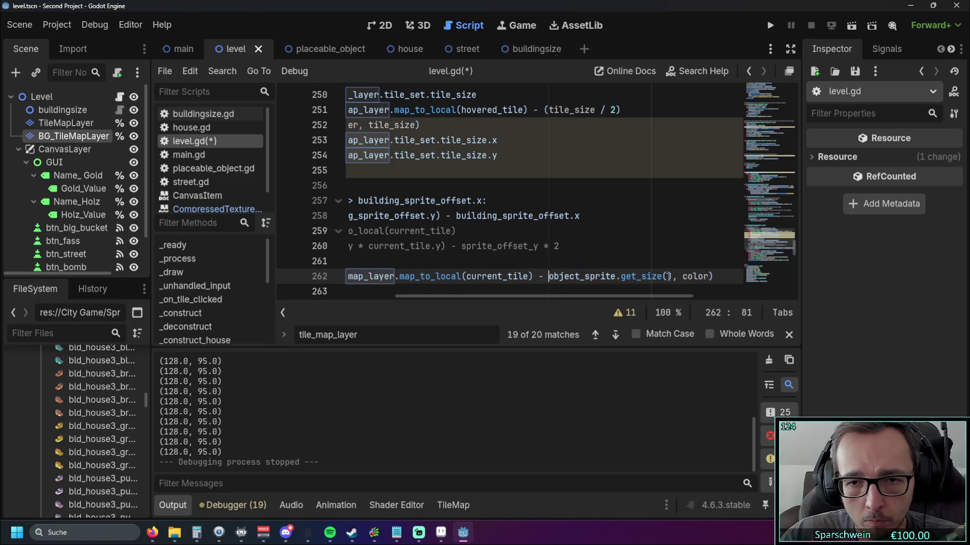
type(")")
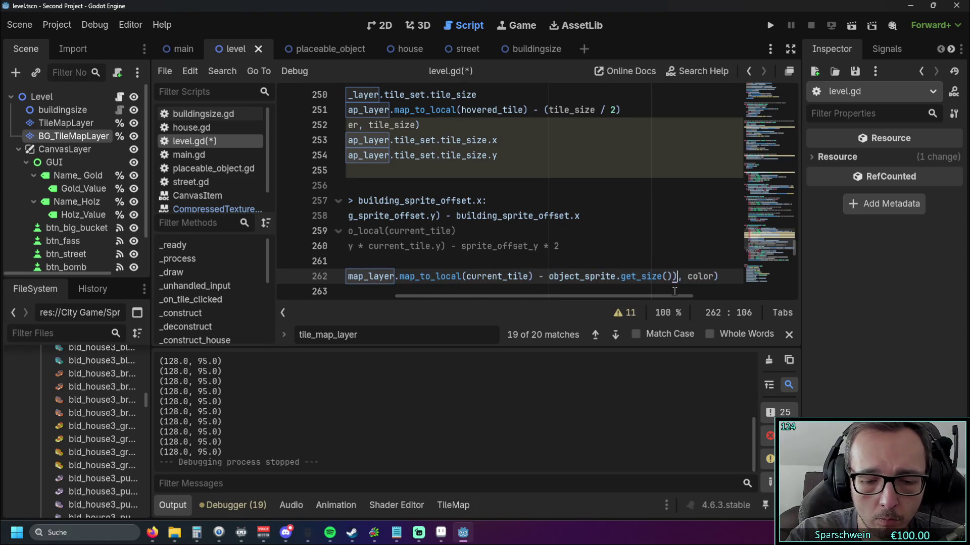
key("Left")
key("Left")
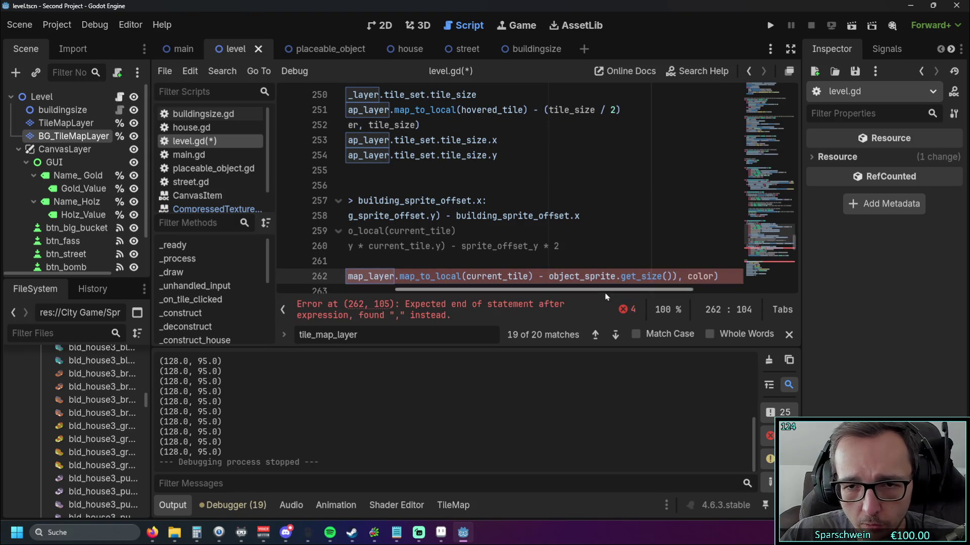
- Wrap the position expression in parentheses, divide it by 2, and launch the game
left_click_drag(608, 296, 532, 293)
left_click(450, 276)
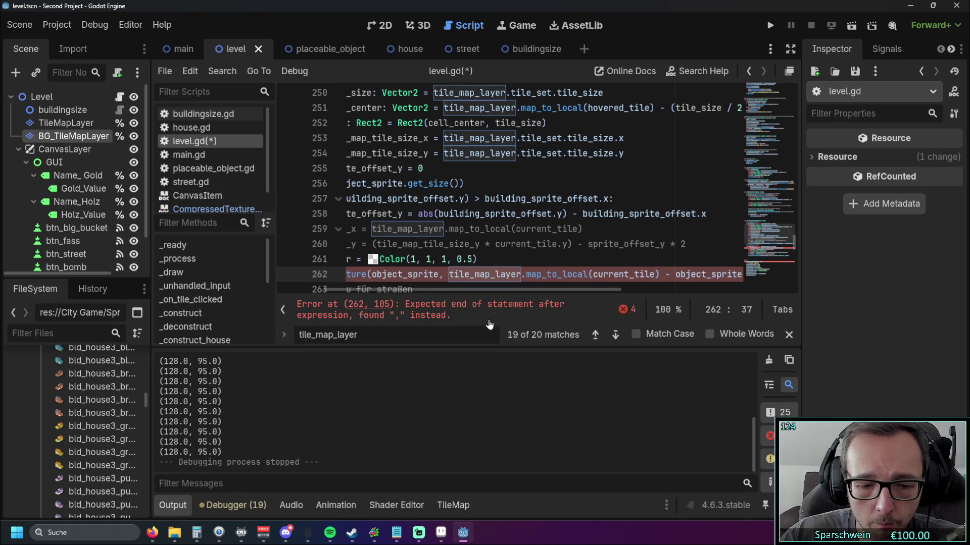
type("(")
scroll(455, 295, "right", 5)
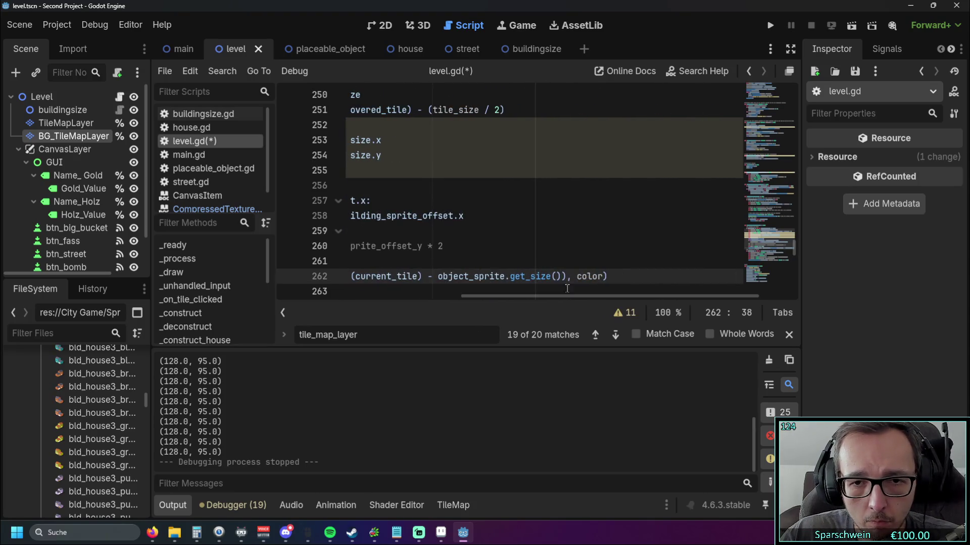
left_click(565, 276)
type("/2")
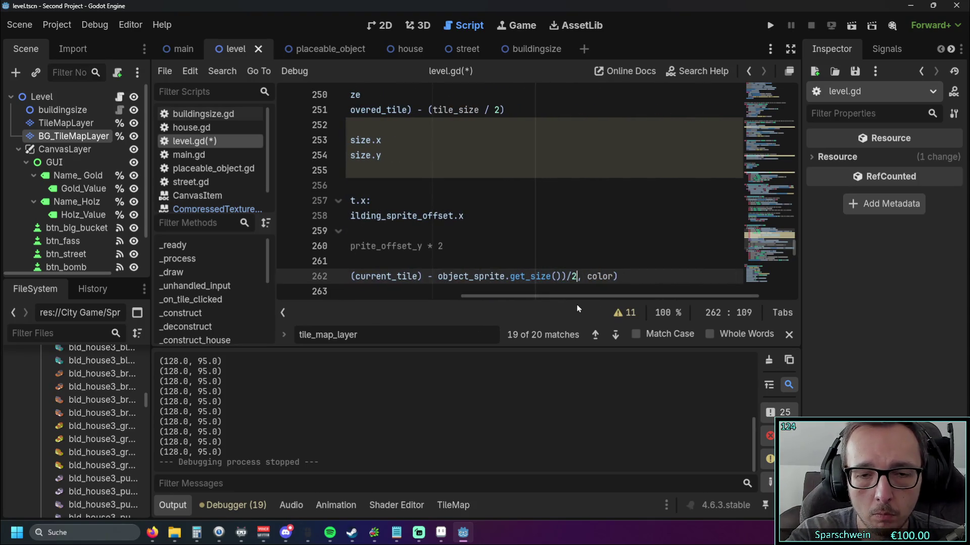
left_click(769, 27)
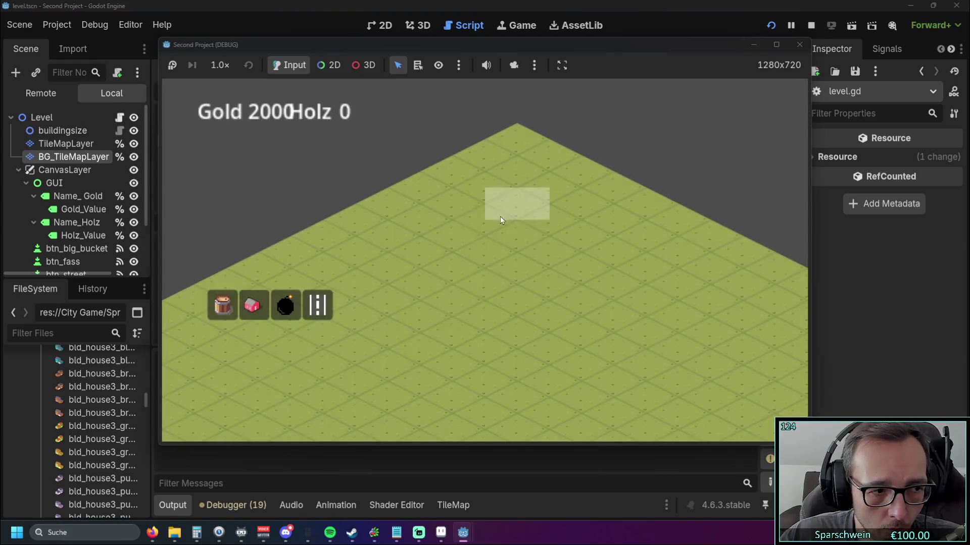
- Check the house preview, then remove the extra parentheses from the offset expression on line 262
left_click(252, 305)
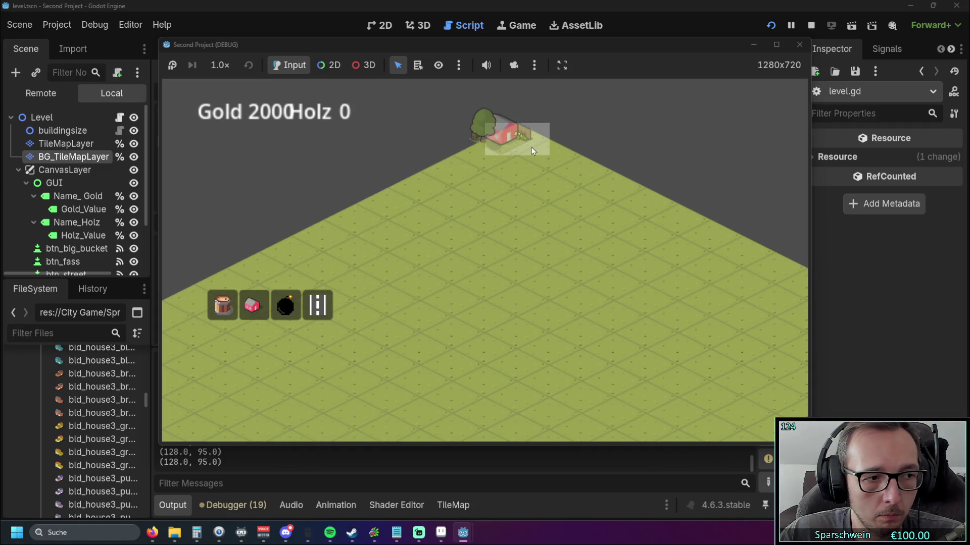
left_click(799, 45)
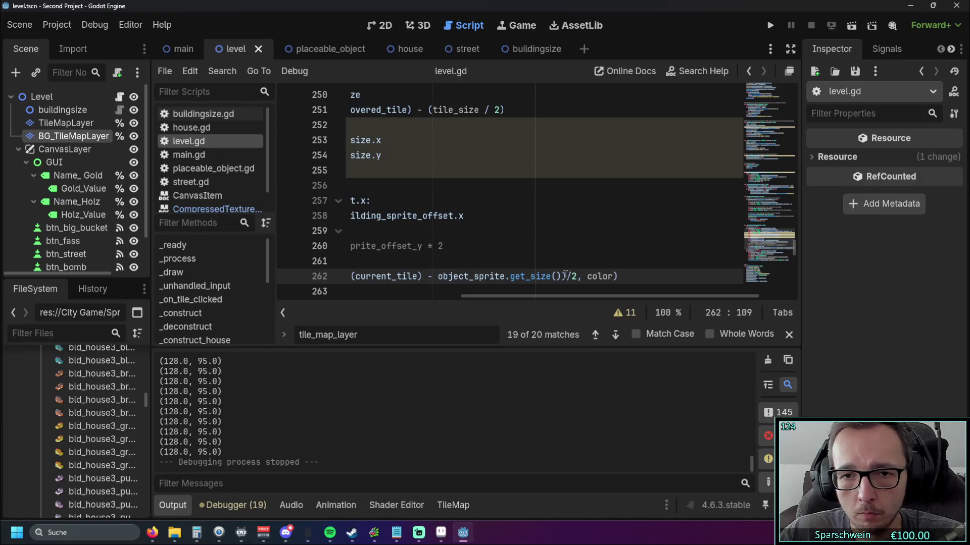
key("BackSpace")
mouse_move(530, 296)
left_mouse_down()
mouse_move(434, 293)
mouse_move(415, 273)
left_mouse_up()
left_click(415, 273)
key("BackSpace")
- Run the game, place and demolish Red Houses on the grid tiles, then close it
key("F5")
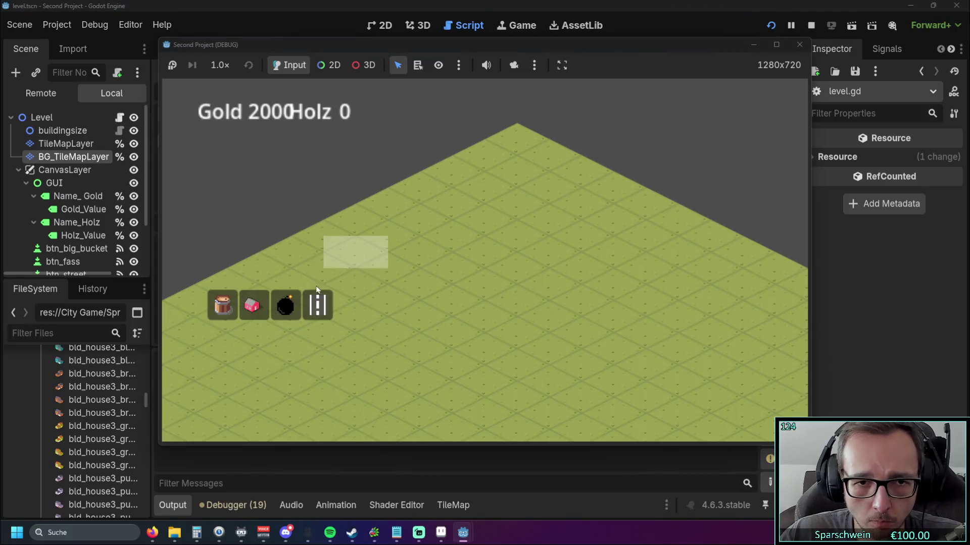
left_click(252, 305)
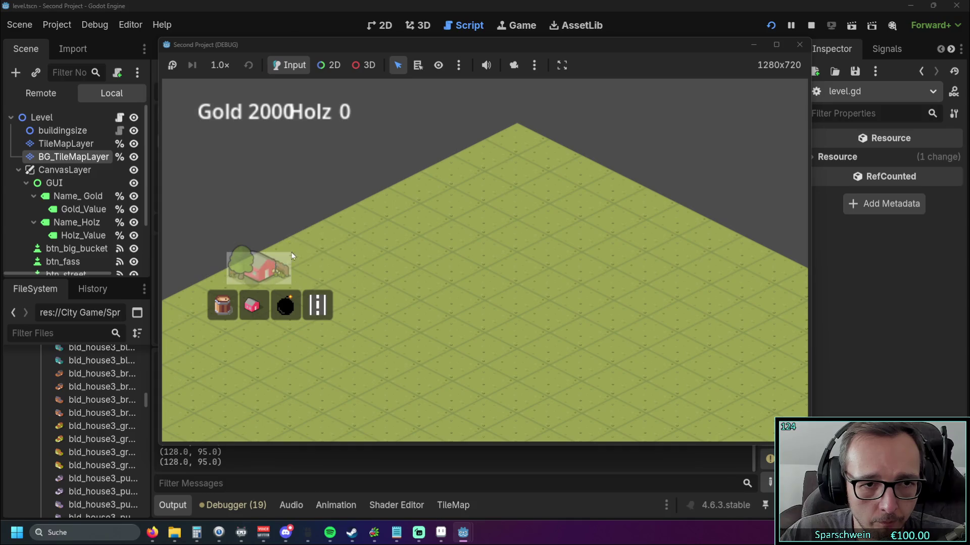
left_click(519, 144)
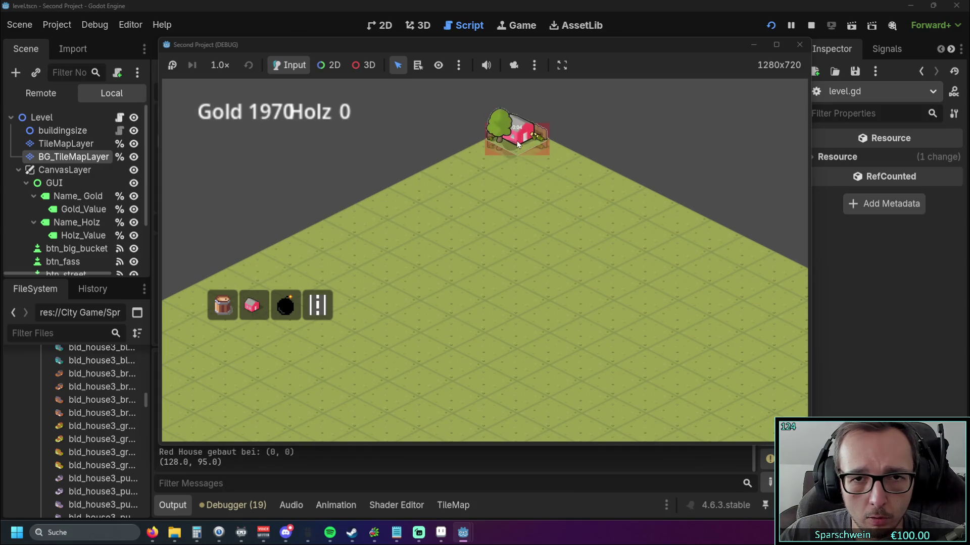
mouse_move(518, 145)
left_mouse_down()
mouse_move(485, 222)
mouse_move(489, 350)
left_mouse_up()
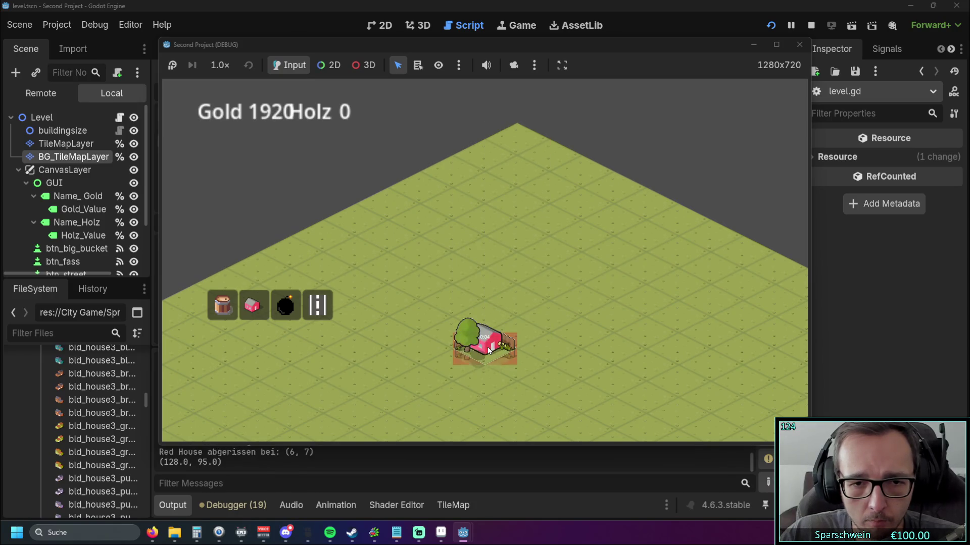
left_click(488, 349)
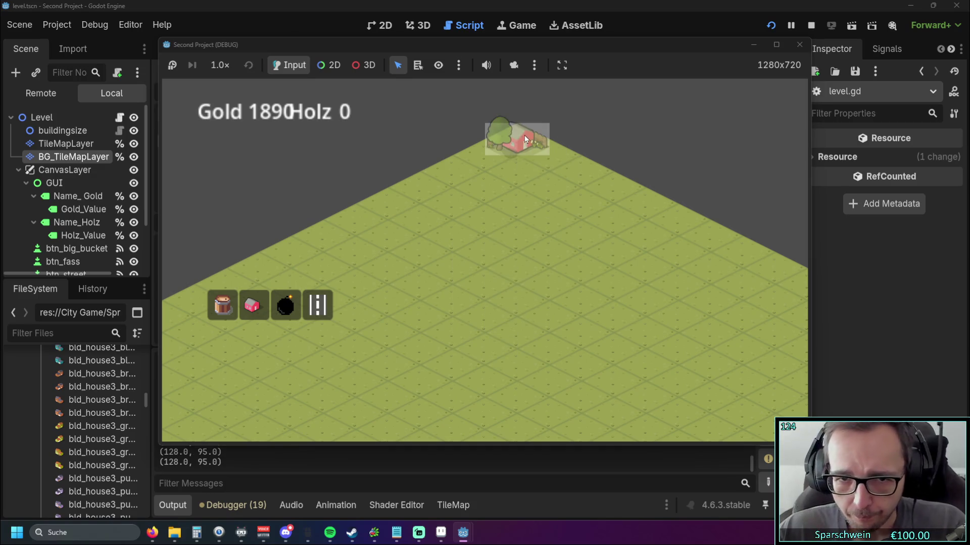
left_click(524, 135)
left_click(523, 135)
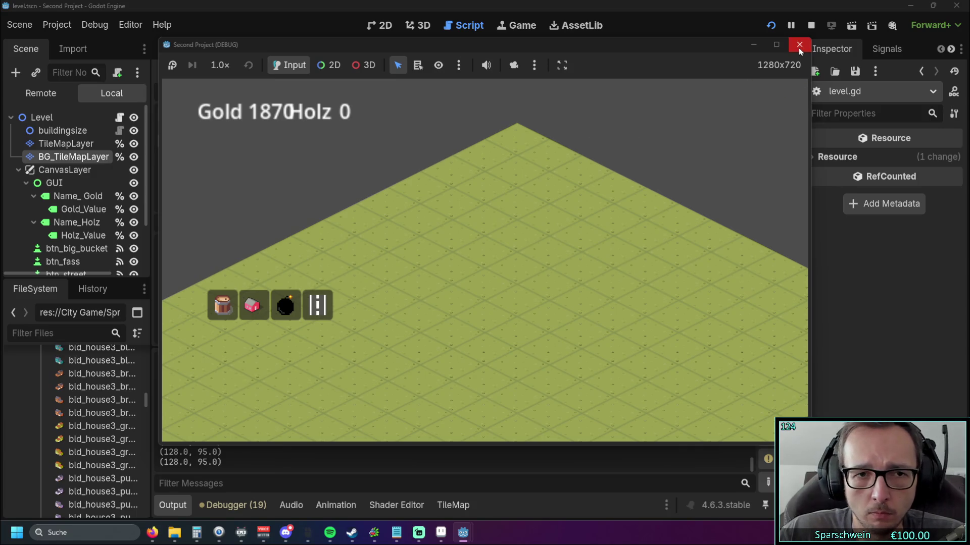
left_click(545, 129)
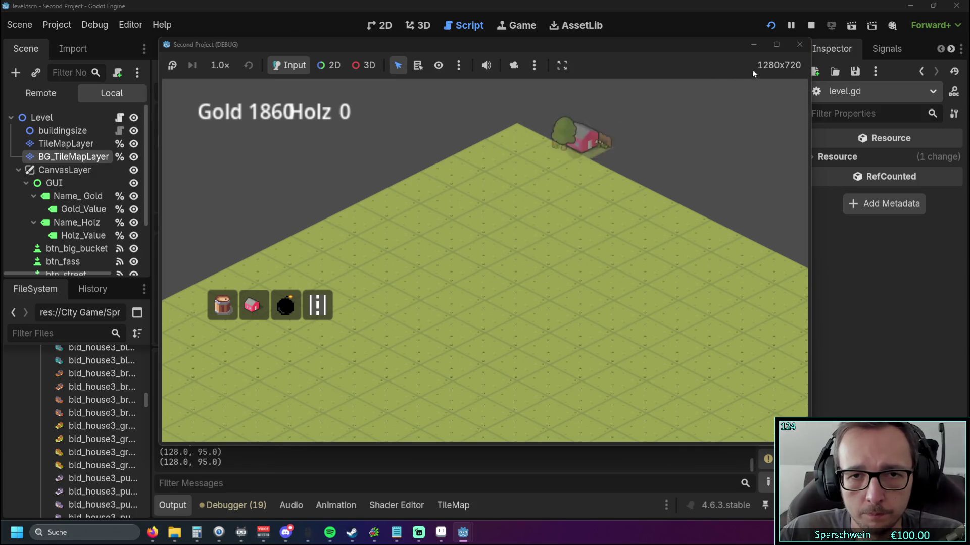
left_click(798, 49)
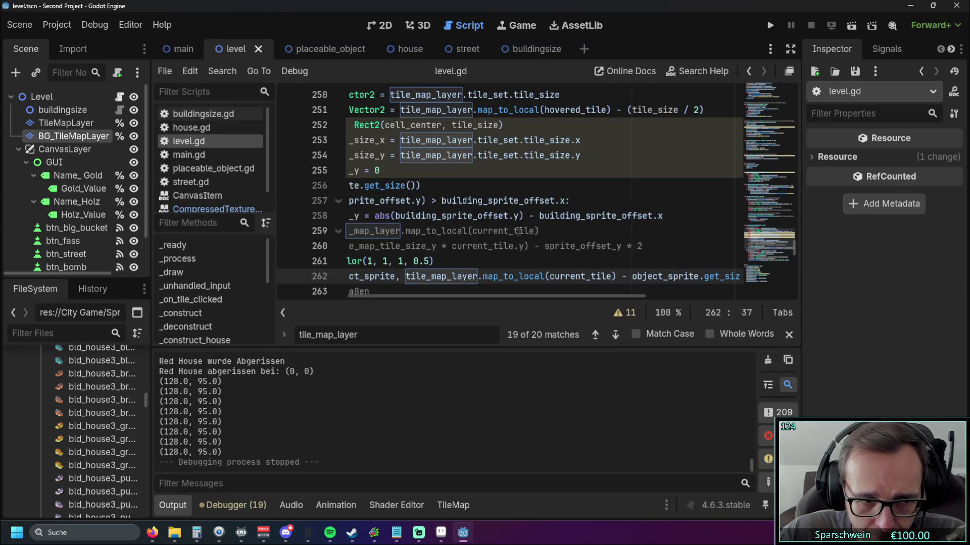
- Select the map_to_local(current_tile) expression around line 259 for reuse
mouse_move(444, 295)
left_mouse_down()
mouse_move(351, 292)
mouse_move(521, 304)
mouse_move(389, 299)
mouse_move(471, 301)
left_mouse_up()
mouse_move(357, 276)
left_mouse_down()
mouse_move(693, 286)
mouse_move(682, 265)
left_mouse_up()
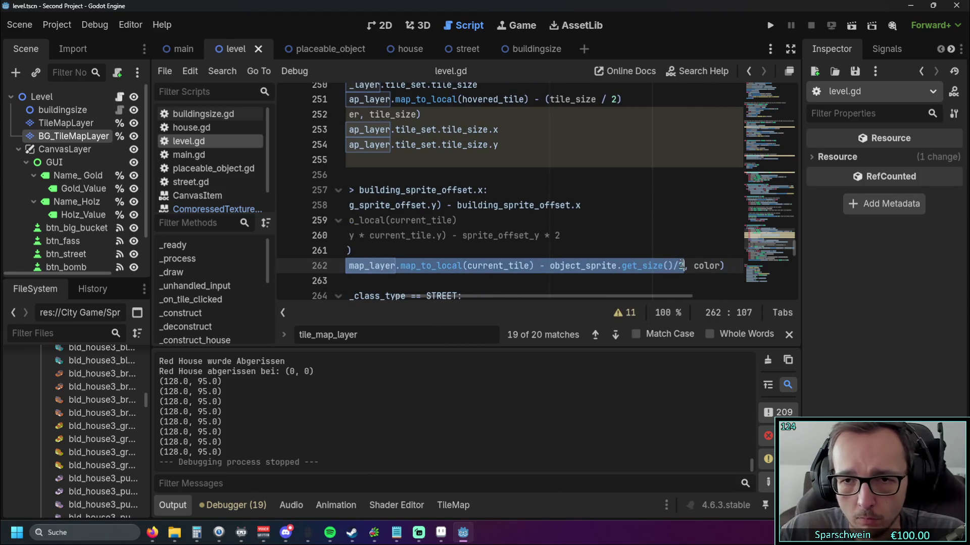
left_click_drag(484, 298, 350, 281)
scroll(711, 214, "up", 1)
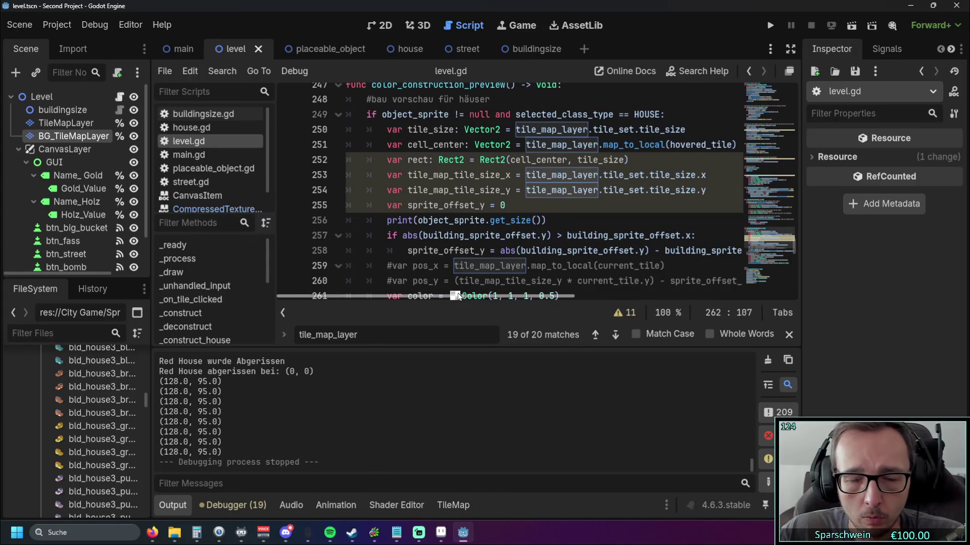
left_click_drag(465, 295, 496, 292)
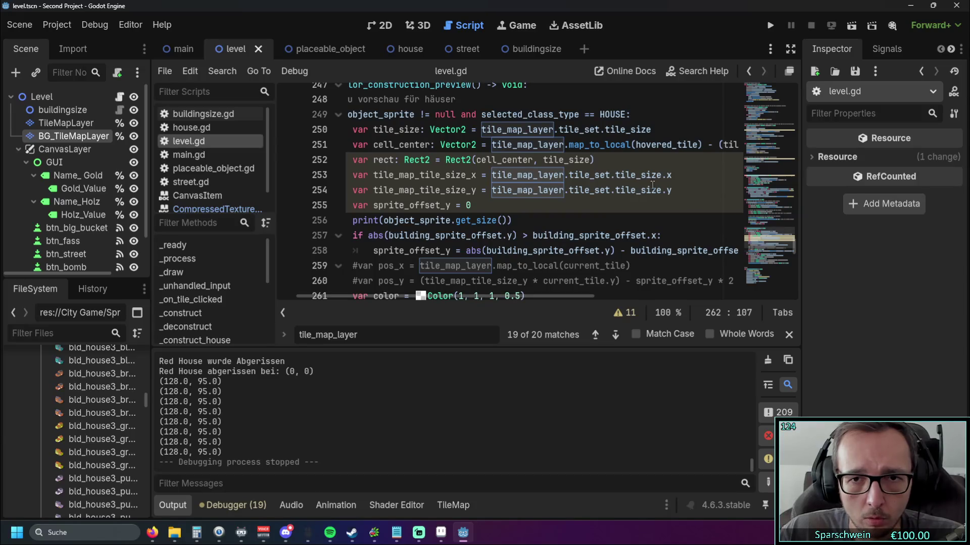
scroll(655, 181, "down", 1)
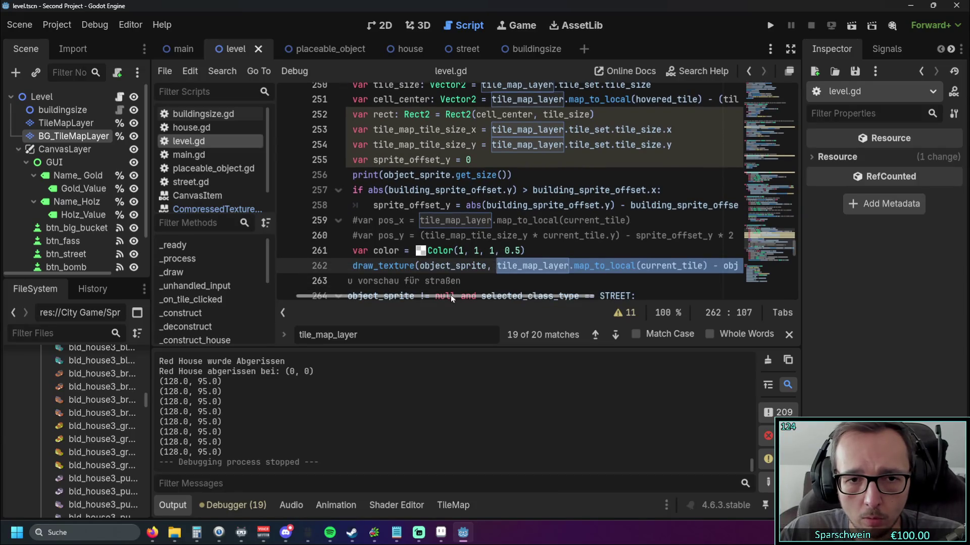
left_click_drag(453, 295, 465, 295)
left_click_drag(394, 220, 609, 220)
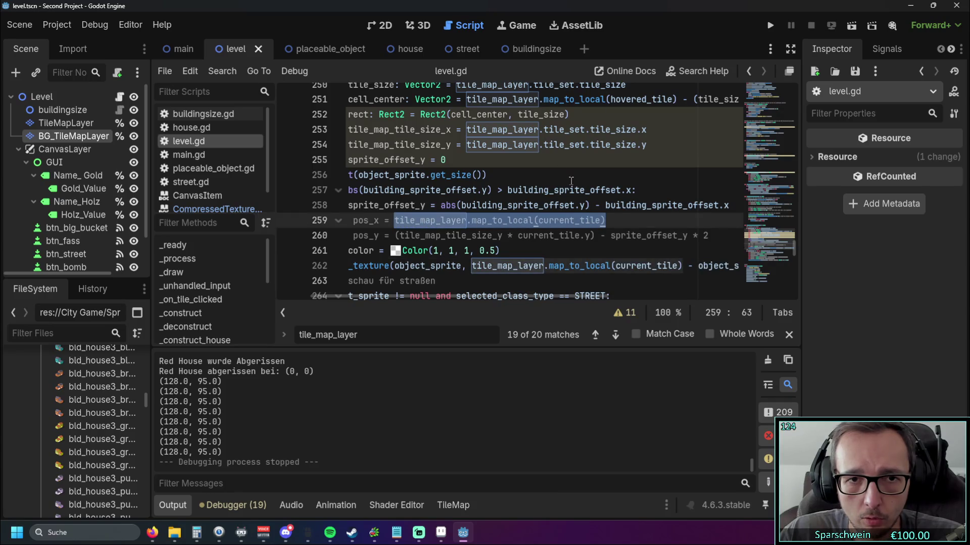
left_click(556, 161)
- Replace tile_set.tile_size.x on line 253 with the pasted centred-position expression
left_click_drag(462, 297, 439, 296)
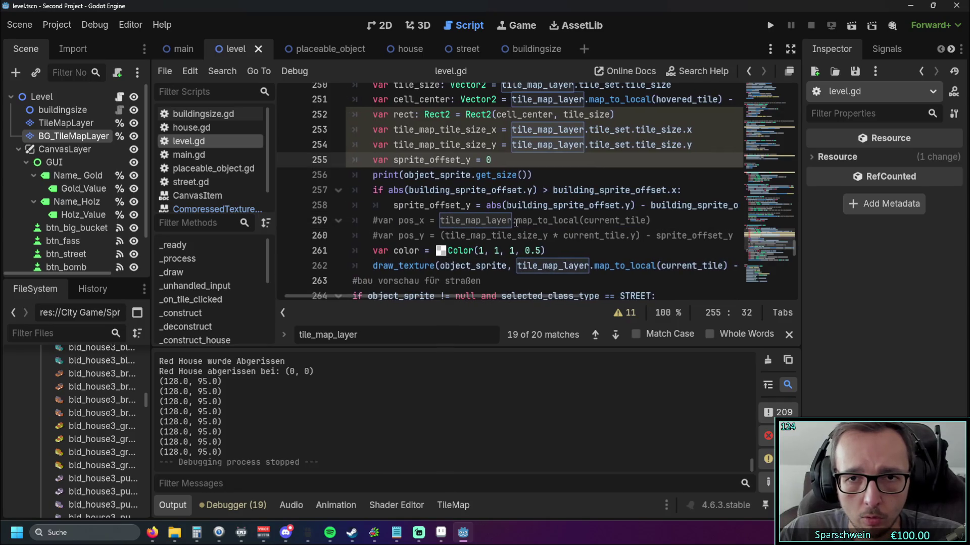
left_click_drag(693, 130, 511, 130)
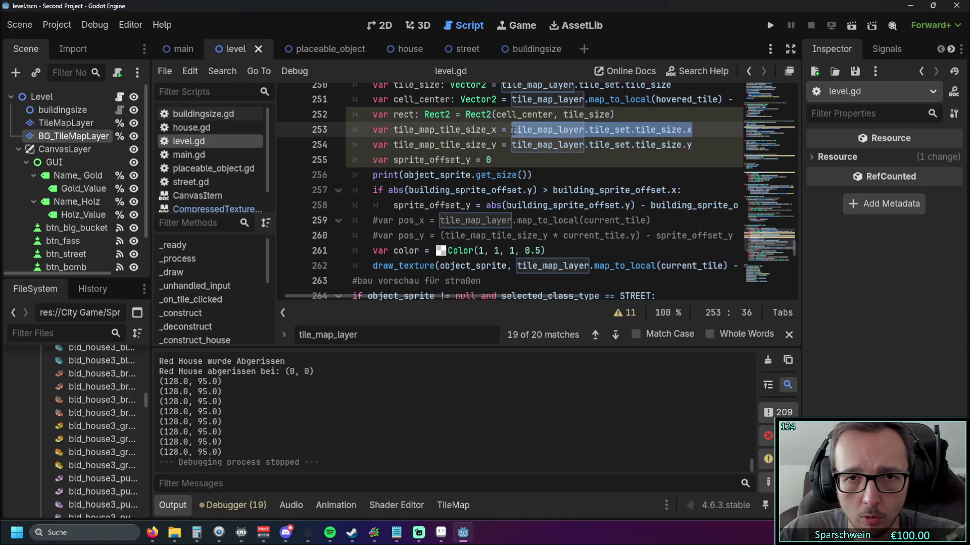
type("tile_map_layer.map_to_local(current_tile) - object_sprite.get_size()/2")
left_click_drag(495, 298, 458, 292)
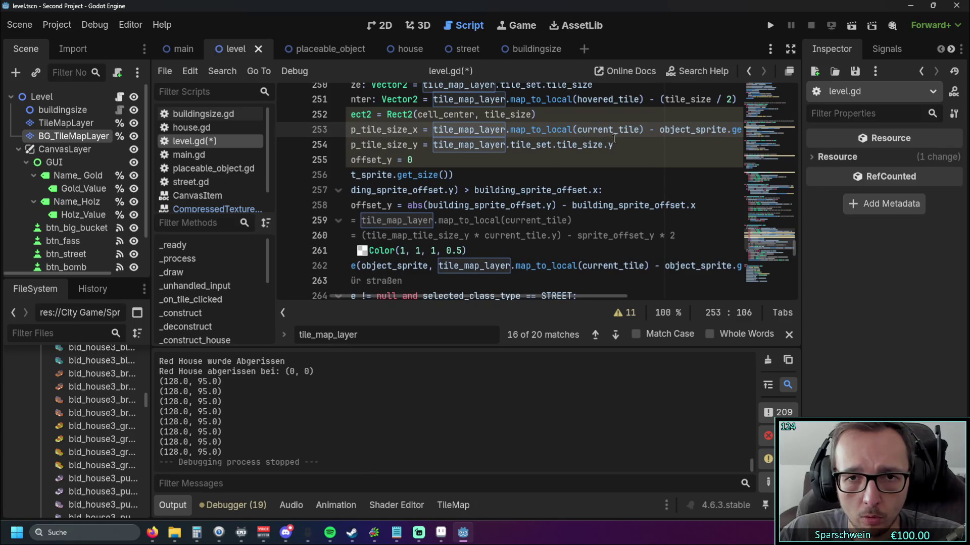
- Replace tile_set.tile_size.y on line 254 with map_to_local(current_tile) minus object_sprite.get_size()/2
left_click_drag(615, 144, 433, 145)
type("tile_map_layer.map_to_local(current_tile) - object_sprite.get_size()/2")
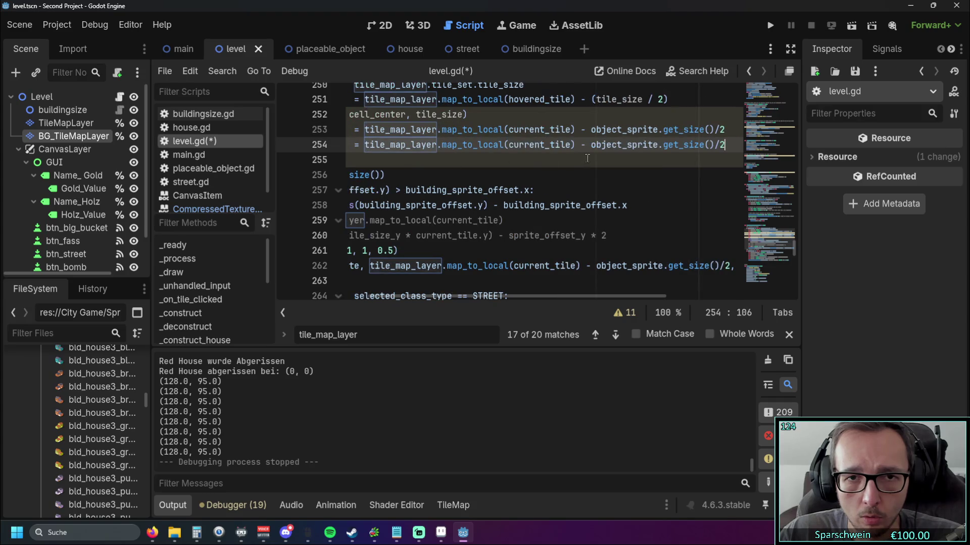
left_click(535, 159)
mouse_move(489, 297)
left_mouse_down()
mouse_move(427, 282)
mouse_move(487, 281)
left_mouse_up()
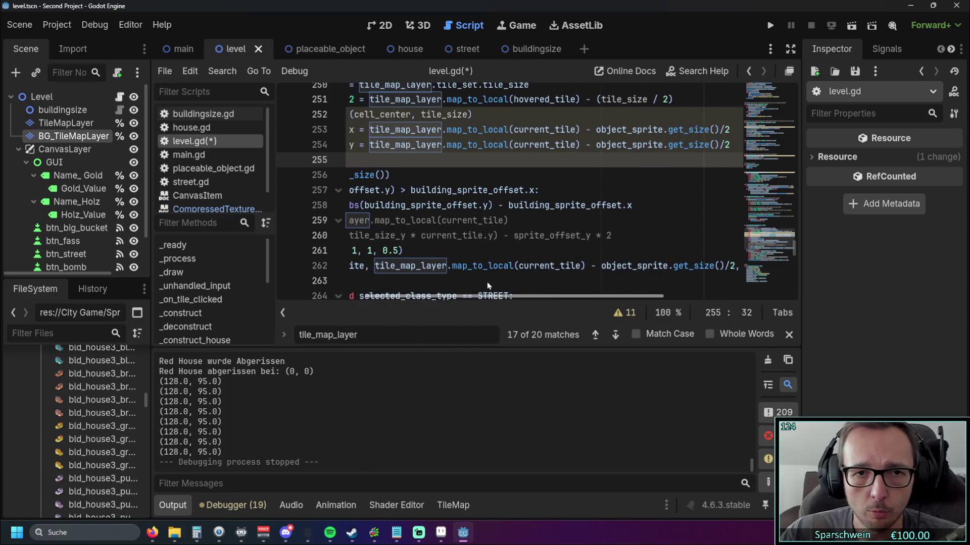
- Add .x after current_tile) and before /2 in line 253's expression
left_click(579, 130)
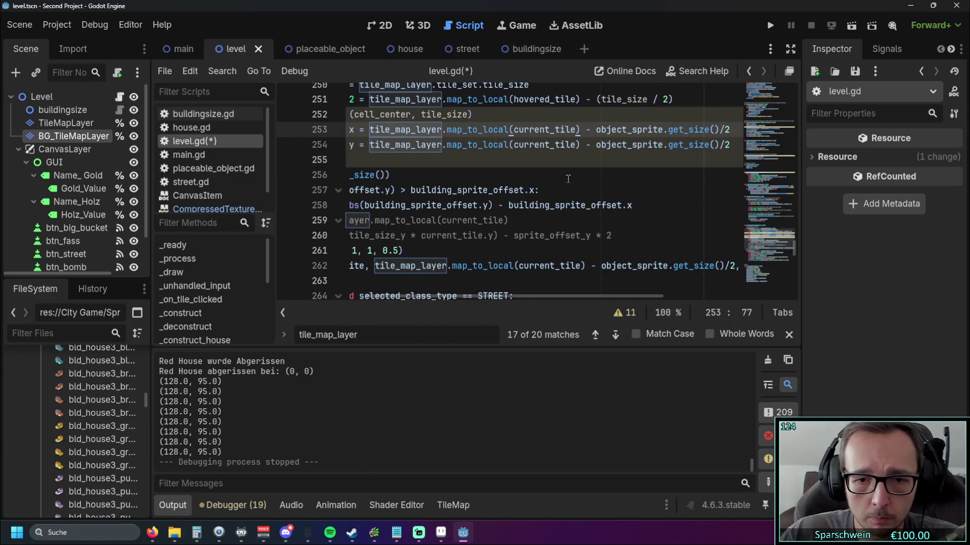
type(".x")
left_click(546, 145)
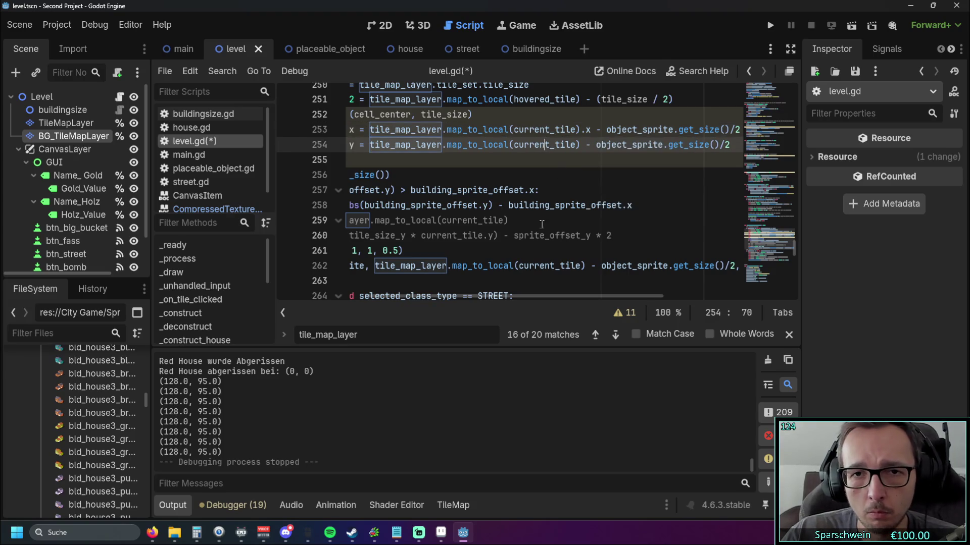
left_click_drag(502, 296, 567, 262)
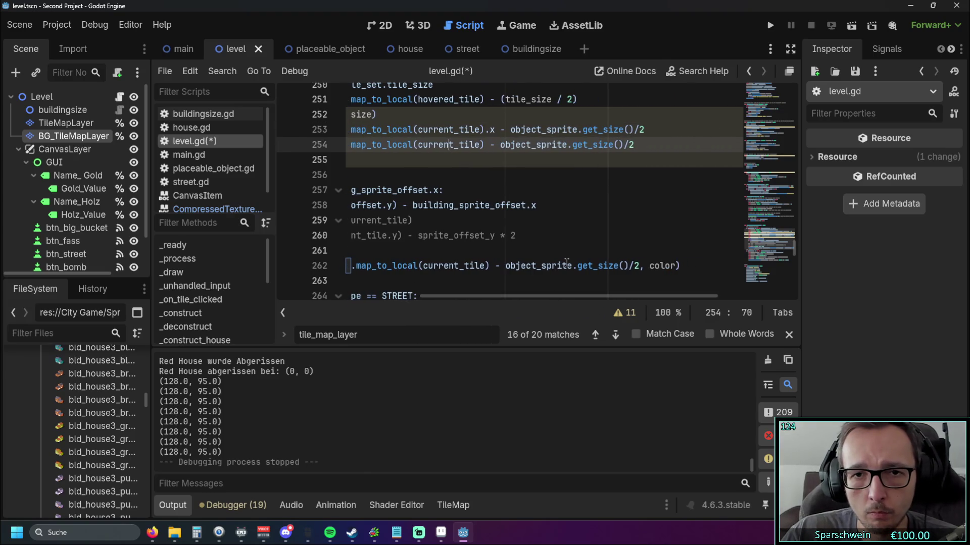
left_click(634, 129)
type(".x")
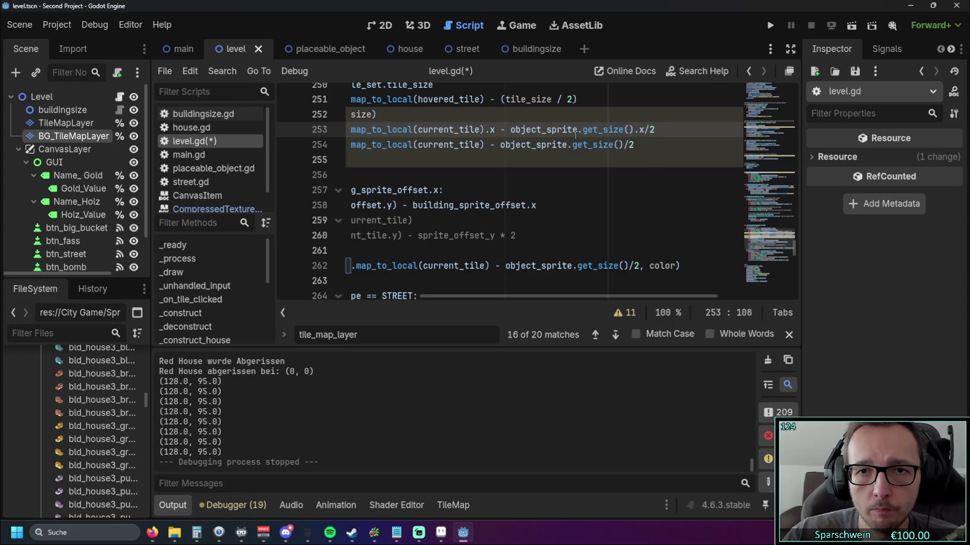
left_click(588, 155)
left_click(576, 145)
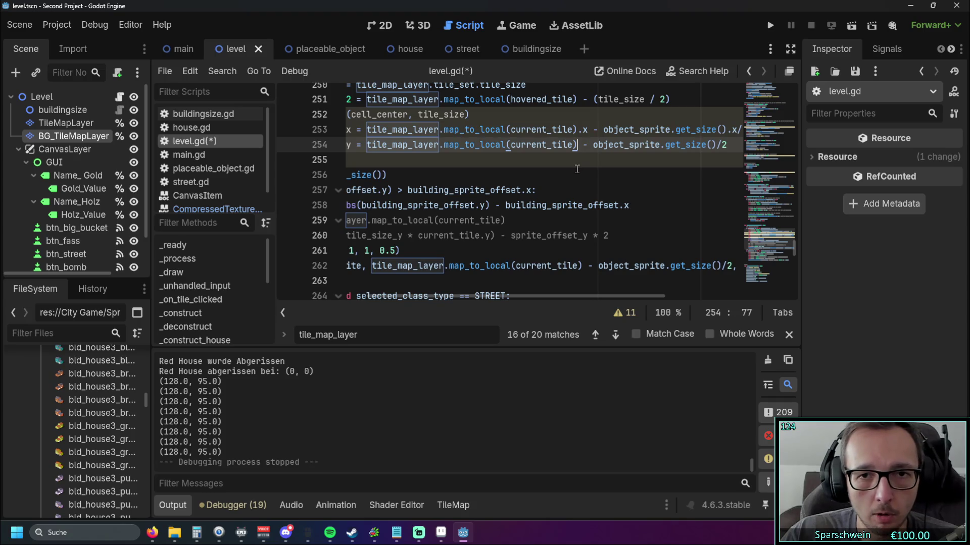
- Undo the .x additions on line 253 with Ctrl+Z
key("ctrl+z")
key("ctrl+z")
left_click(559, 205)
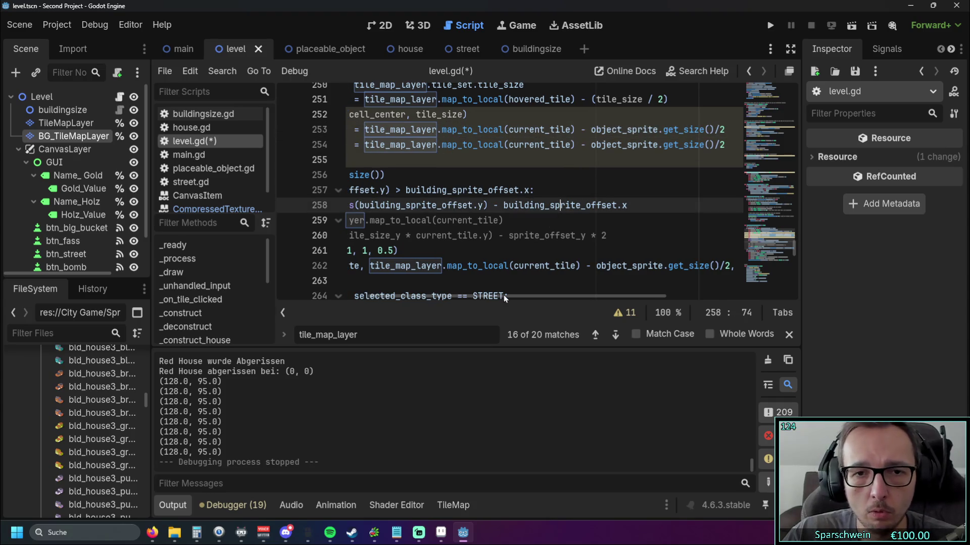
mouse_move(496, 296)
left_mouse_down()
mouse_move(396, 295)
mouse_move(457, 296)
mouse_move(406, 291)
mouse_move(435, 293)
mouse_move(423, 292)
left_mouse_up()
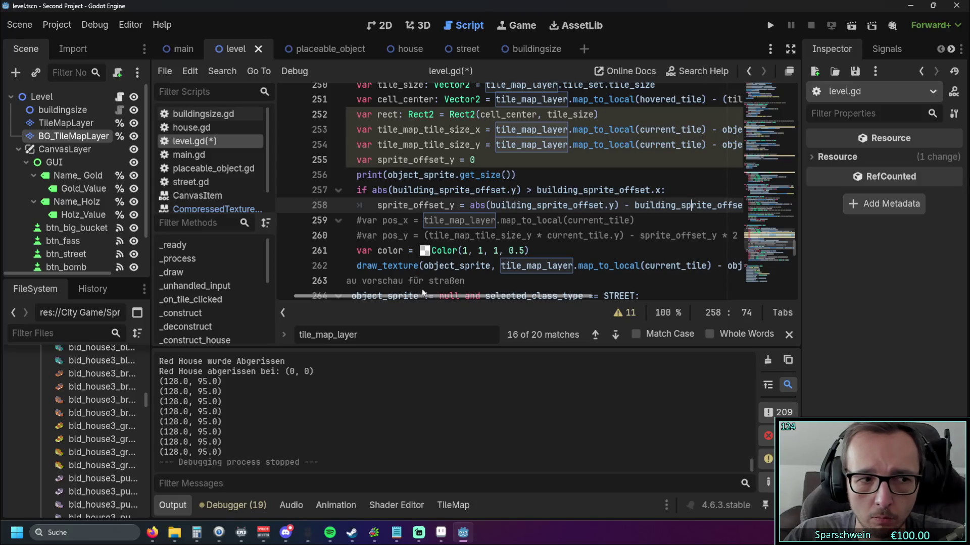
left_click_drag(422, 292, 421, 291)
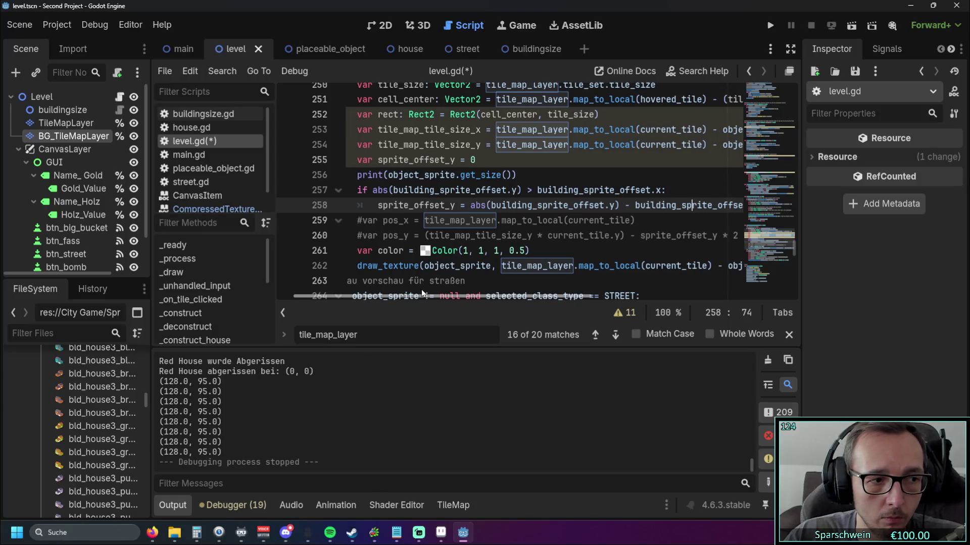
left_click(575, 191)
scroll(566, 188, "up", 3)
scroll(556, 192, "down", 3)
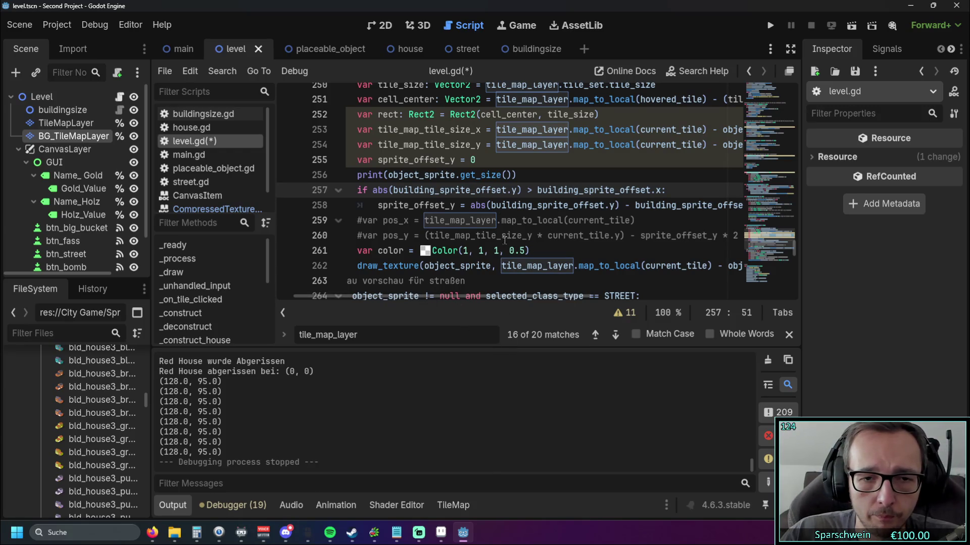
scroll(499, 213, "up", 1)
scroll(495, 216, "down", 1)
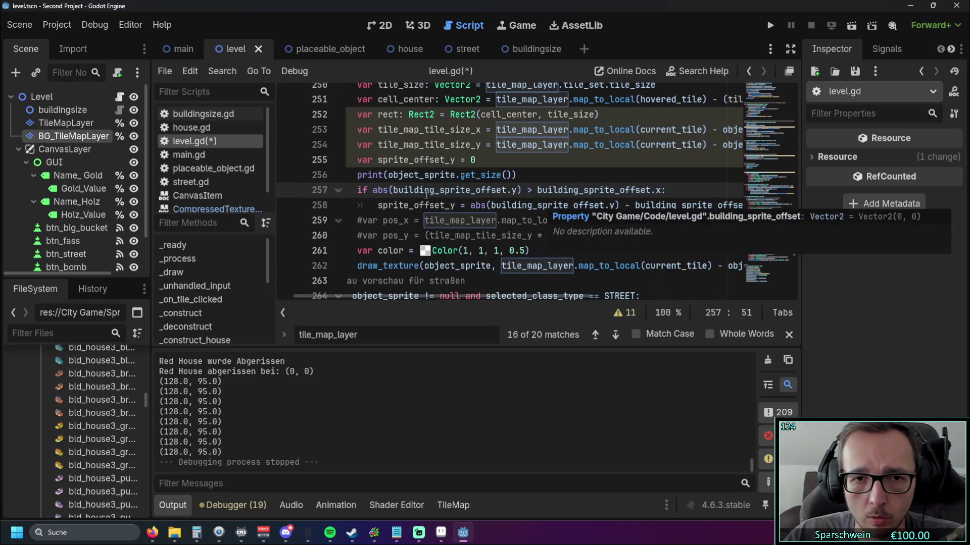
mouse_move(408, 193)
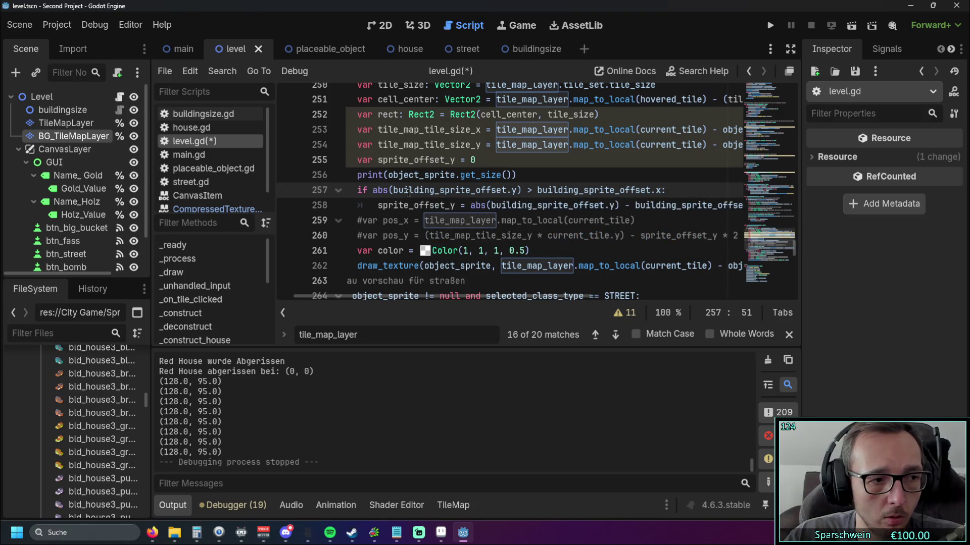
scroll(572, 201, "up", 1)
scroll(572, 201, "down", 1)
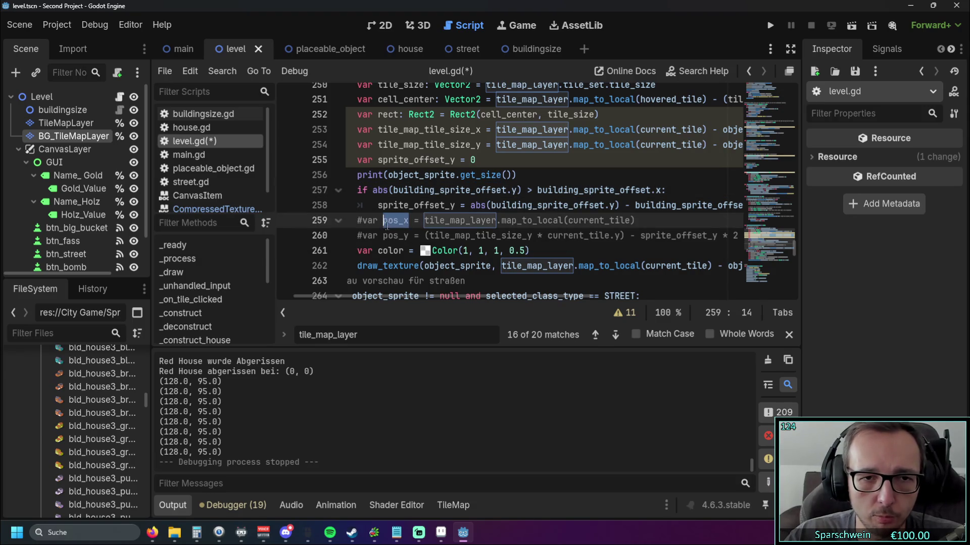
left_click_drag(635, 221, 431, 222)
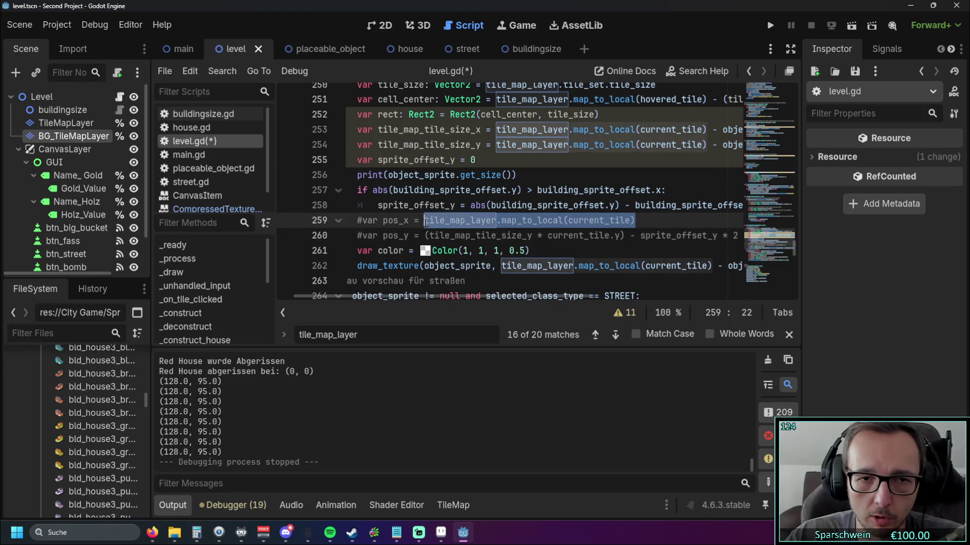
left_click(615, 236)
mouse_move(463, 295)
left_mouse_down()
mouse_move(581, 296)
mouse_move(463, 295)
mouse_move(479, 296)
left_mouse_up()
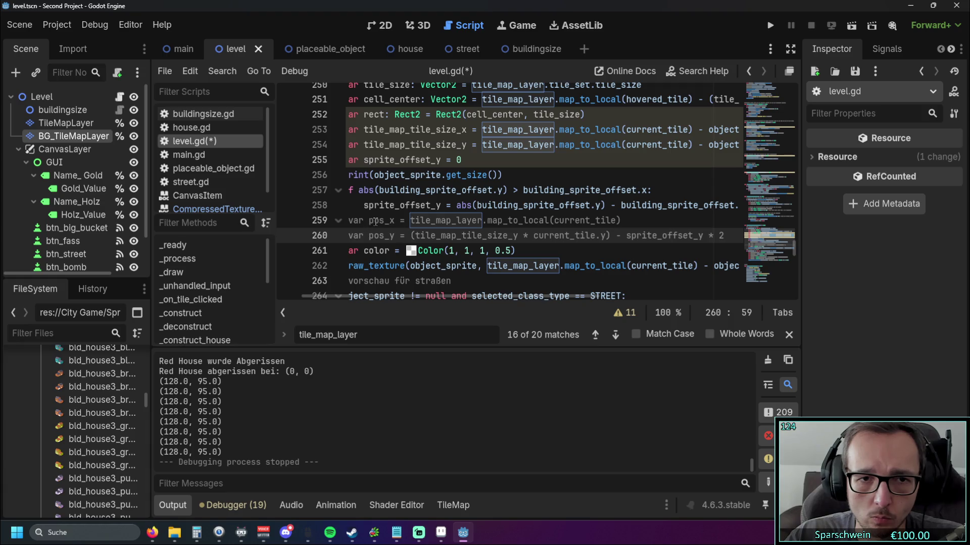
left_click_drag(482, 296, 439, 296)
- Uncomment the pos_x and pos_y lines 259–260
left_click(393, 221)
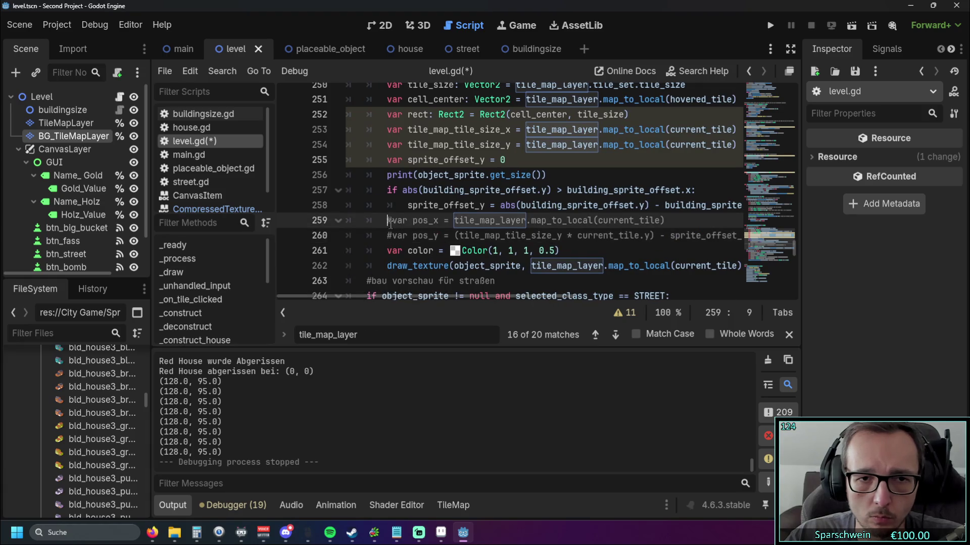
key("Delete")
key("Down")
key("Delete")
mouse_move(413, 295)
left_mouse_down()
mouse_move(475, 298)
mouse_move(678, 144)
mouse_move(400, 130)
mouse_move(527, 131)
left_mouse_up()
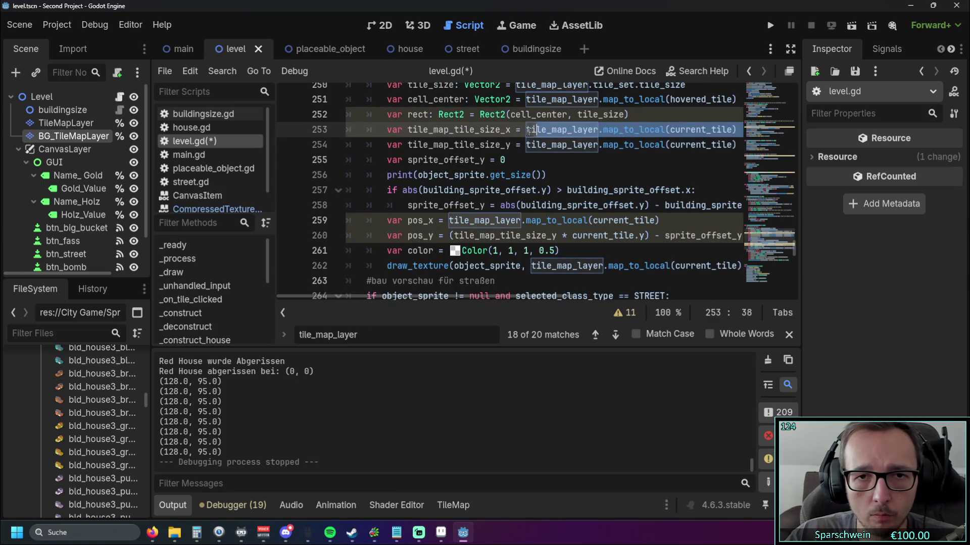
- Set both pos_x and pos_y to map_to_local(current_tile) minus half the sprite size
left_click_drag(449, 221, 659, 222)
type("tile_map_layer.map_to_local(current_tile) - object_sprite.get_size()/2")
left_click_drag(366, 235, 564, 236)
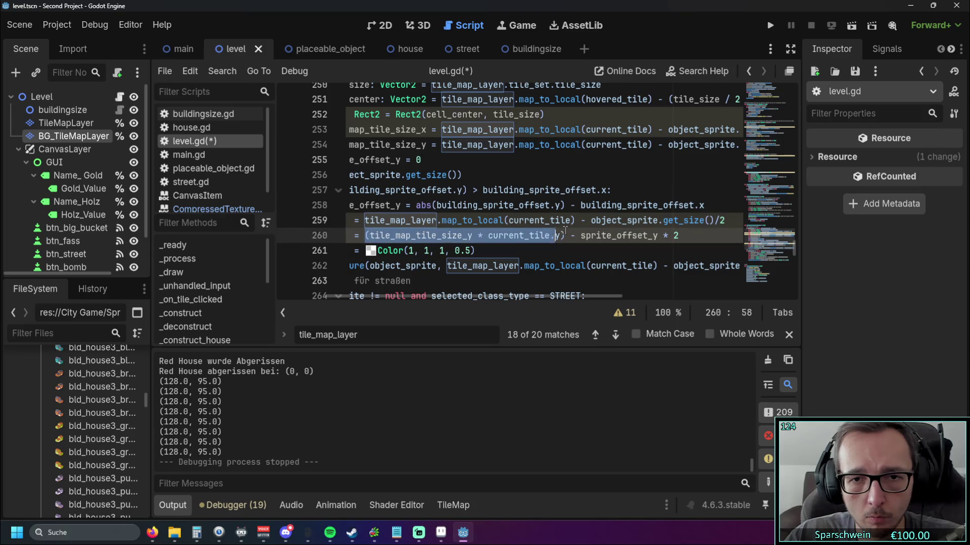
type("tile_map_layer.map_to_local(current_tile) - object_sprite.get_size()/2")
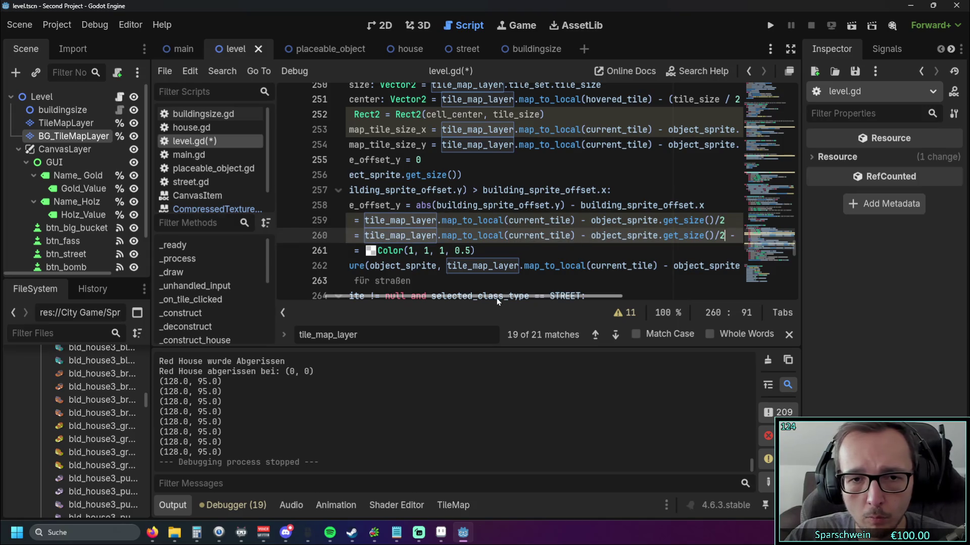
scroll(496, 297, "left", 4)
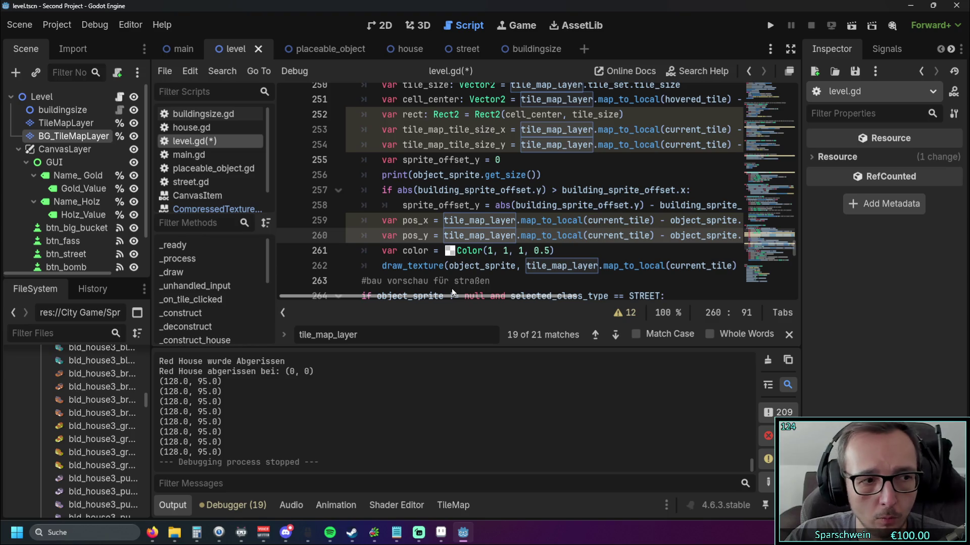
left_click_drag(454, 296, 557, 292)
scroll(558, 292, "left", 5)
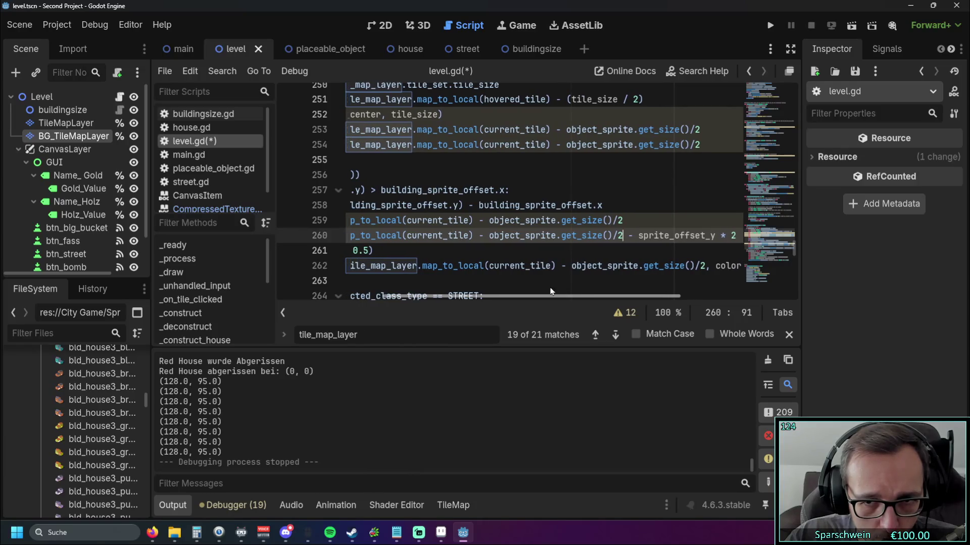
- Rename pos_y to pos and delete the redundant pos_x line
left_click(426, 236)
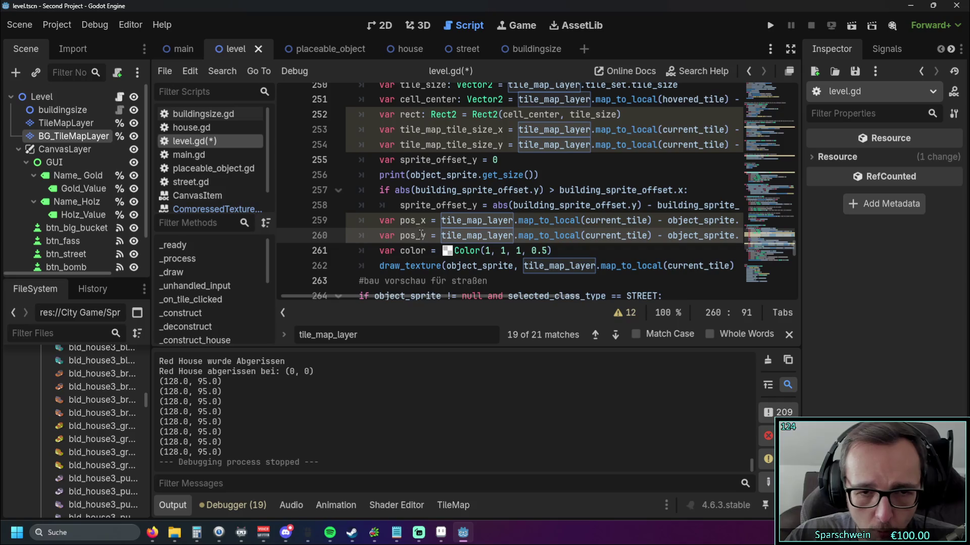
key("BackSpace")
key("BackSpace")
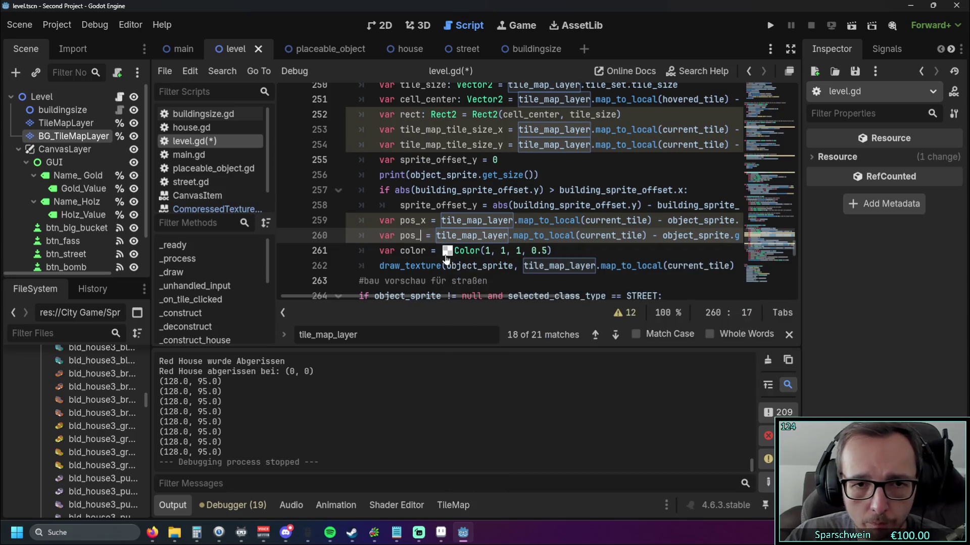
triple_click(381, 221)
key("BackSpace")
key("BackSpace")
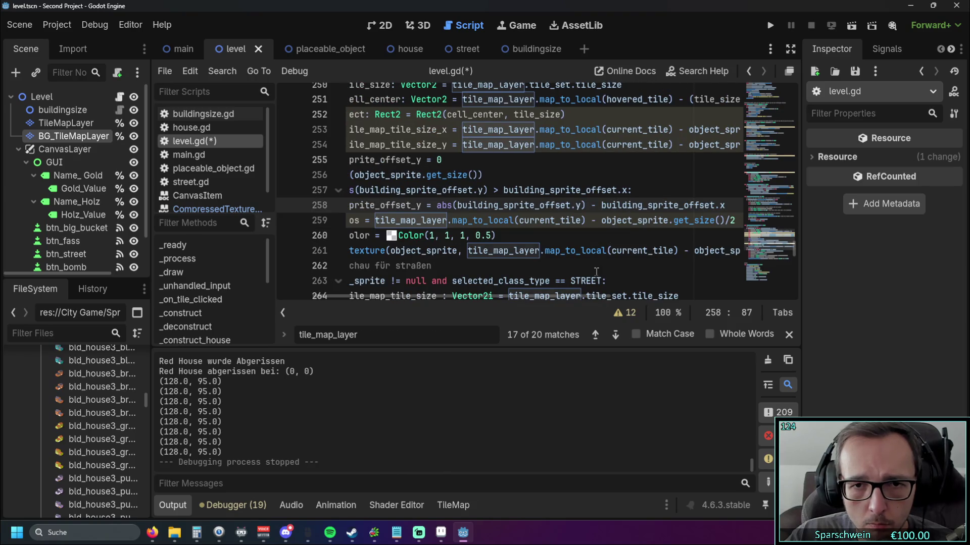